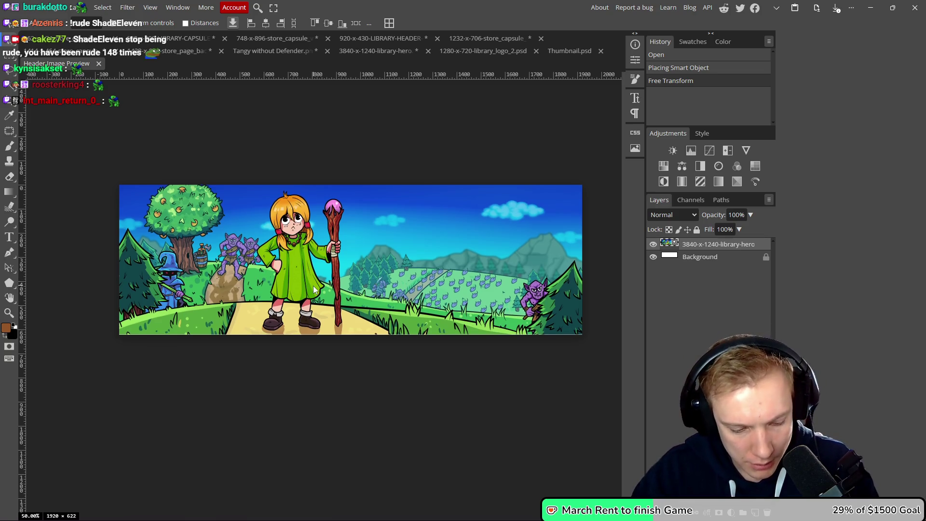
# Stretch the banner slightly taller to fill the 1920×622 canvas, then open PNG Save for Web.
pyautogui.hotkey('ctrl', 't')
pyautogui.moveTo(352, 334); pyautogui.dragTo(351, 335)
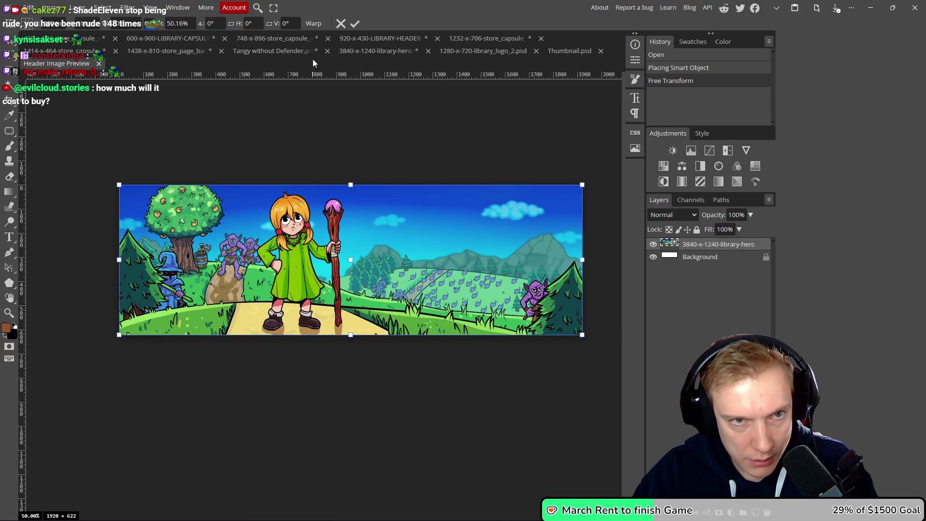
pyautogui.click(355, 23)
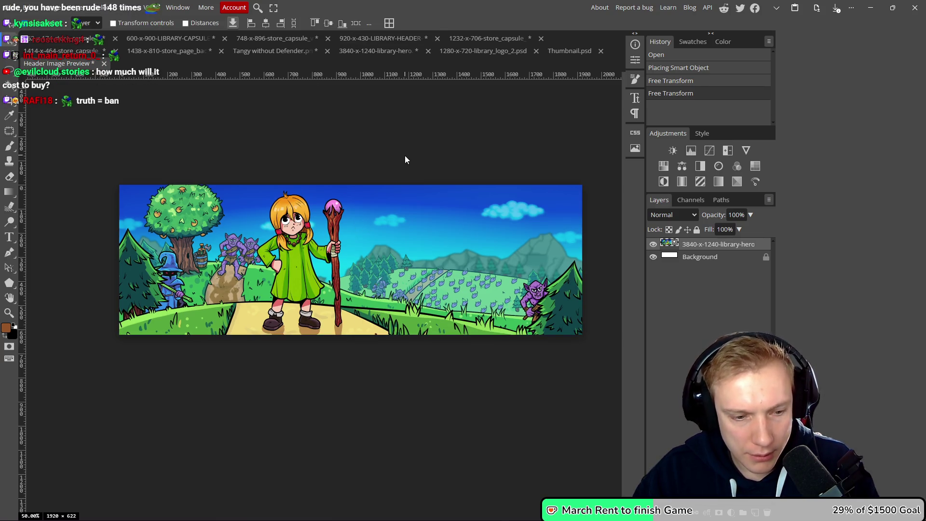
pyautogui.hotkey('ctrl', 'alt', 'shift', 's')
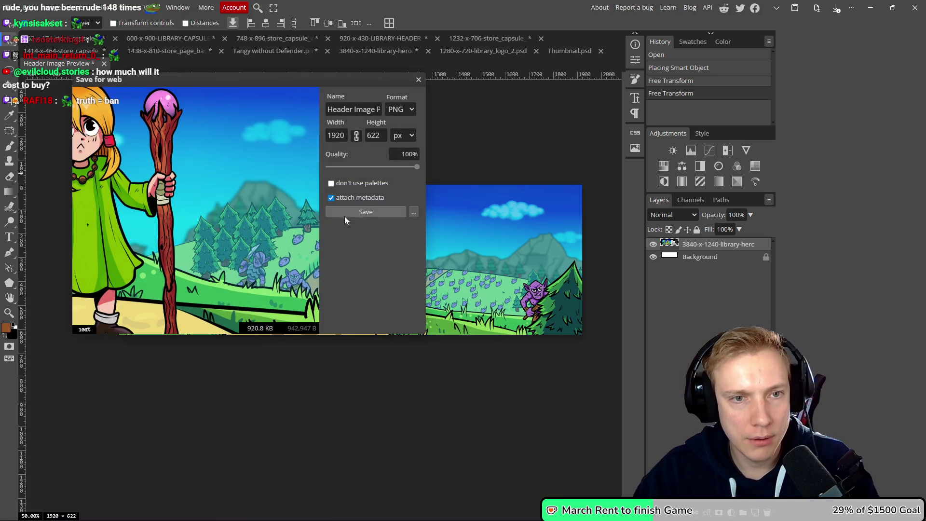
# Export the banner as 'Header Image Preview 1920x622.png' into the Fairy Capsule folder.
pyautogui.click(354, 213)
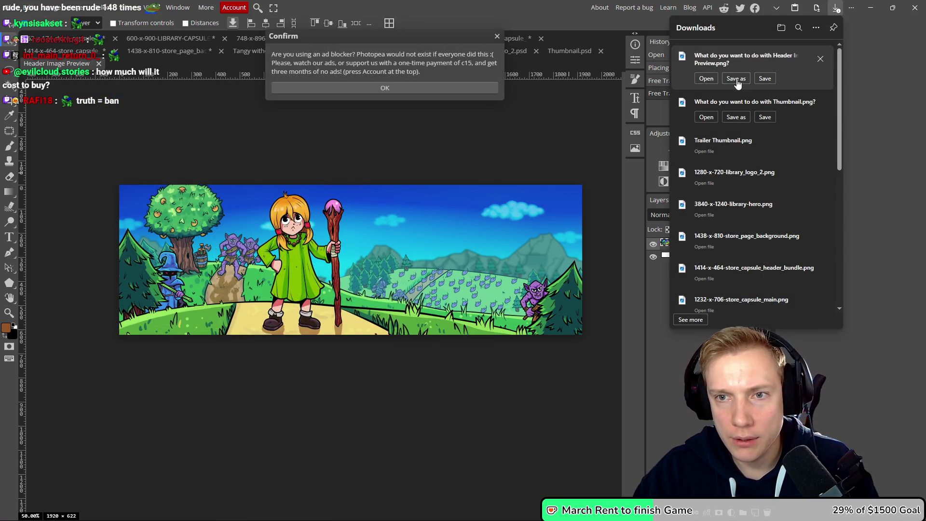
pyautogui.click(719, 140)
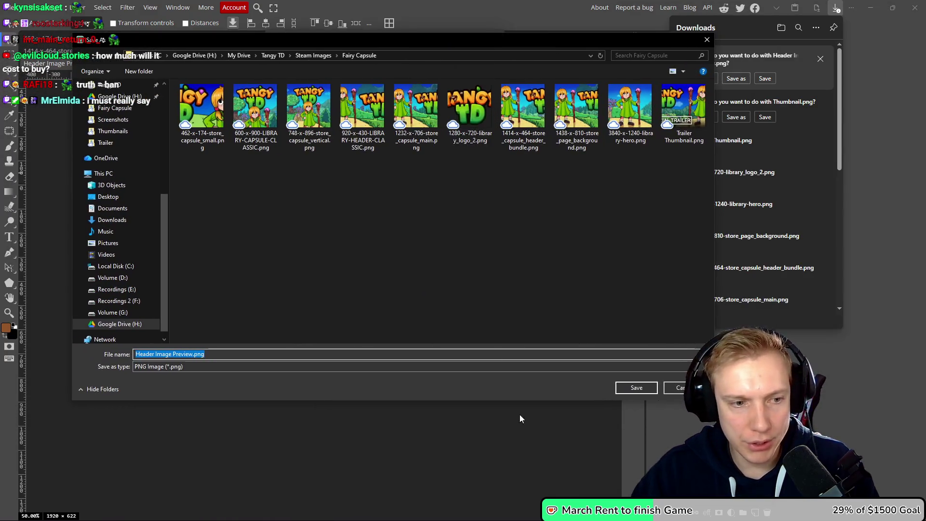
pyautogui.click(193, 354)
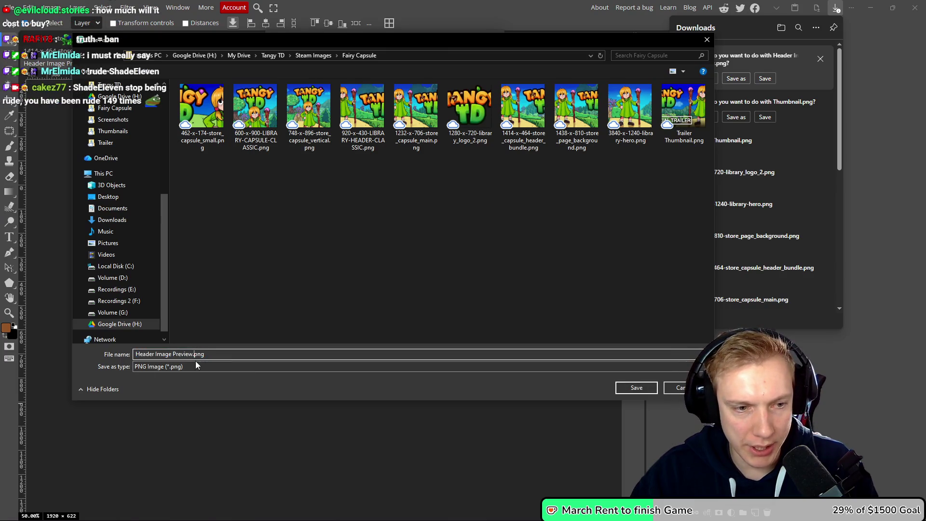
pyautogui.write('1920x')
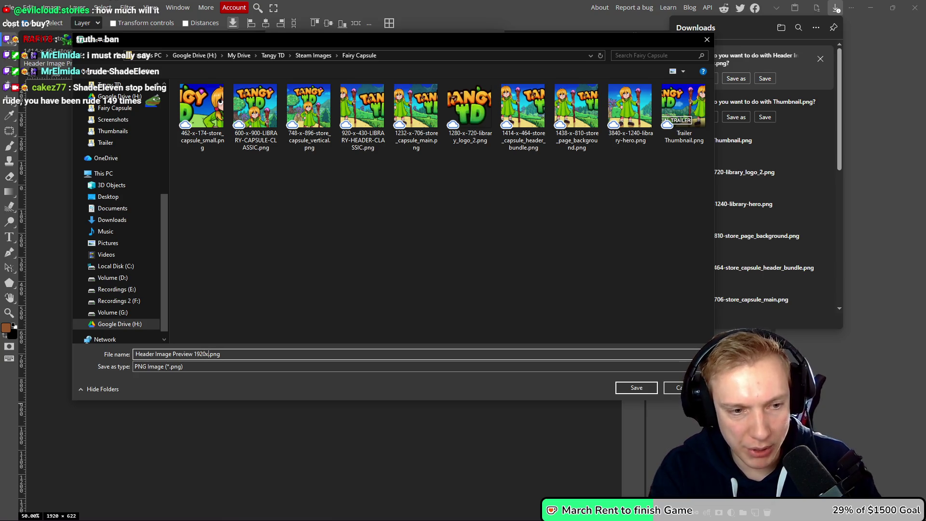
pyautogui.write('622')
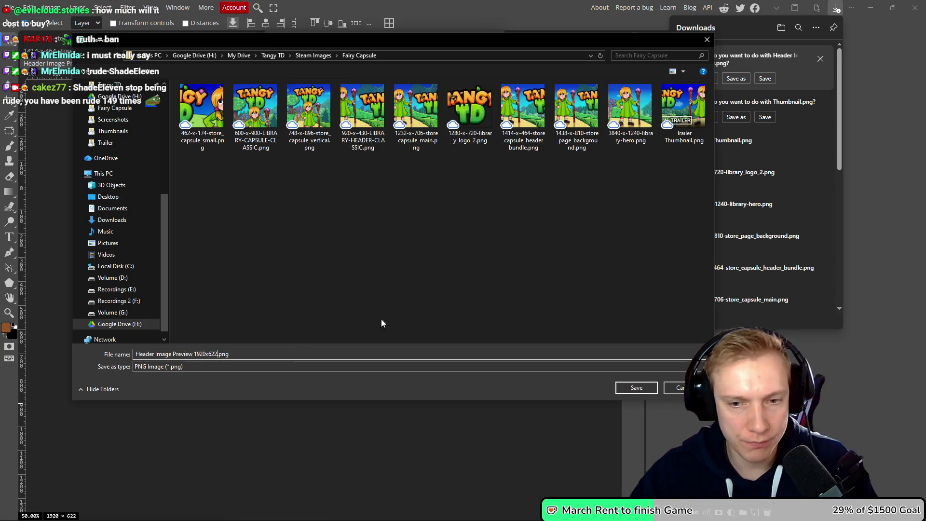
pyautogui.click(637, 388)
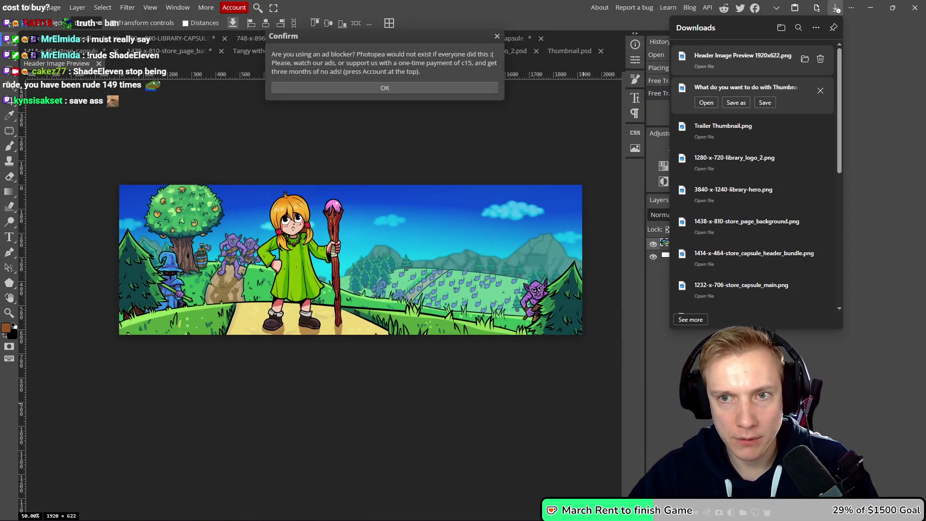
# Dismiss the downloads list and ad-blocker notice, and close the Header Image Preview document.
pyautogui.click(820, 91)
pyautogui.click(434, 128)
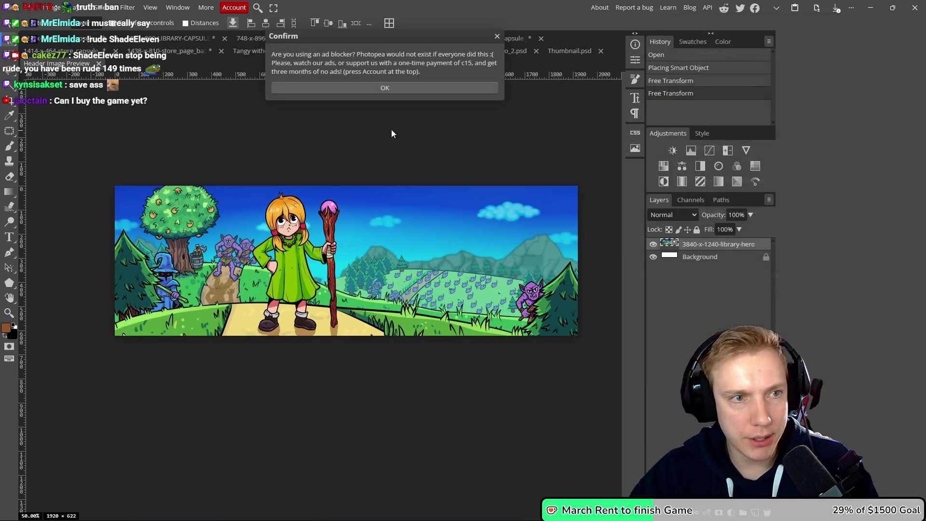
pyautogui.click(384, 88)
pyautogui.click(99, 64)
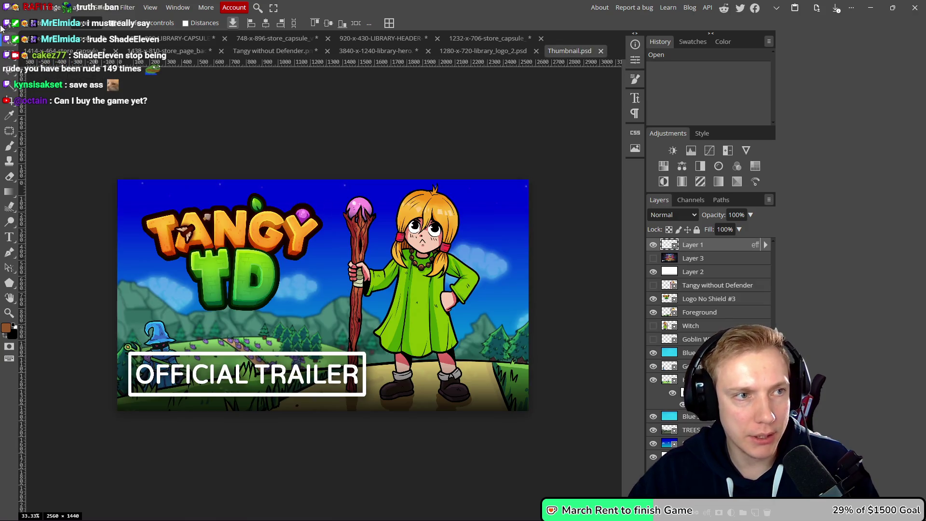
# Rename the header project to 'Header Image Preview 1920x622.psd' and reopen it.
pyautogui.click(15, 7)
pyautogui.click(24, 42)
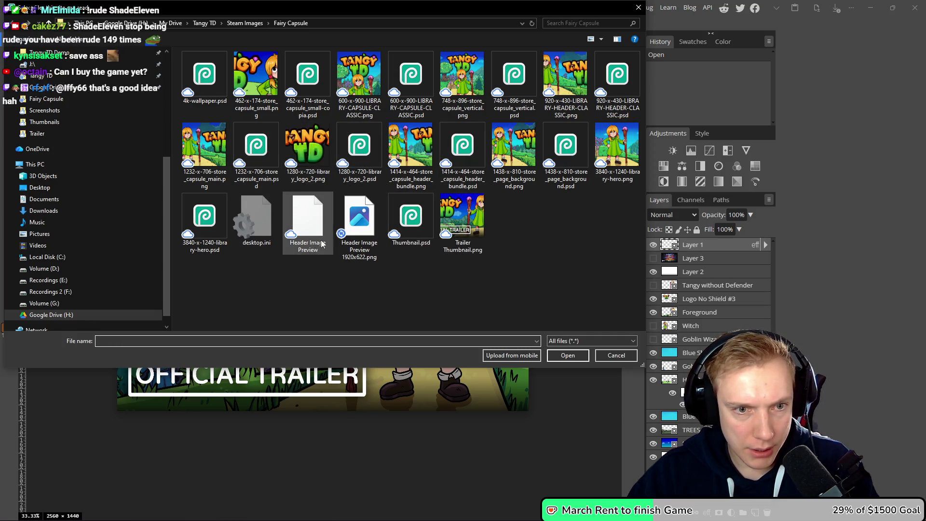
pyautogui.click(307, 250)
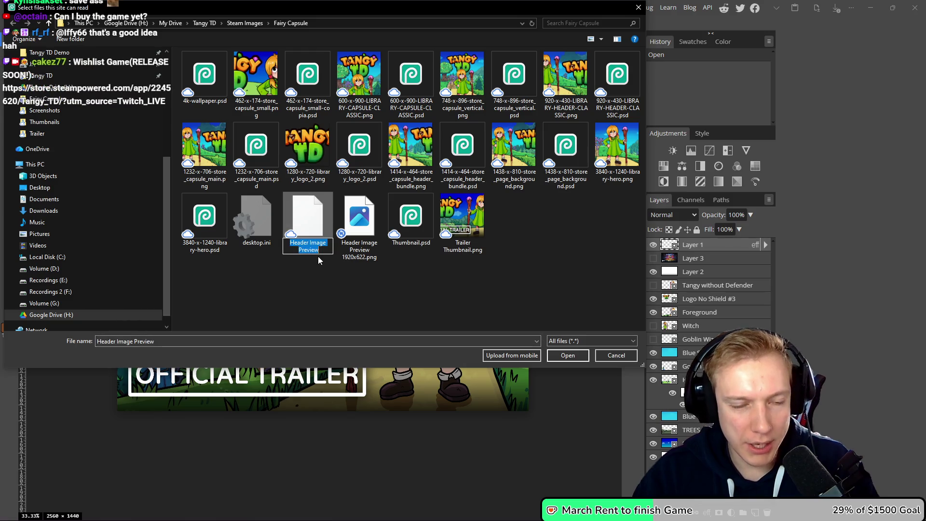
pyautogui.write('.ps')
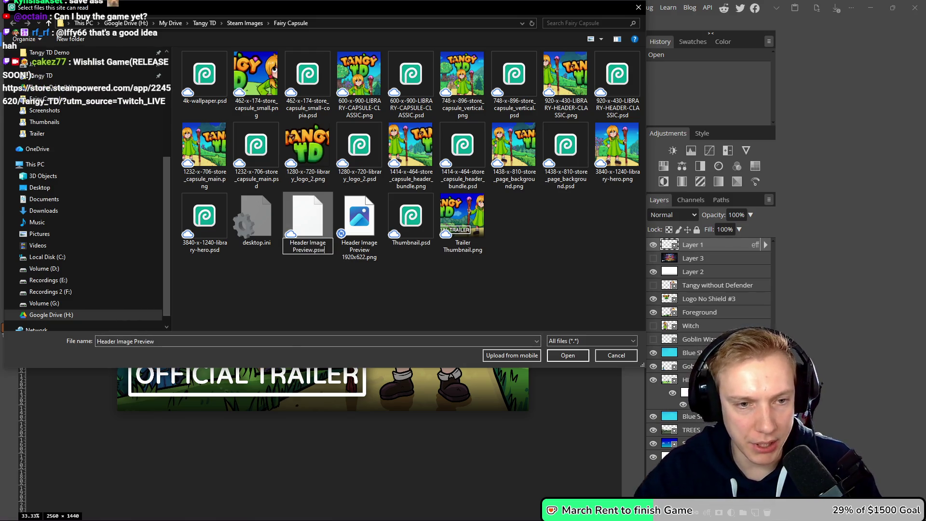
pyautogui.write('d')
pyautogui.write(' 19')
pyautogui.write('20')
pyautogui.write('x622')
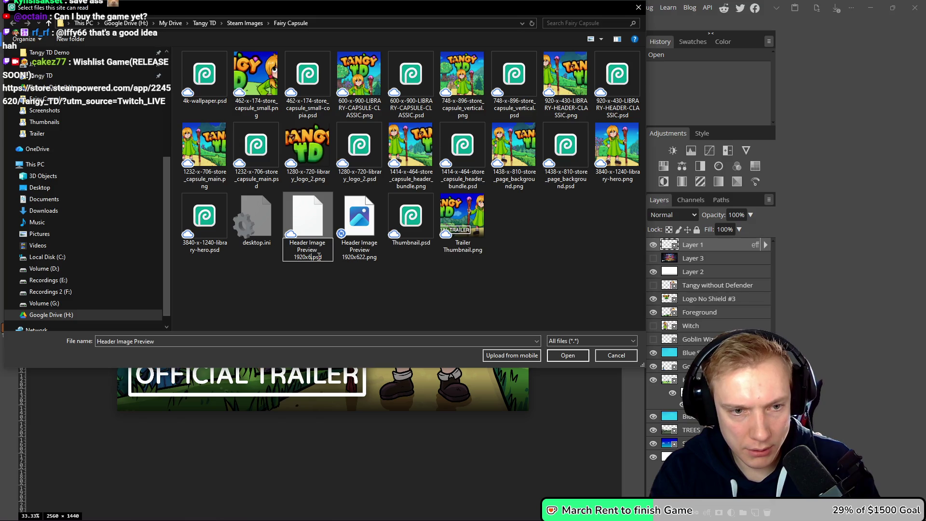
pyautogui.press('Return')
pyautogui.doubleClick(298, 234)
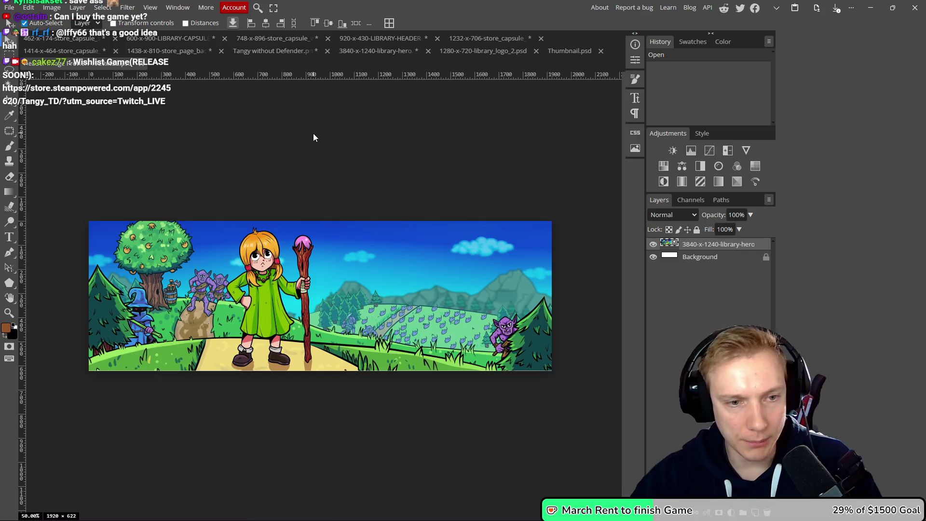
# Stretch the banner down to the bottom edge of the 1920×622 canvas.
pyautogui.hotkey('ctrl', 't')
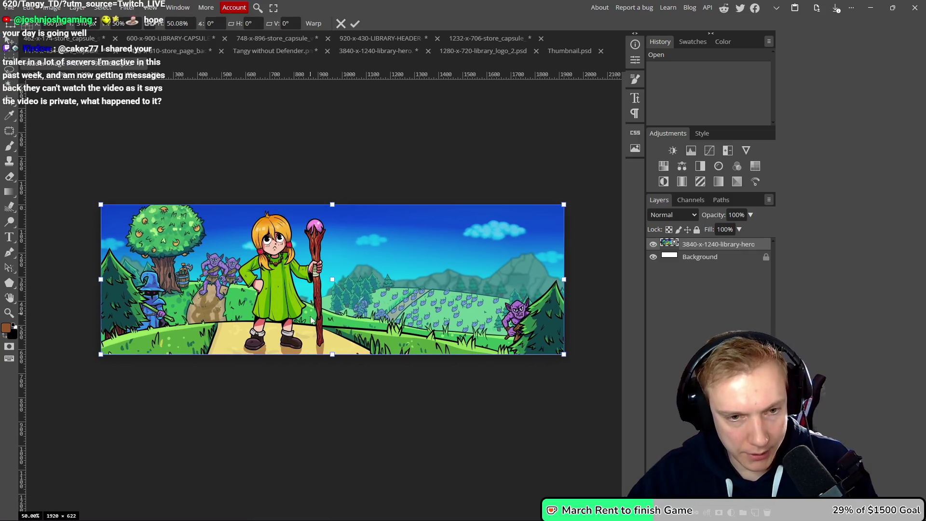
pyautogui.moveTo(332, 356); pyautogui.dragTo(332, 355)
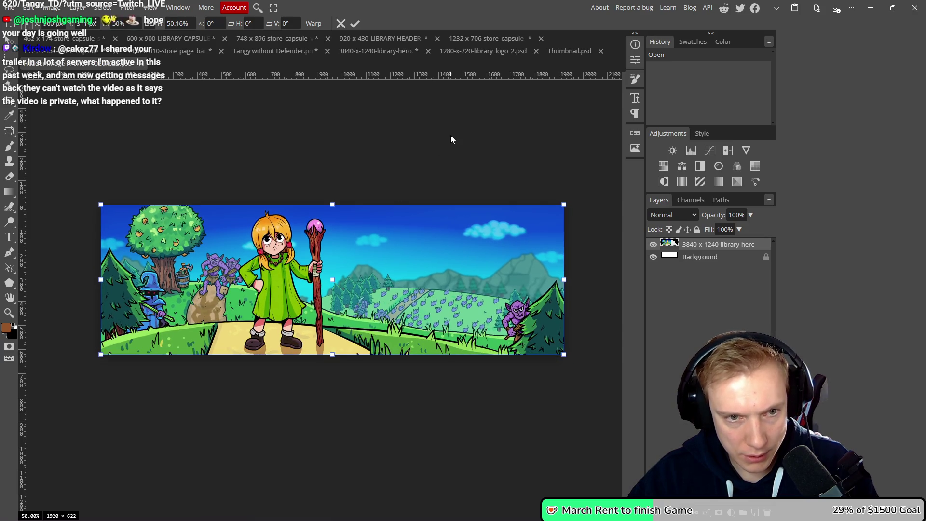
pyautogui.press('Return')
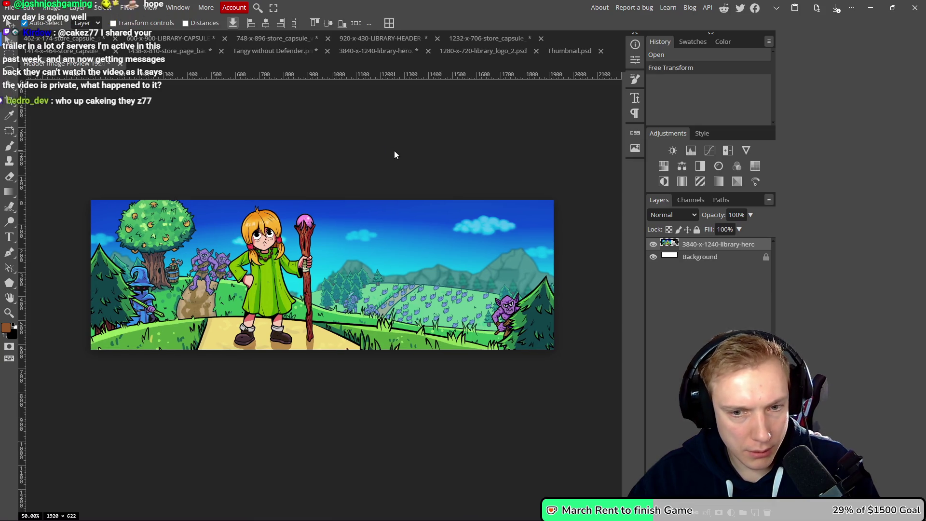
# Save the project file and switch back to the Steam event artwork page.
pyautogui.hotkey('ctrl', 's')
pyautogui.click(502, 60)
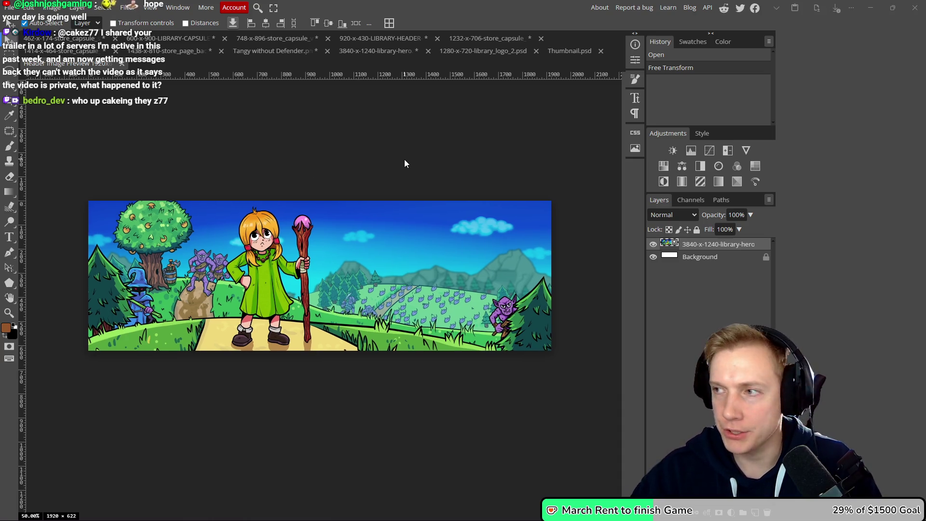
pyautogui.hotkey('alt', 'Tab')
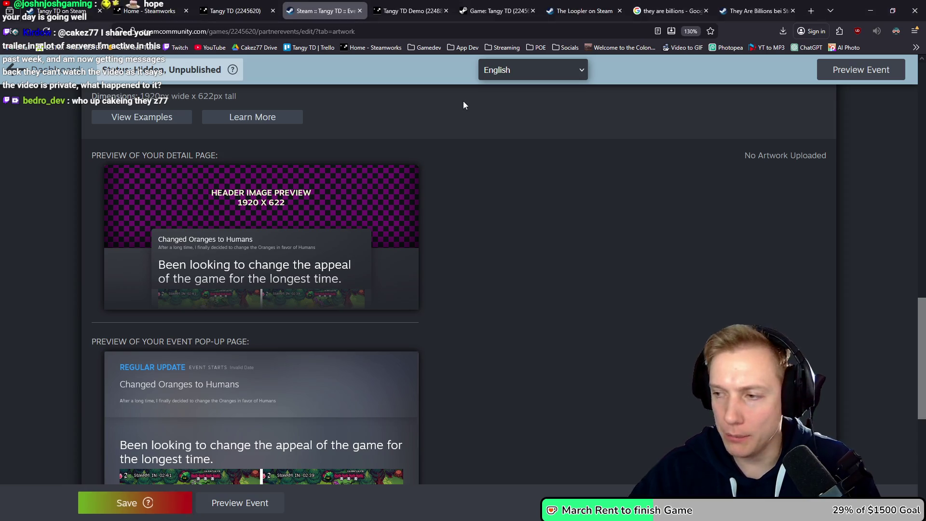
# Open YouTube from the bookmarks in a new browser tab.
pyautogui.middleClick(212, 47)
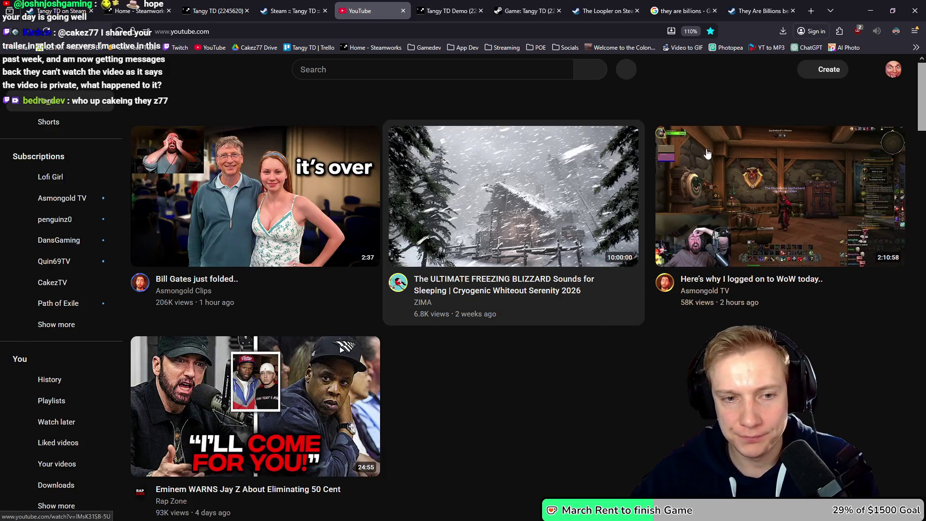
# In YouTube Studio Content, copy the Tangy TD Gameplay Trailer's shareable link.
pyautogui.click(893, 69)
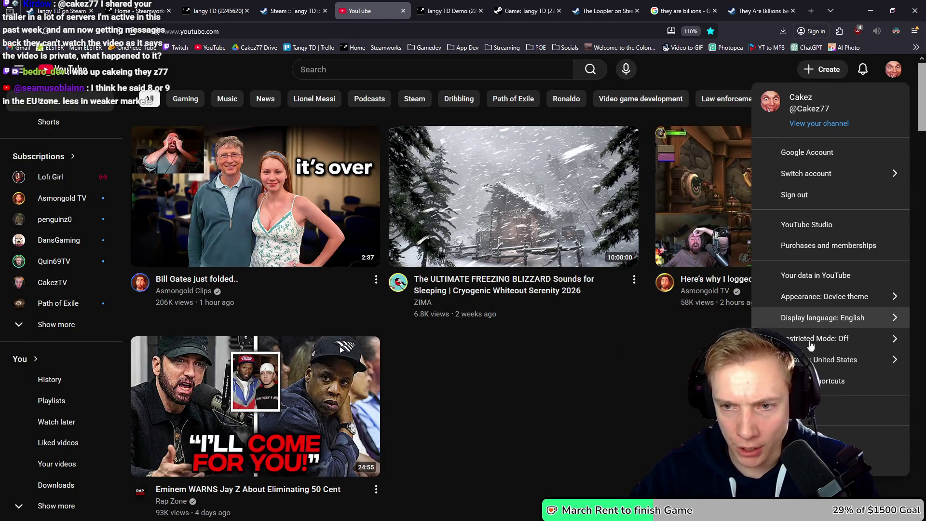
pyautogui.click(806, 224)
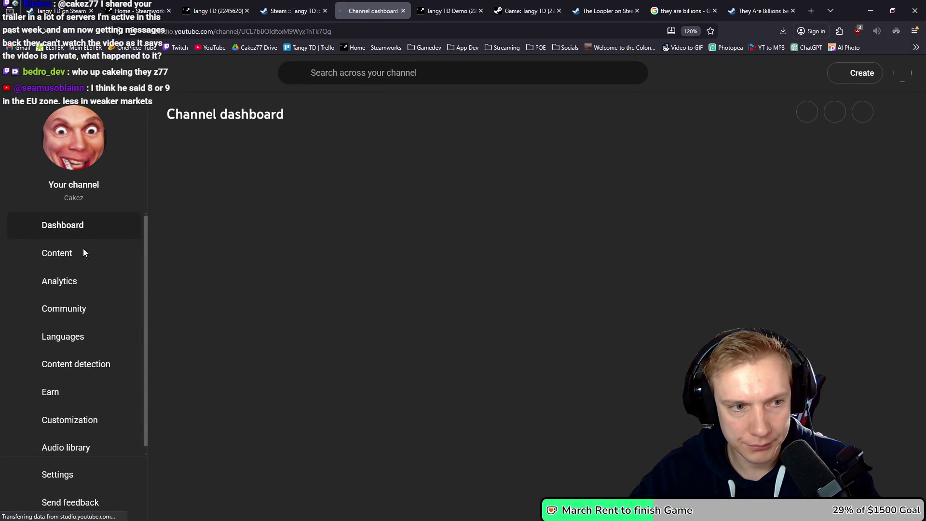
pyautogui.click(70, 254)
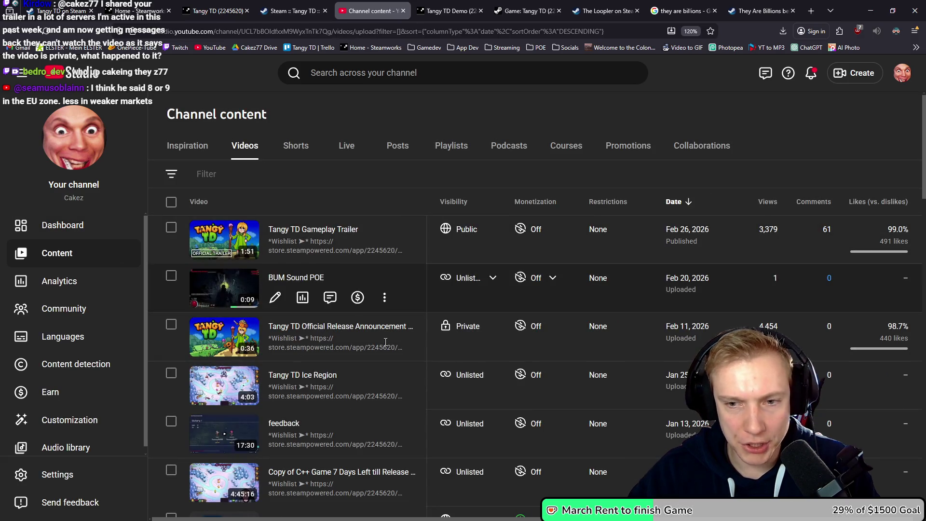
pyautogui.scroll(-1, 456, 317)
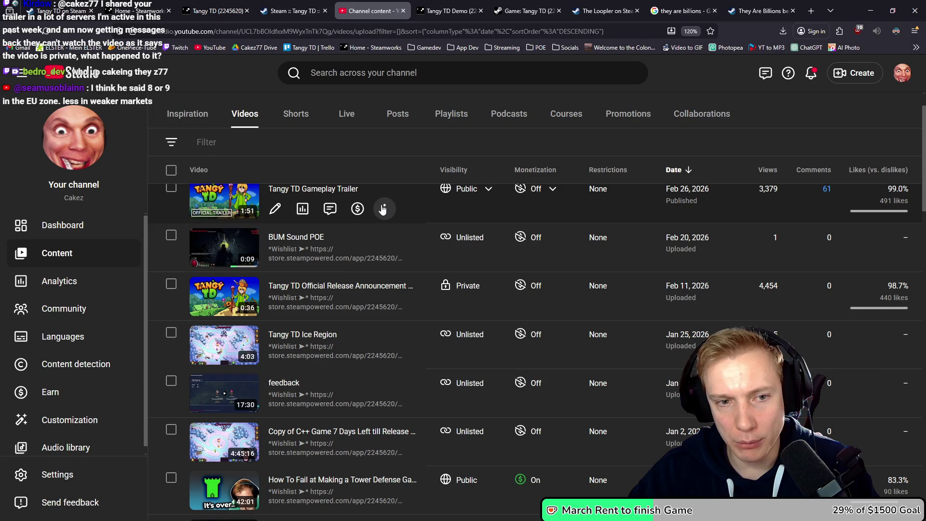
pyautogui.click(384, 208)
pyautogui.click(333, 248)
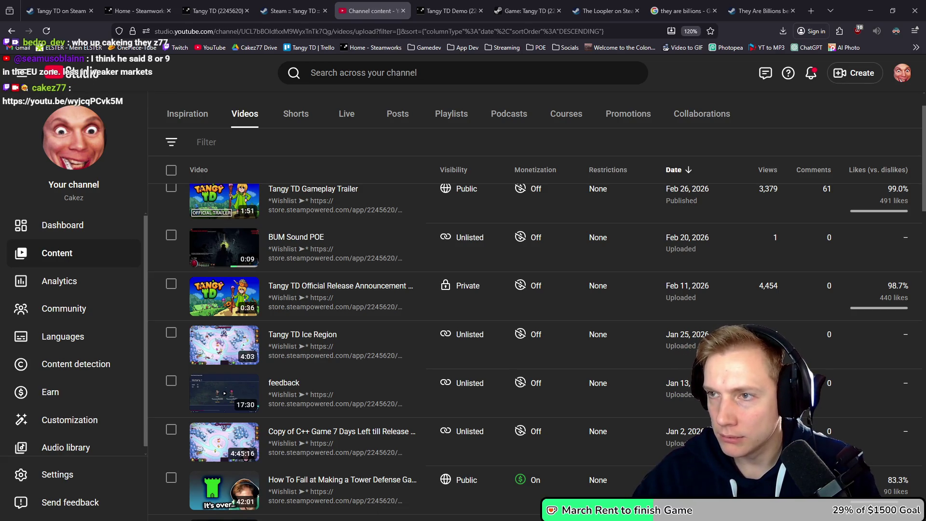
# Glance at Photopea, then bring the YouTube Studio channel content tab back to front.
pyautogui.moveTo(564, 266)
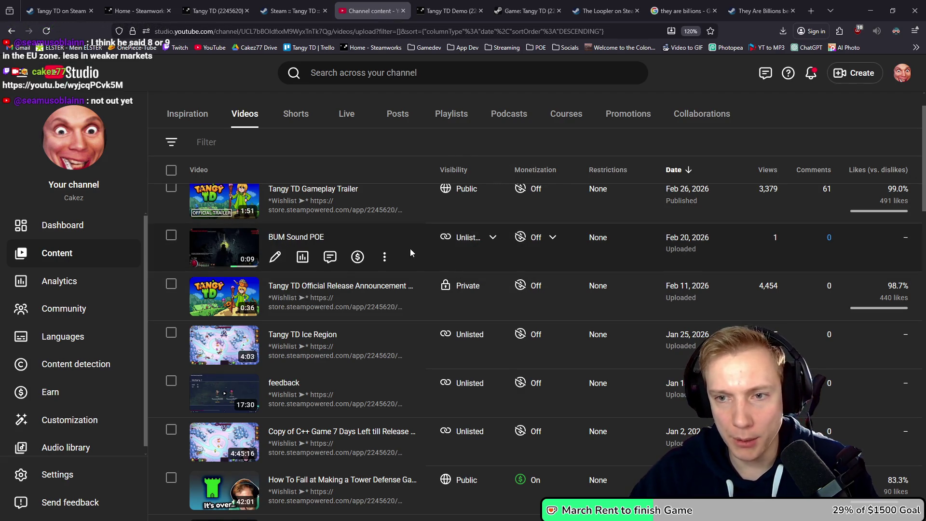
pyautogui.scroll(2, 410, 248)
pyautogui.moveTo(328, 347)
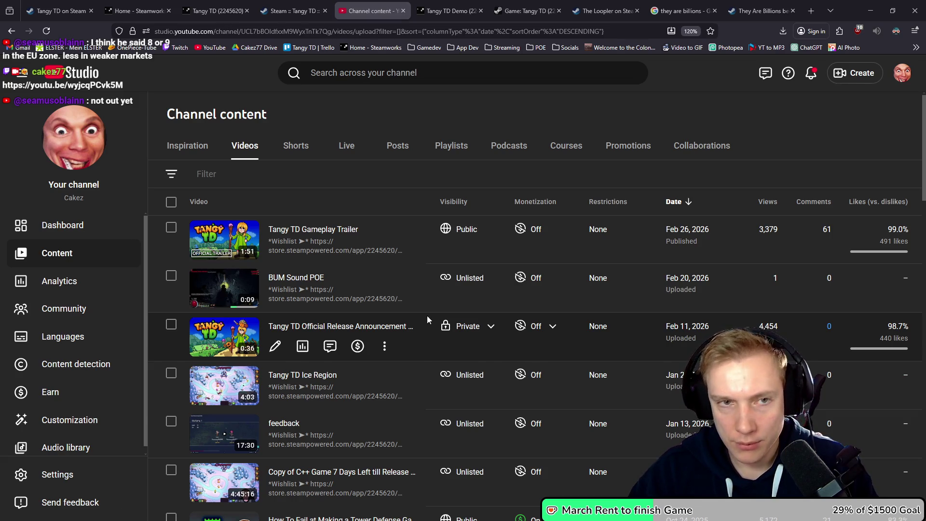
pyautogui.click(871, 11)
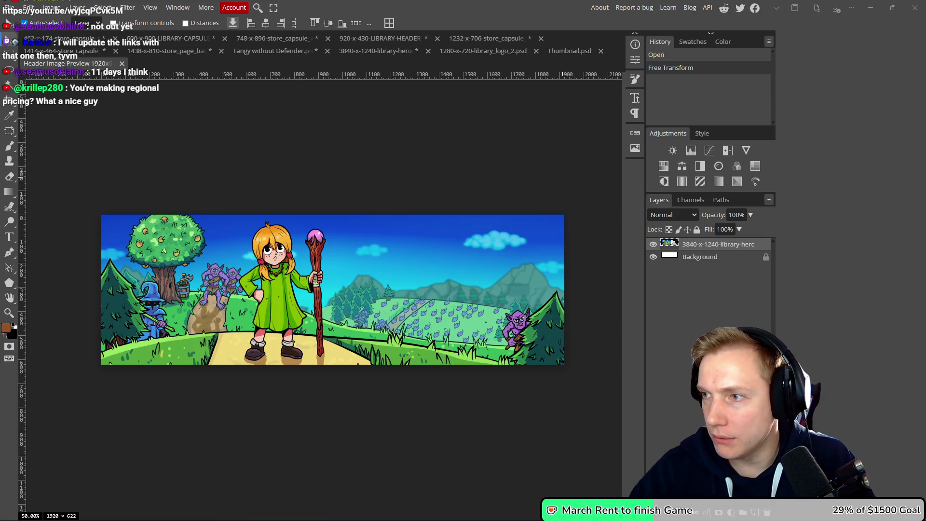
pyautogui.hotkey('alt', 'Tab')
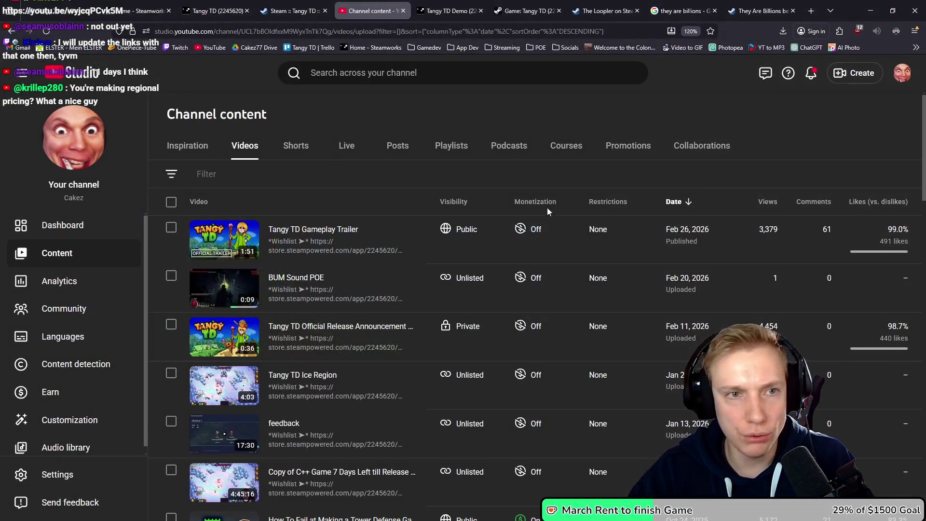
pyautogui.click(290, 11)
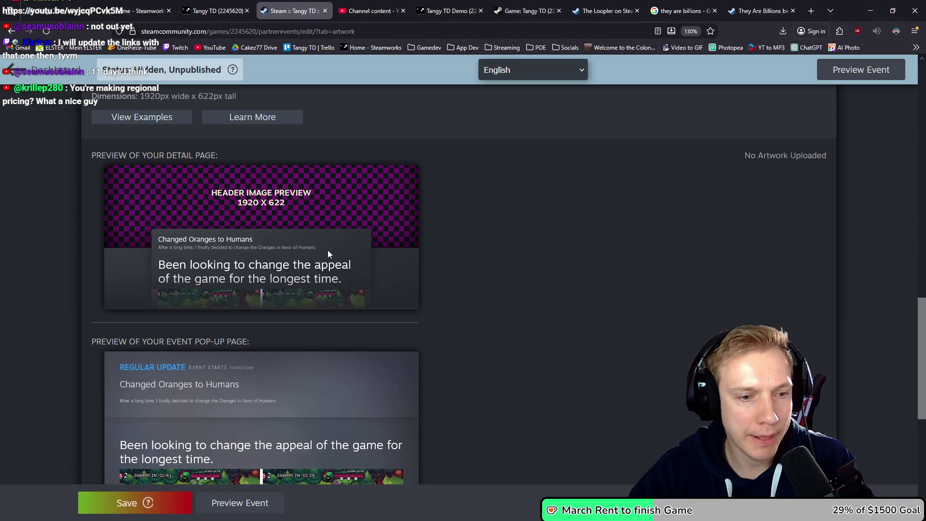
# Review Steam's artwork requirements, noting the 800 x 450 cover image, then return to Photopea.
pyautogui.scroll(-5, 337, 208)
pyautogui.scroll(-2, 410, 233)
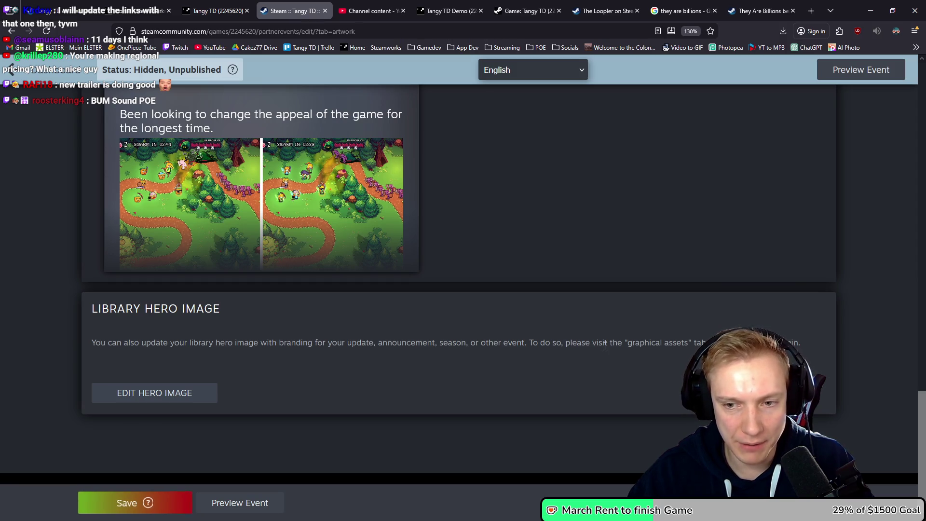
pyautogui.scroll(7, 536, 316)
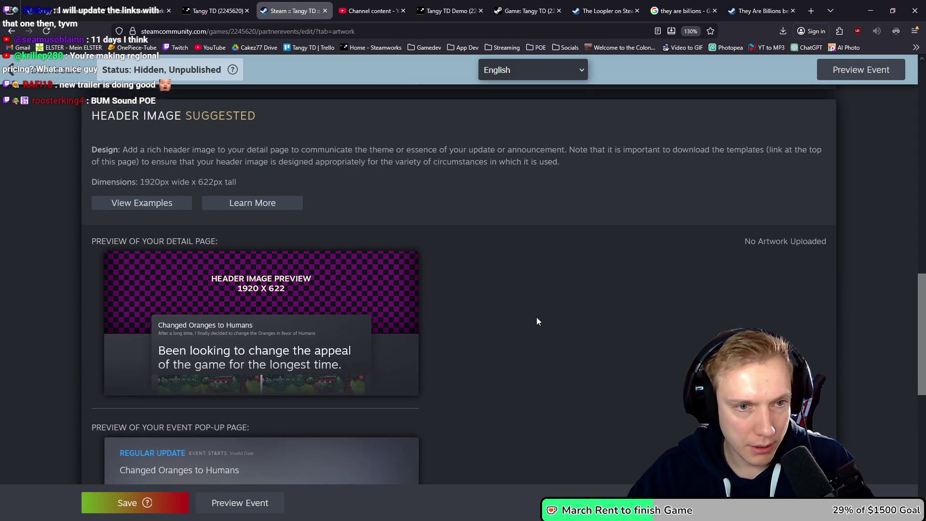
pyautogui.scroll(5, 536, 317)
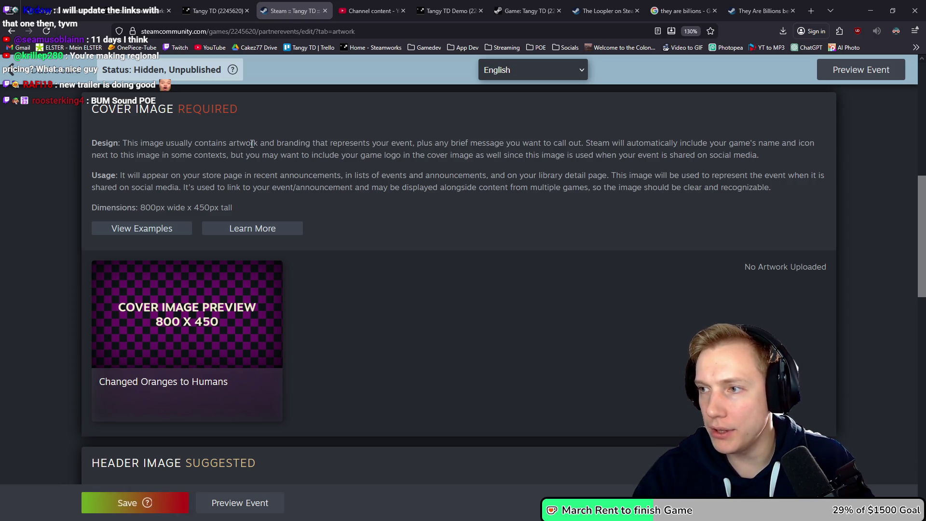
pyautogui.hotkey('alt', 'Tab')
pyautogui.click(8, 7)
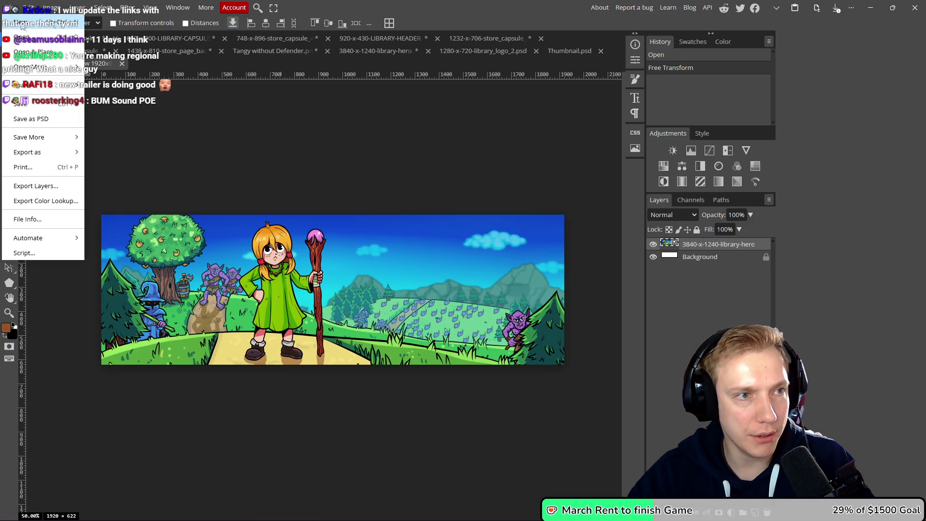
# Create a blank document named 'Cover Image 800x450', width 800 and height 450 px.
pyautogui.click(19, 24)
pyautogui.hotkey('shift', 'Tab')
pyautogui.write('U')
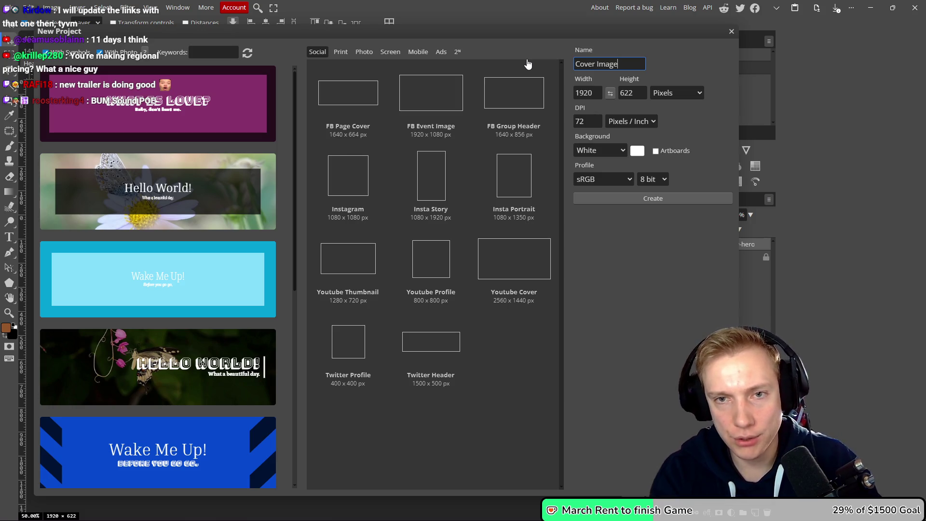
pyautogui.hotkey('alt', 'Tab')
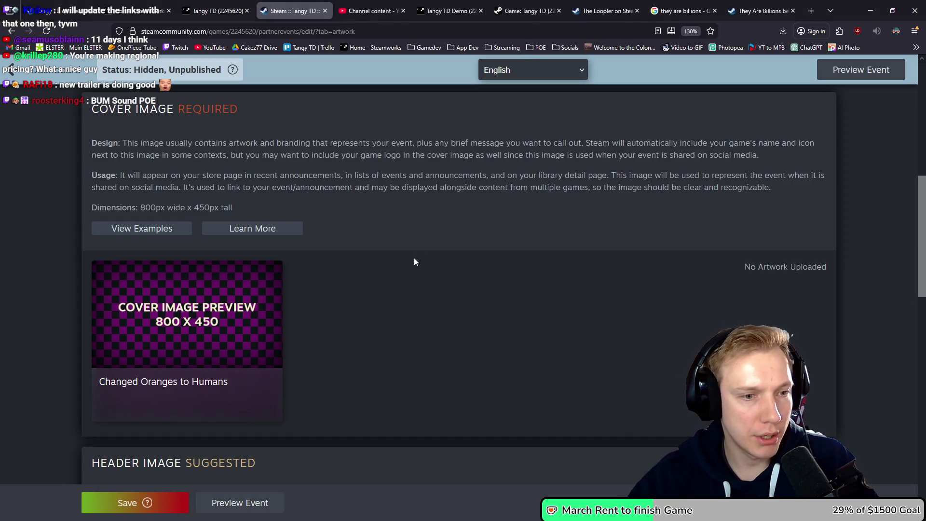
pyautogui.hotkey('alt', 'Tab')
pyautogui.write('800x4')
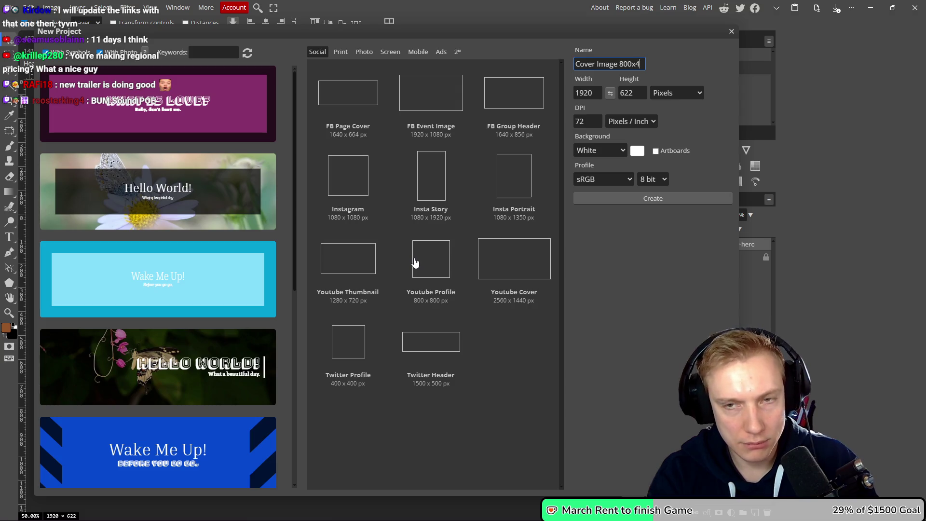
pyautogui.write('50')
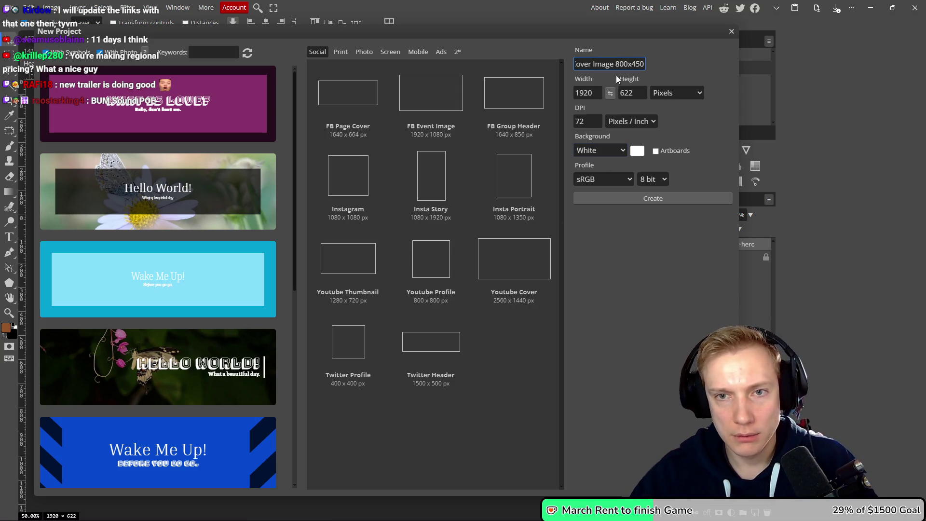
pyautogui.press('Tab')
pyautogui.write('8')
pyautogui.press('Tab')
pyautogui.write('450')
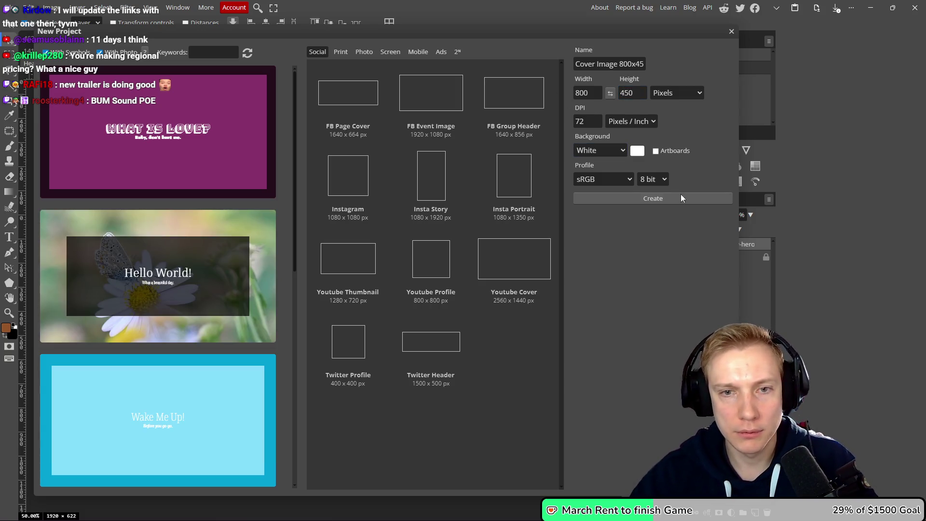
pyautogui.click(661, 199)
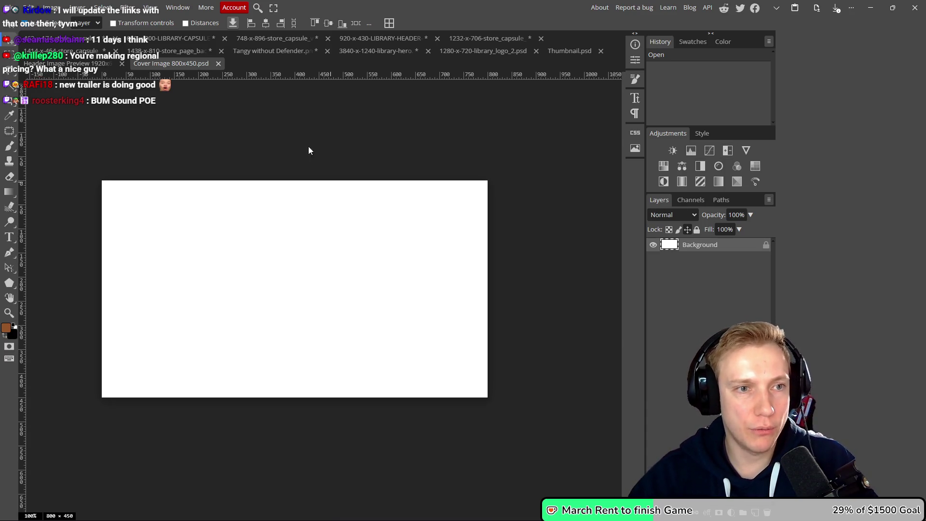
# Move the Fairy Capsule folder window aside and drag the 920x430 library header art onto the canvas.
pyautogui.hotkey('alt', 'Tab')
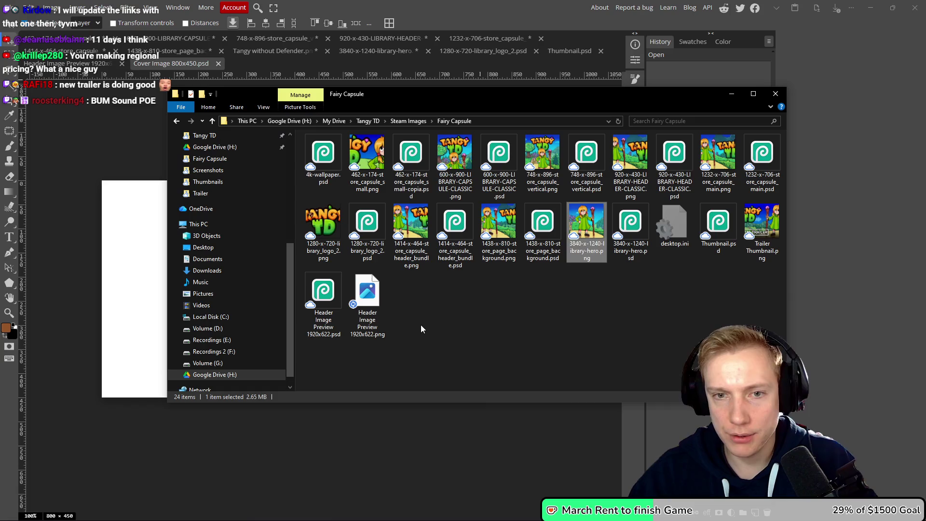
pyautogui.moveTo(570, 101); pyautogui.dragTo(721, 102)
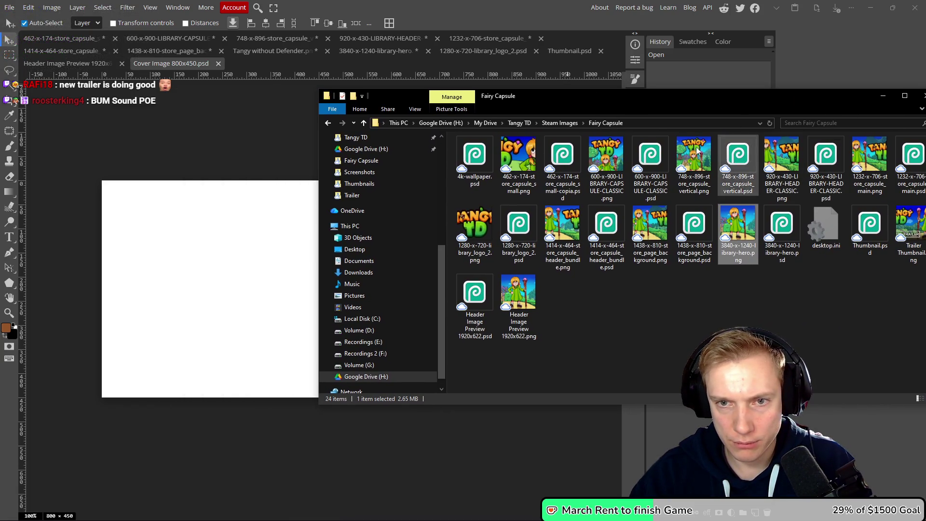
pyautogui.moveTo(784, 153); pyautogui.dragTo(177, 295)
# Resize and reposition the library header art to cover the whole 800×450 canvas, then commit.
pyautogui.moveTo(294, 212); pyautogui.dragTo(295, 181)
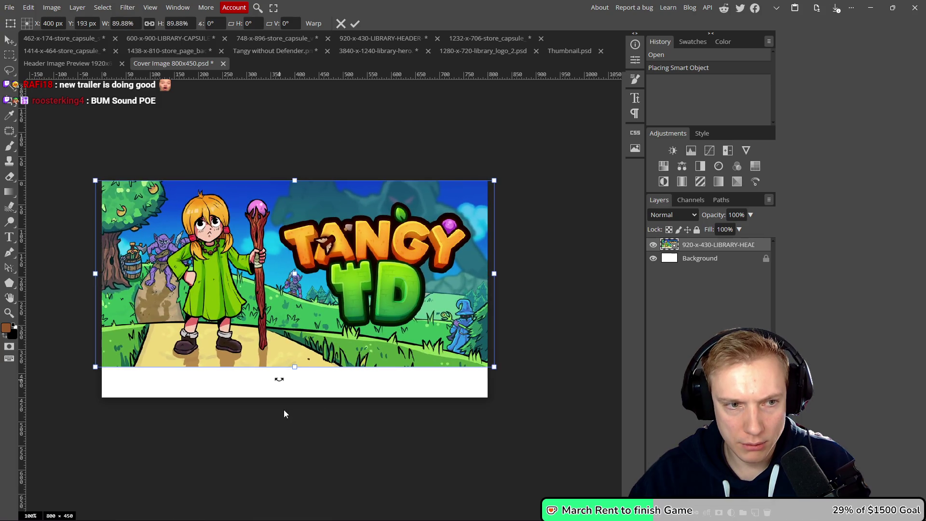
pyautogui.moveTo(296, 368); pyautogui.dragTo(299, 398)
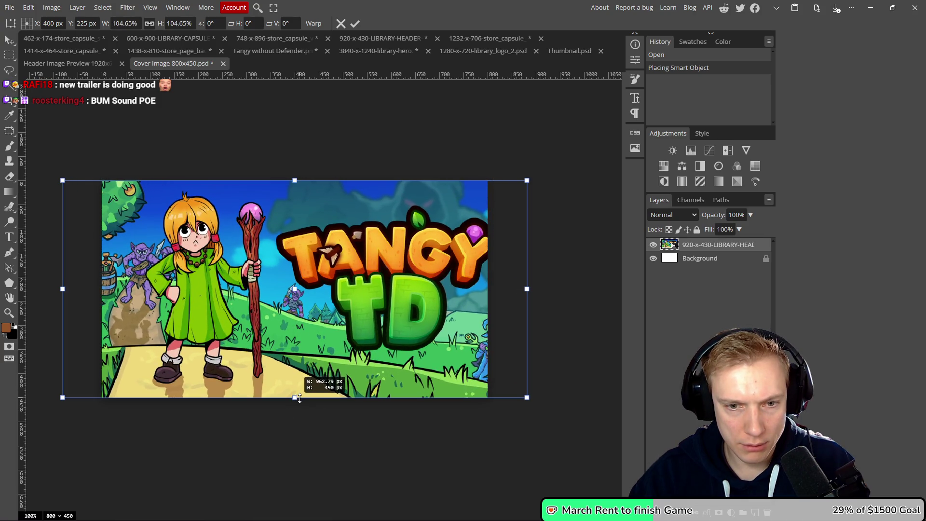
pyautogui.moveTo(291, 338); pyautogui.dragTo(272, 340)
pyautogui.scroll(-2, 280, 314)
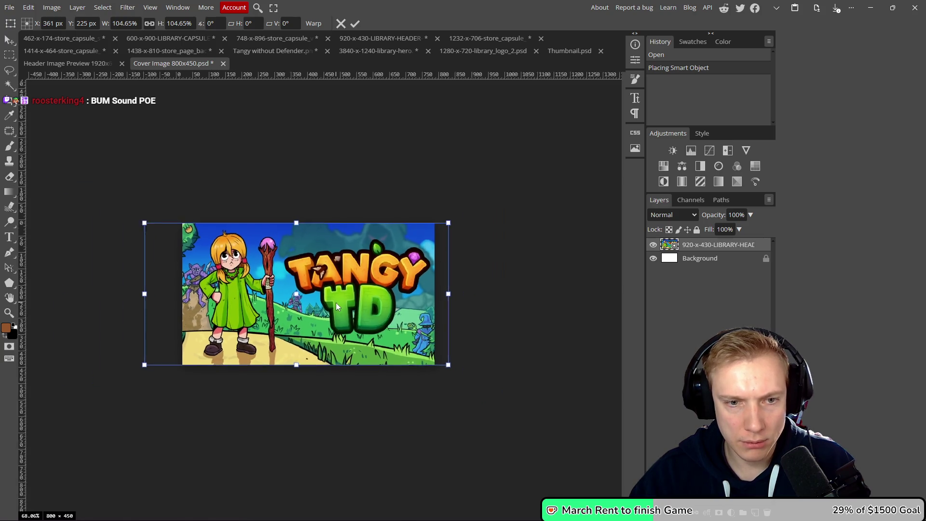
pyautogui.scroll(1, 282, 311)
pyautogui.moveTo(282, 311); pyautogui.dragTo(278, 311)
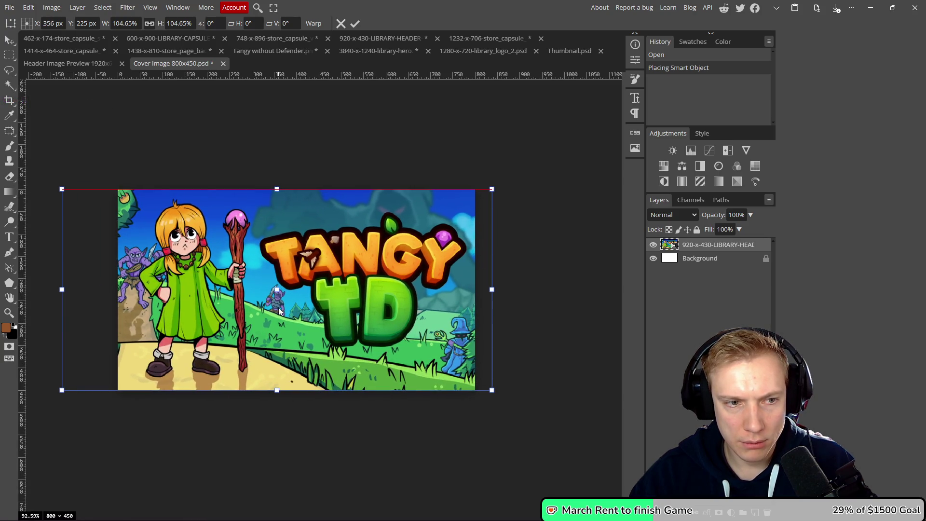
pyautogui.moveTo(61, 289); pyautogui.dragTo(73, 289)
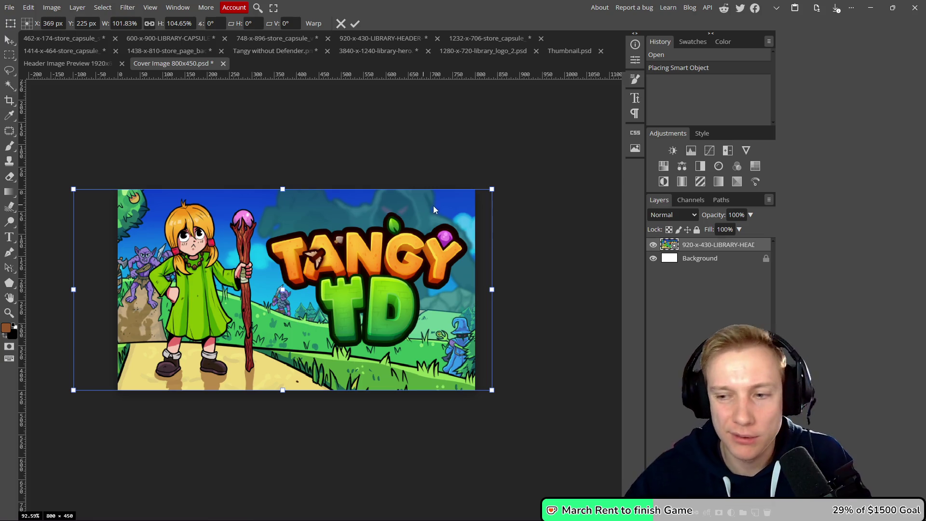
pyautogui.click(355, 24)
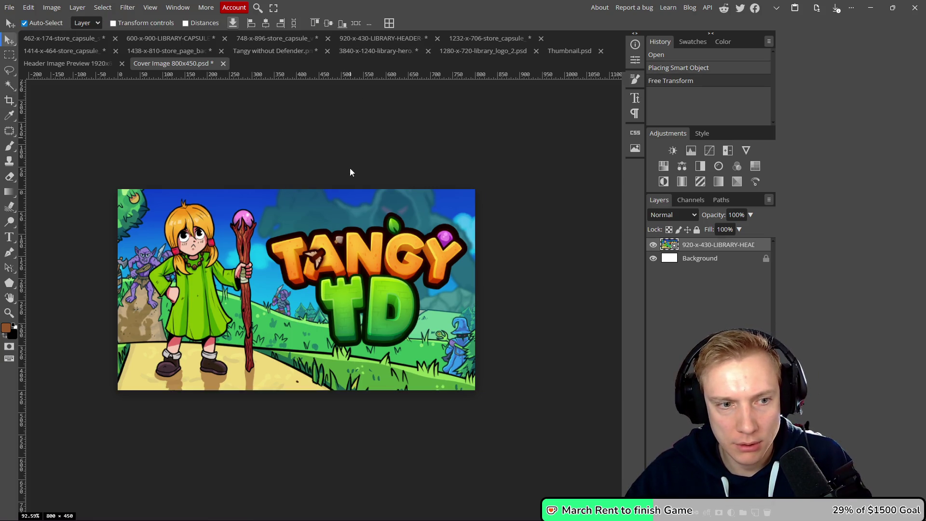
# Save Cover Image 800x450 as a PSD in the Fairy Capsule folder.
pyautogui.scroll(-3, 348, 181)
pyautogui.scroll(3, 347, 184)
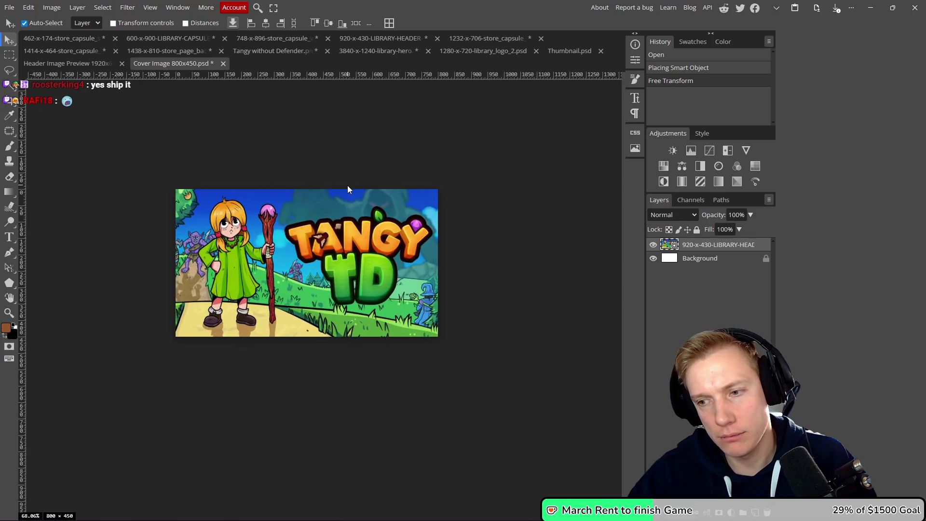
pyautogui.moveTo(345, 183); pyautogui.dragTo(331, 193)
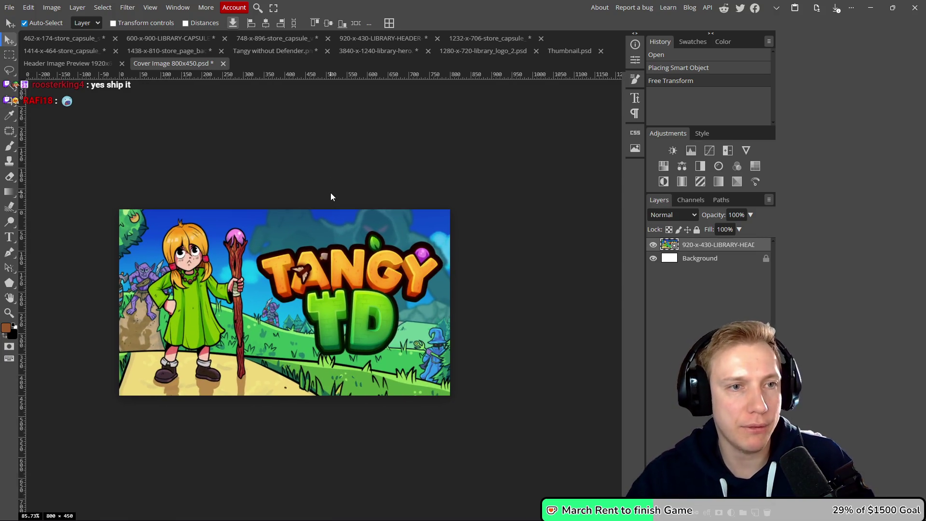
pyautogui.hotkey('ctrl', 's')
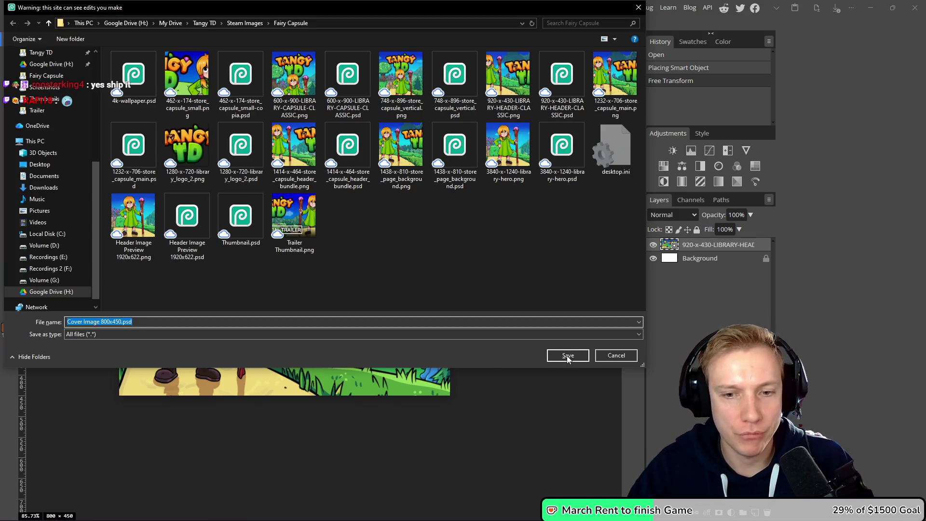
pyautogui.click(568, 356)
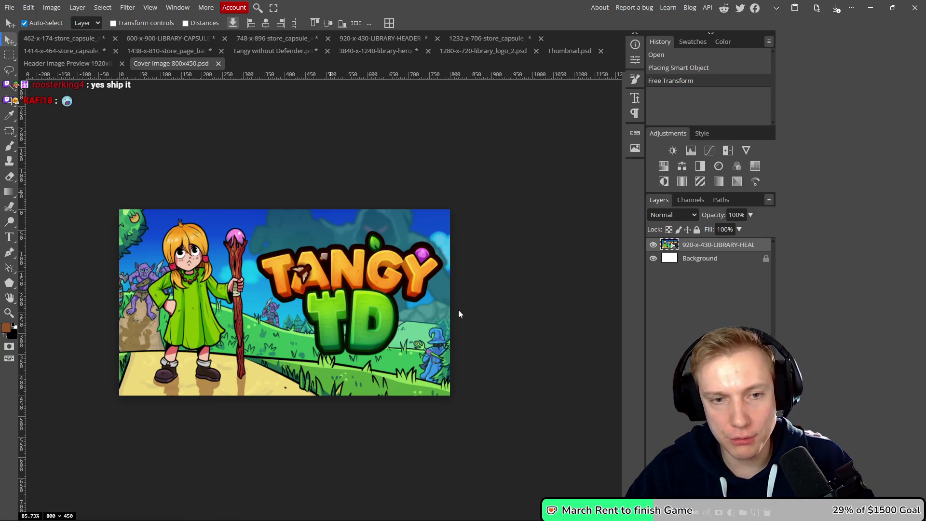
# Export the cover as a PNG into Fairy Capsule, then return to the Steam event page.
pyautogui.hotkey('ctrl', 'alt', 'shift', 's')
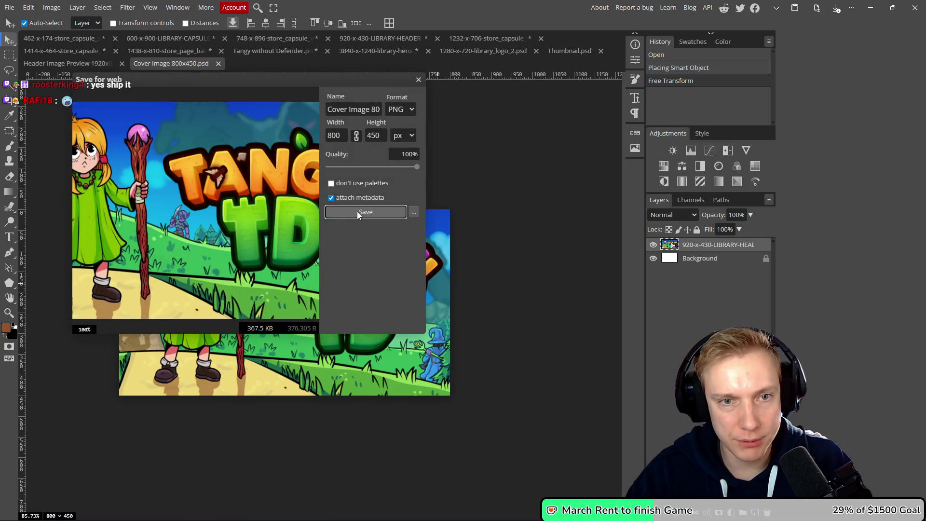
pyautogui.click(359, 213)
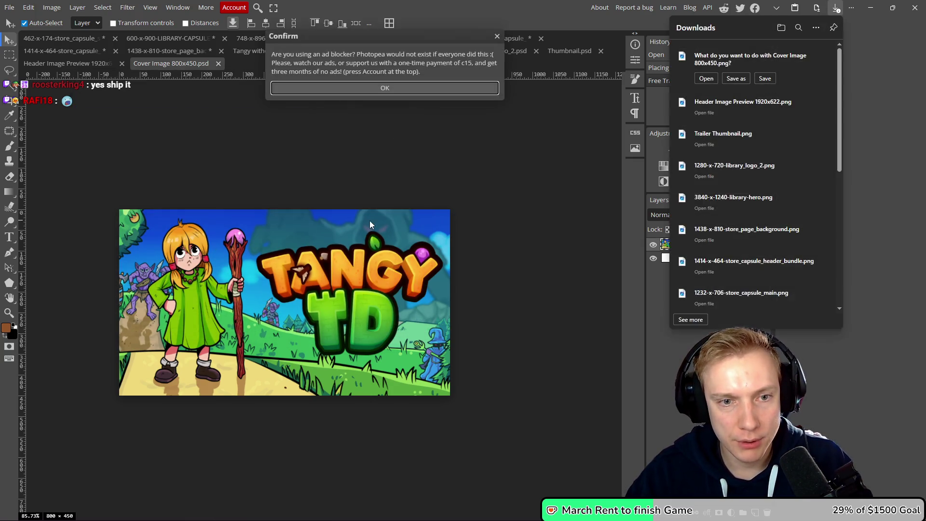
pyautogui.click(731, 79)
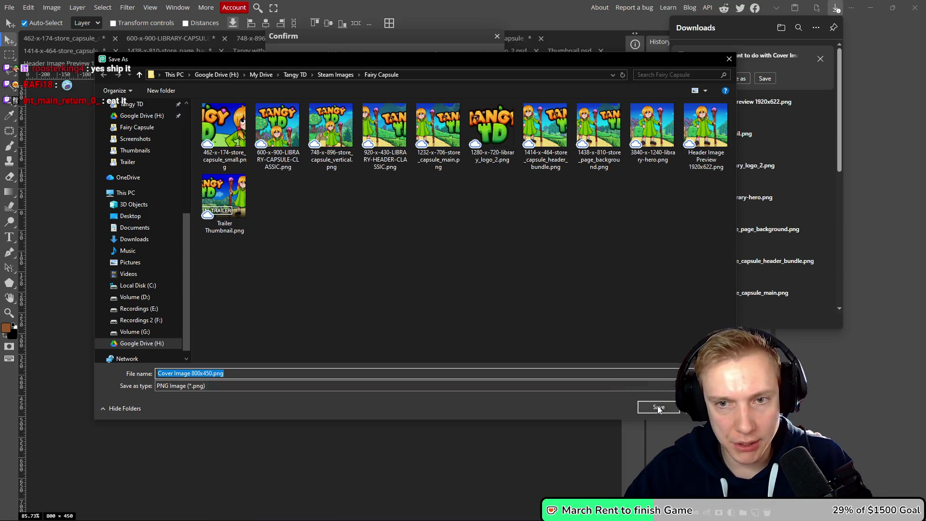
pyautogui.click(658, 408)
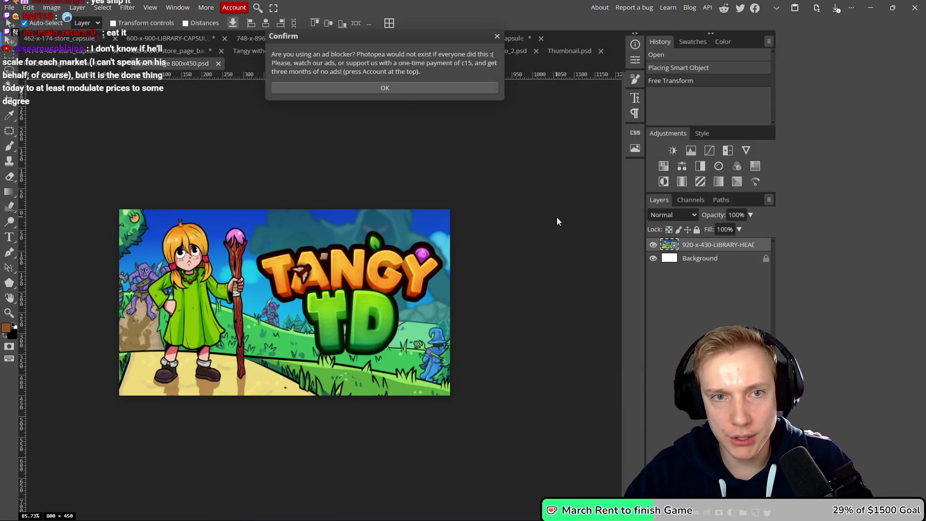
pyautogui.click(496, 36)
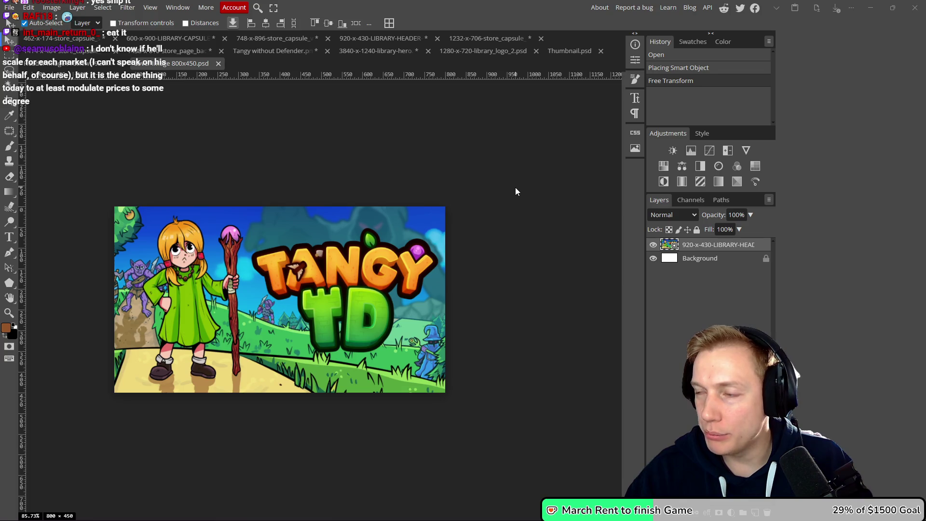
pyautogui.hotkey('alt', 'Tab')
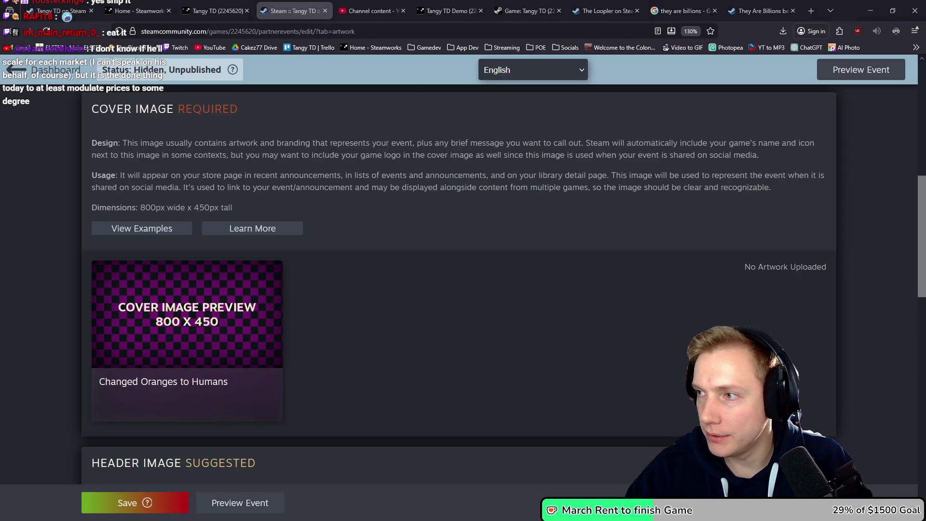
# Prefix the cover PSD name with 800-x-450, dropping the old 800x450 suffix.
pyautogui.hotkey('alt', 'Tab')
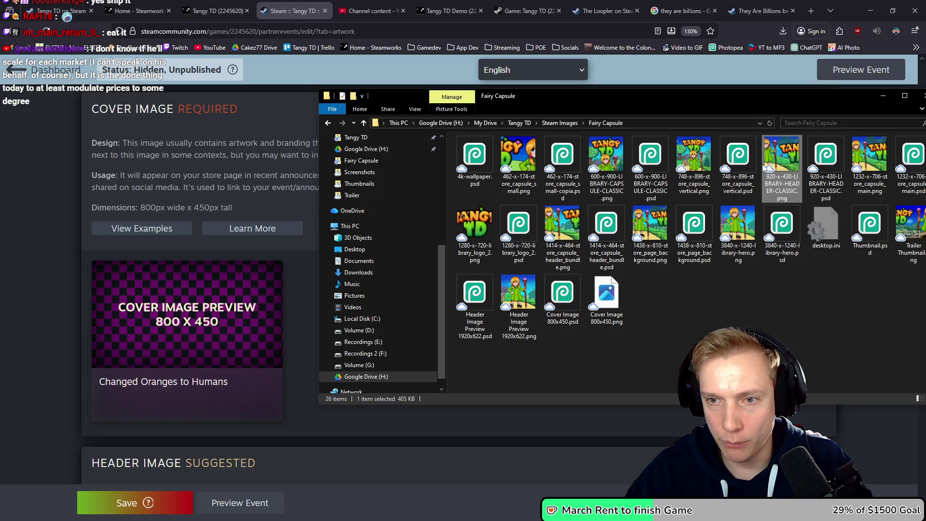
pyautogui.click(784, 307)
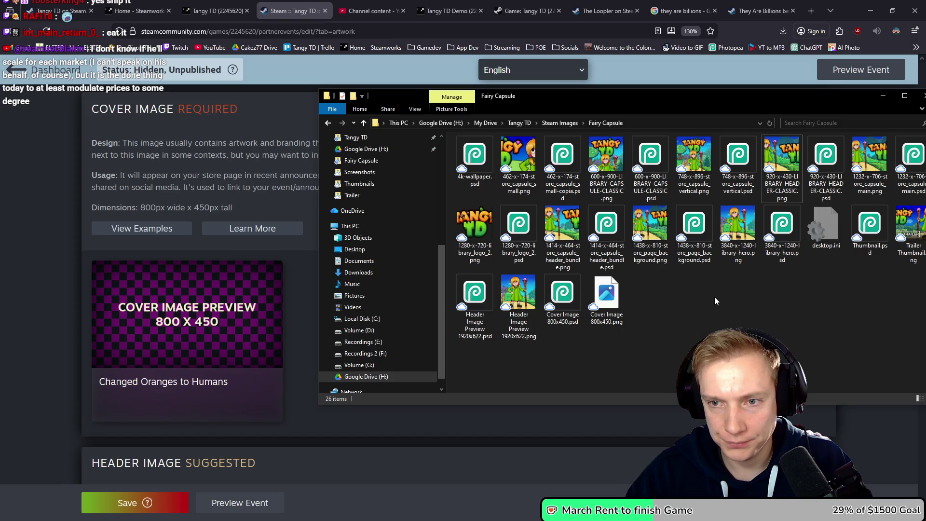
pyautogui.click(575, 326)
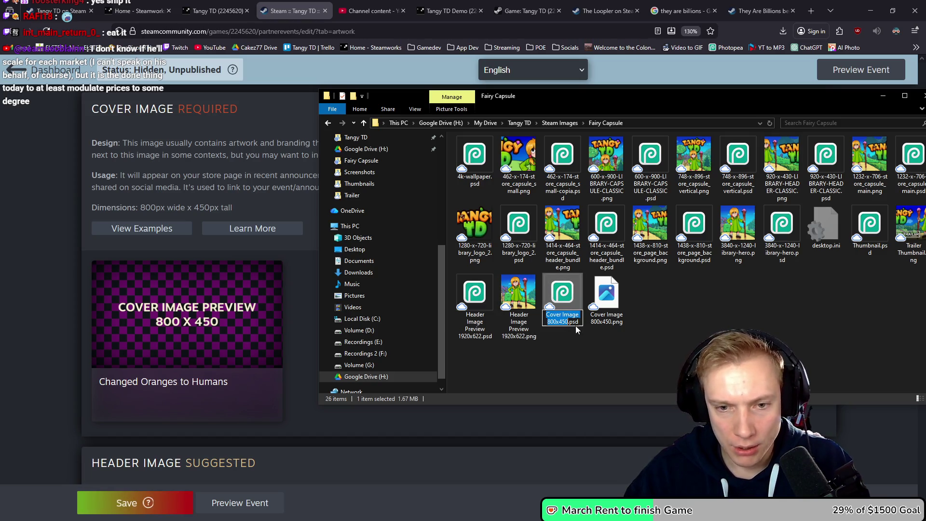
pyautogui.click(575, 326)
pyautogui.press('Home')
pyautogui.write('800x4')
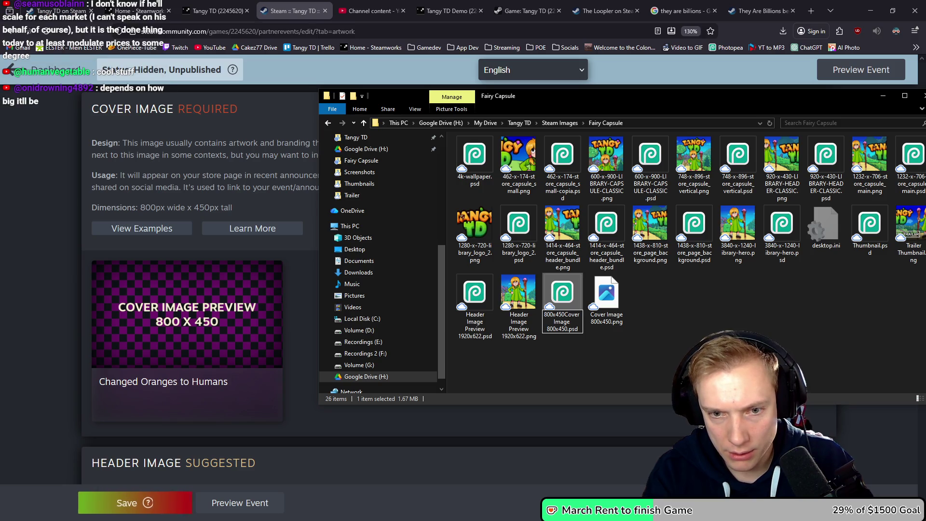
pyautogui.press('Left')
pyautogui.press('Left')
pyautogui.press('Left')
pyautogui.write('-')
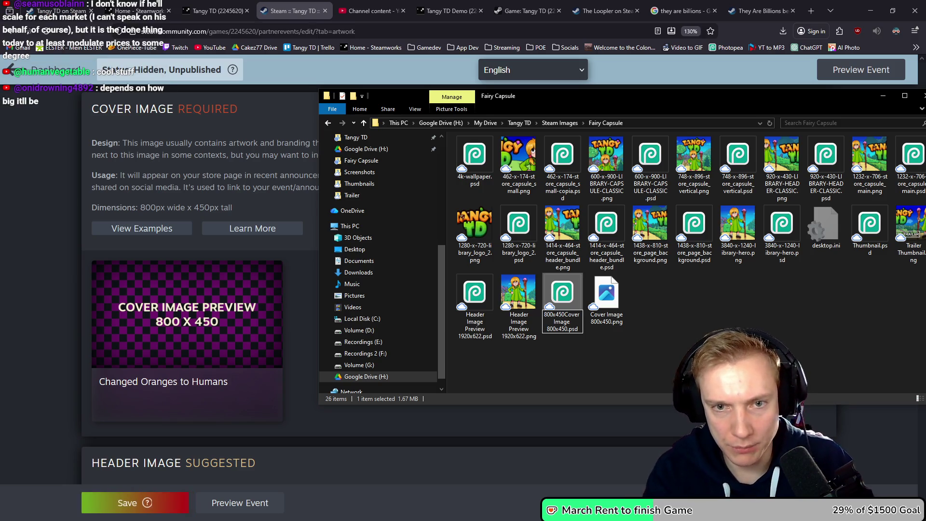
pyautogui.press('Right')
pyautogui.write('-')
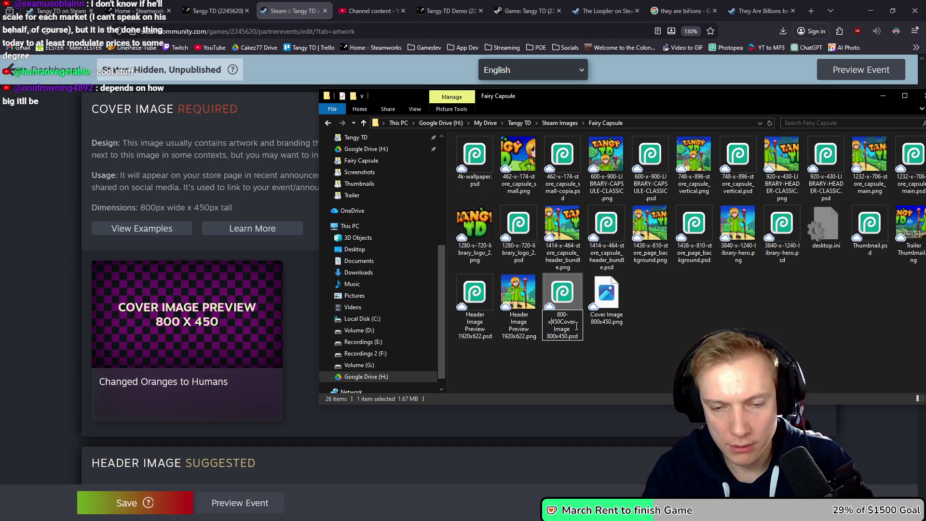
pyautogui.press('Right')
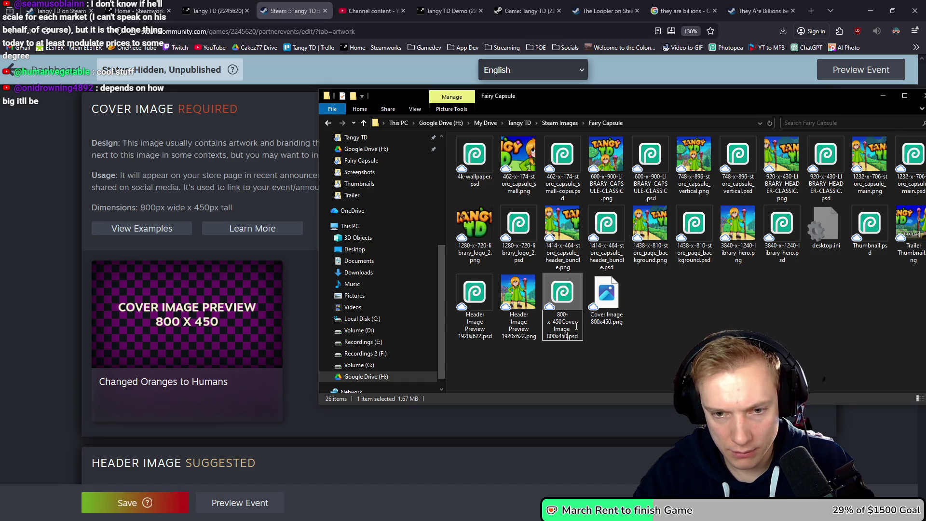
pyautogui.press('BackSpace')
pyautogui.press('BackSpace')
pyautogui.press('BackSpace')
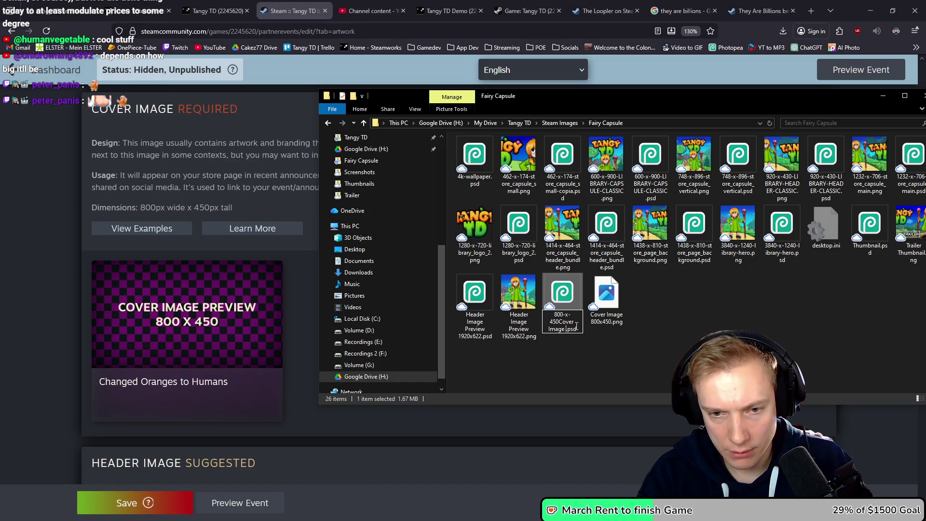
pyautogui.press('Return')
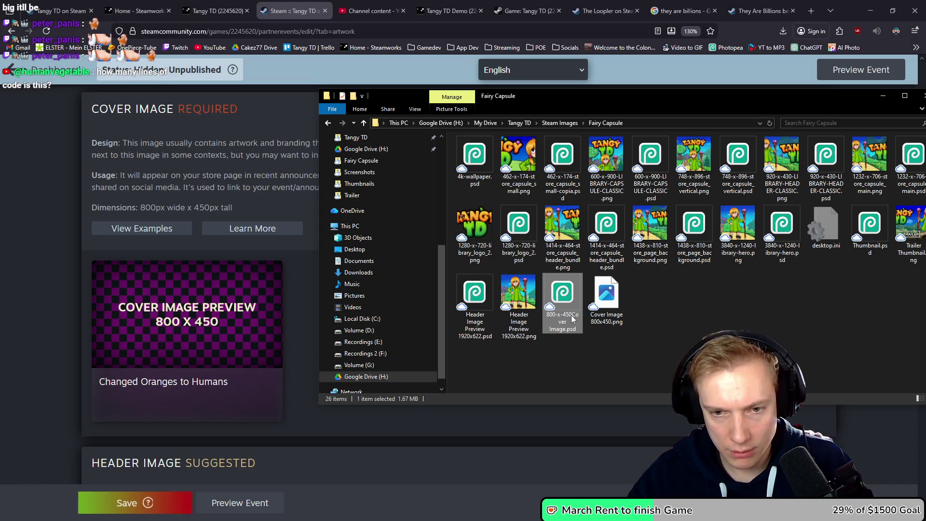
# Add a dash after 450 so the cover PSD reads '800-x-450-Cover Image'.
pyautogui.click(570, 316)
pyautogui.press('Right')
pyautogui.press('Right')
pyautogui.press('Right')
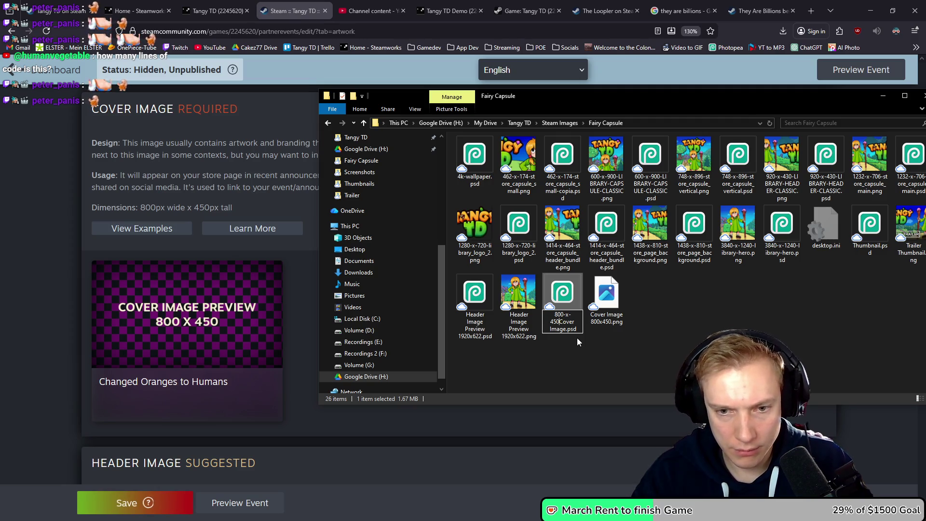
pyautogui.write('-')
pyautogui.press('Return')
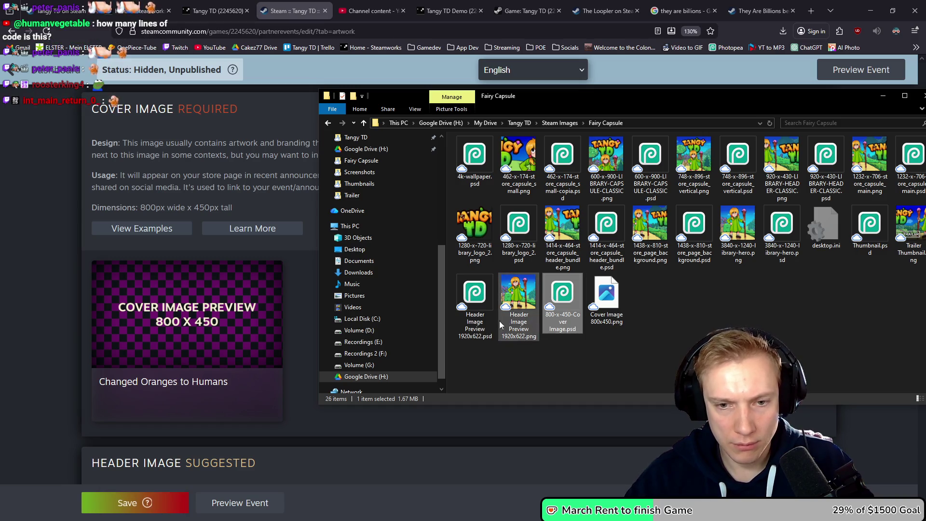
# Rename the header PSD to '1920-x-622-Header Image Preview', removing the old size suffix.
pyautogui.click(474, 323)
pyautogui.click(475, 325)
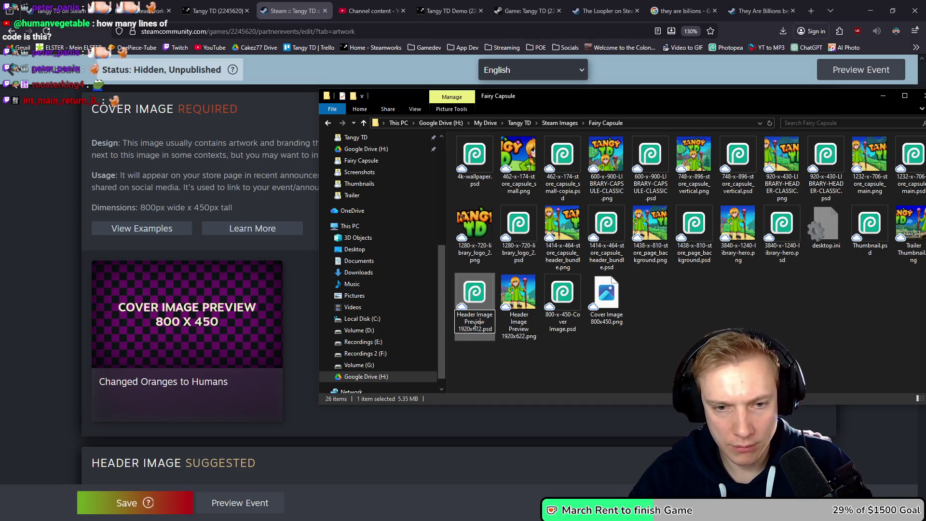
pyautogui.write('1920-x-6')
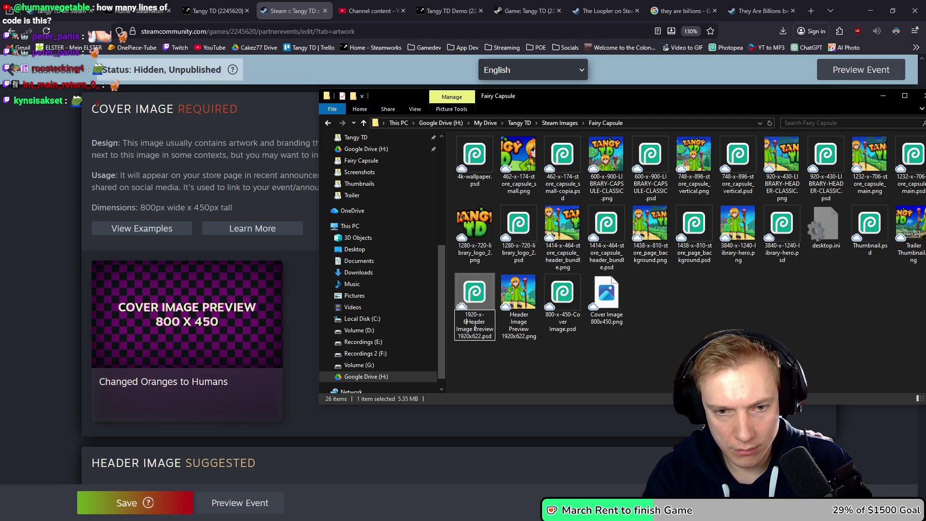
pyautogui.write('-')
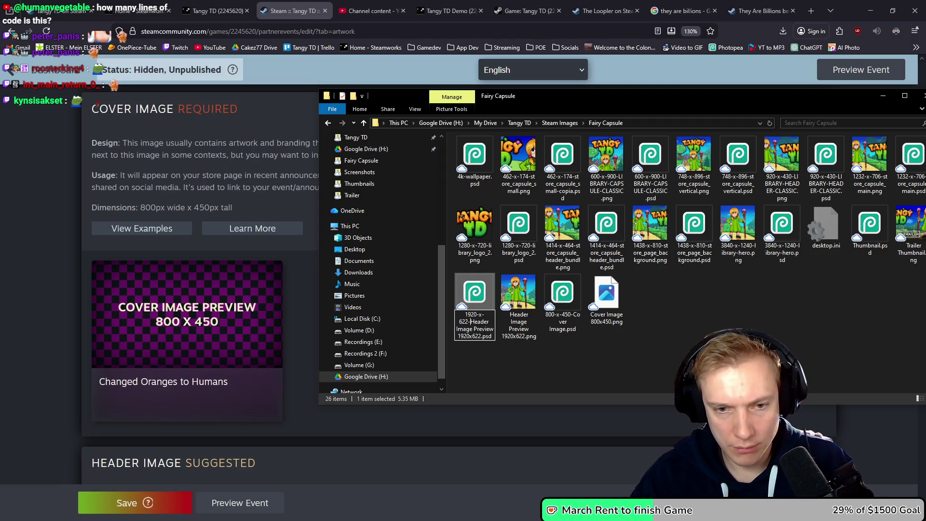
pyautogui.press('BackSpace')
pyautogui.press('BackSpace')
pyautogui.press('BackSpace')
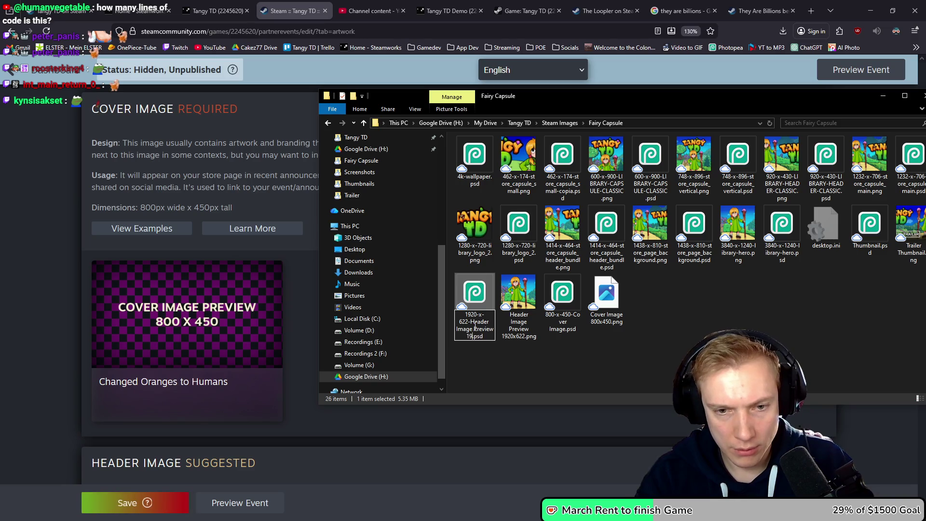
pyautogui.press('Return')
# Give the header and cover PNGs the same new names as their PSDs.
pyautogui.click(475, 328)
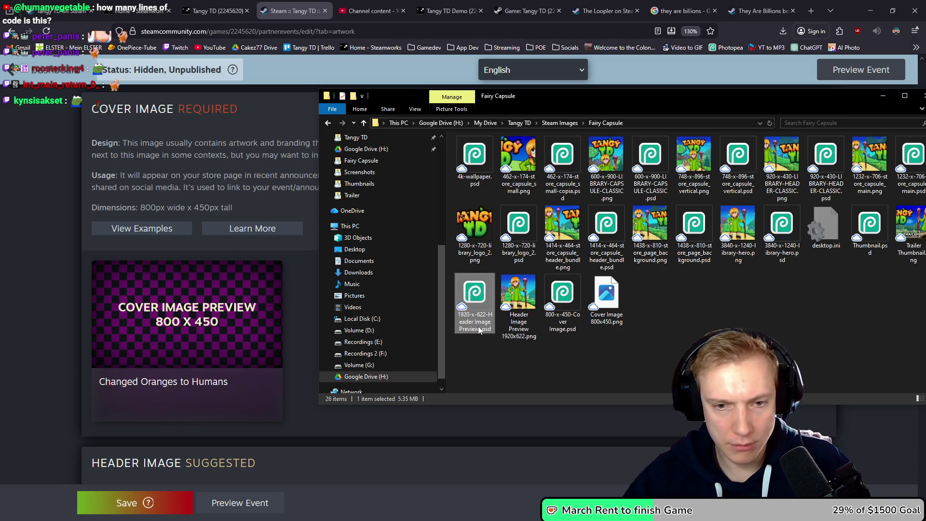
pyautogui.hotkey('ctrl', 'c')
pyautogui.press('Tab')
pyautogui.hotkey('ctrl', 'v')
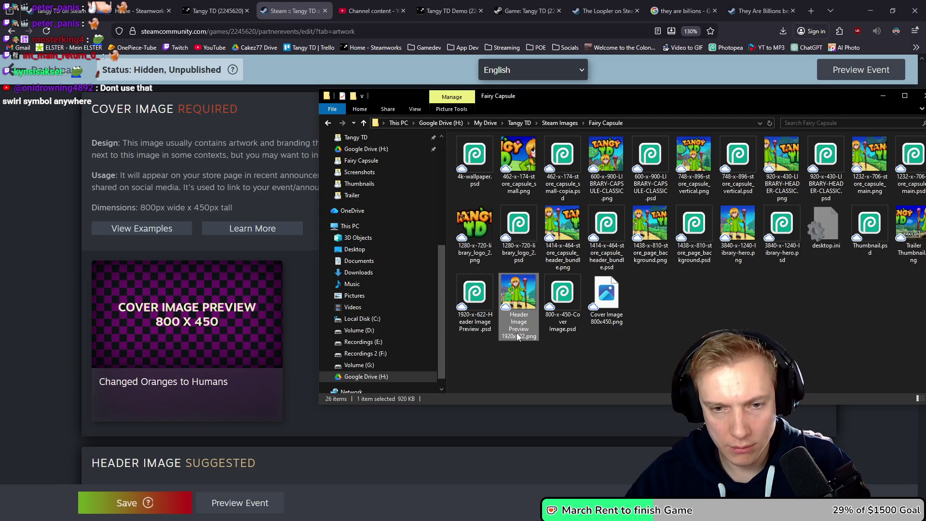
pyautogui.press('Tab')
pyautogui.hotkey('ctrl', 'c')
pyautogui.press('Tab')
pyautogui.hotkey('ctrl', 'v')
pyautogui.press('Return')
pyautogui.click(648, 303)
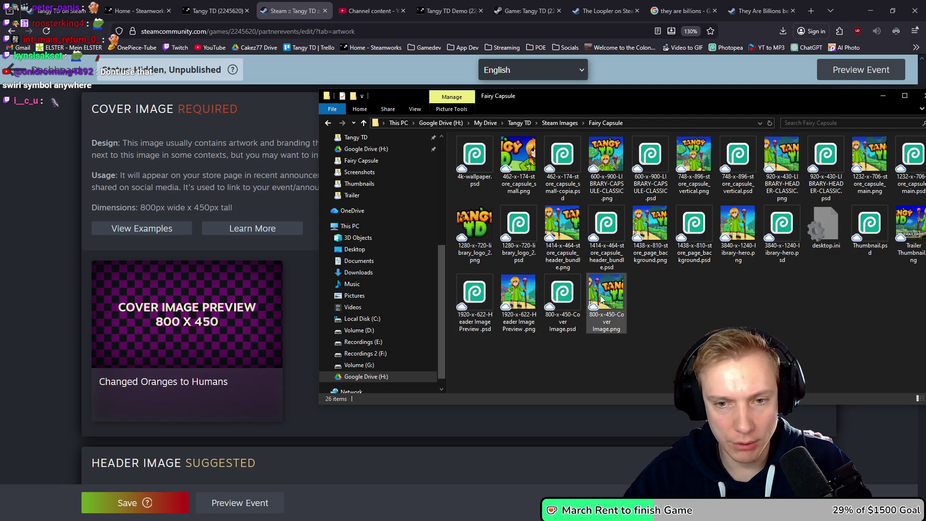
pyautogui.moveTo(607, 294)
pyautogui.mouseDown()
pyautogui.moveTo(155, 288)
pyautogui.moveTo(259, 283)
pyautogui.moveTo(311, 354)
pyautogui.moveTo(274, 396)
pyautogui.mouseUp()
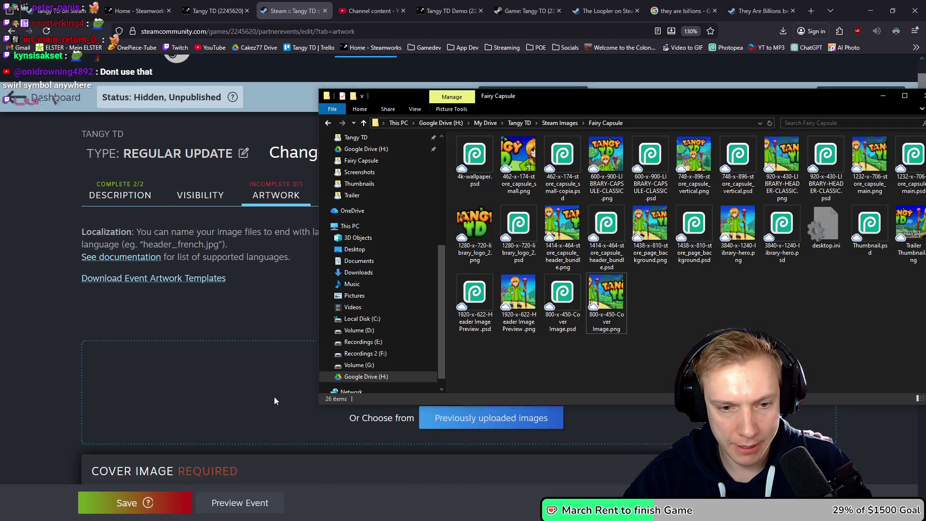
pyautogui.moveTo(580, 104); pyautogui.dragTo(544, 235)
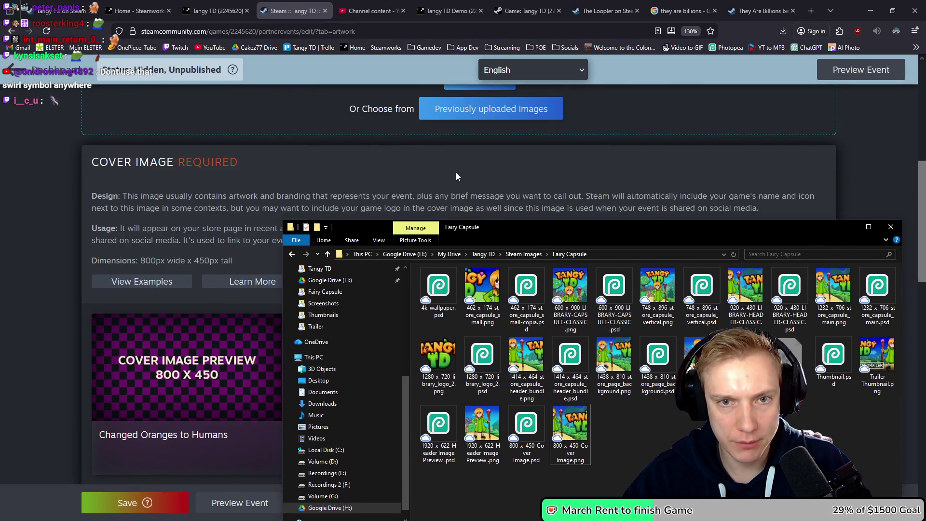
pyautogui.moveTo(568, 437)
pyautogui.mouseDown()
pyautogui.moveTo(281, 160)
pyautogui.moveTo(333, 200)
pyautogui.mouseUp()
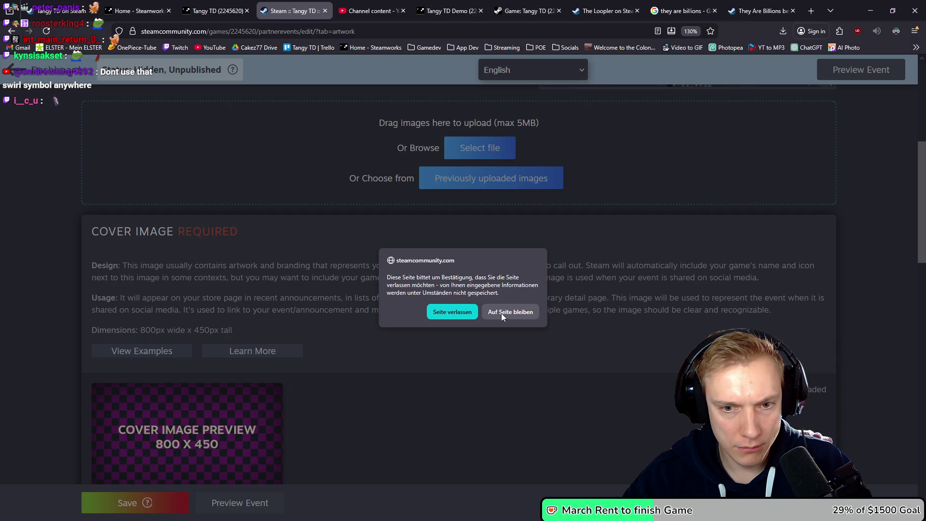
pyautogui.click(501, 313)
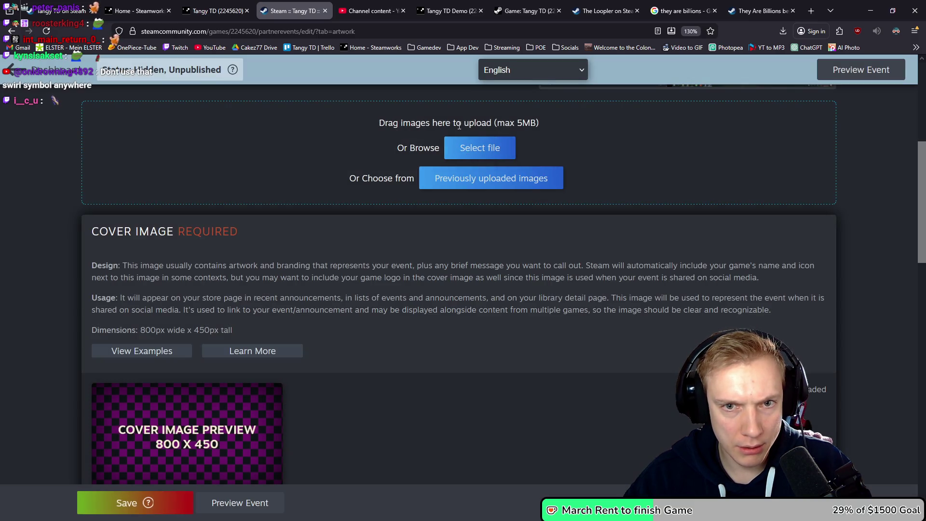
pyautogui.scroll(3, 436, 149)
pyautogui.scroll(-4, 444, 219)
pyautogui.scroll(-4, 458, 219)
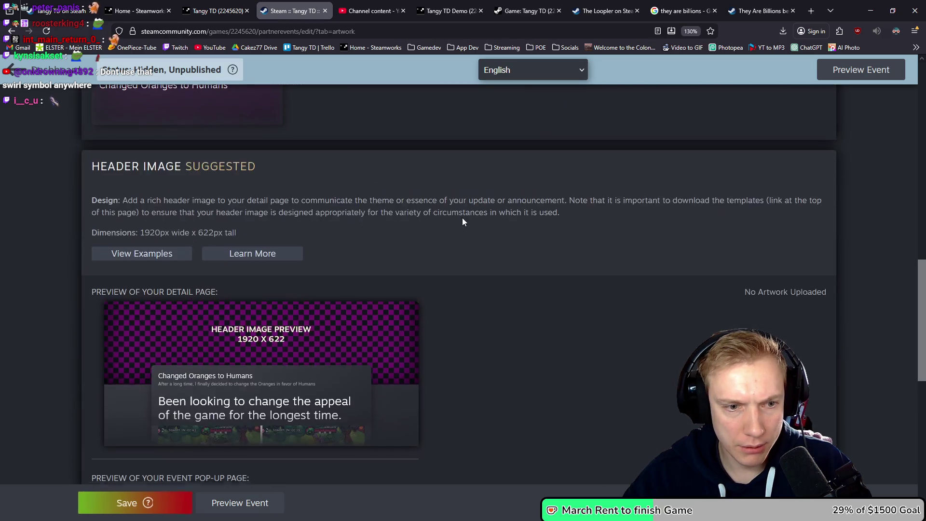
pyautogui.scroll(8, 460, 220)
pyautogui.scroll(-4, 456, 223)
pyautogui.scroll(5, 456, 221)
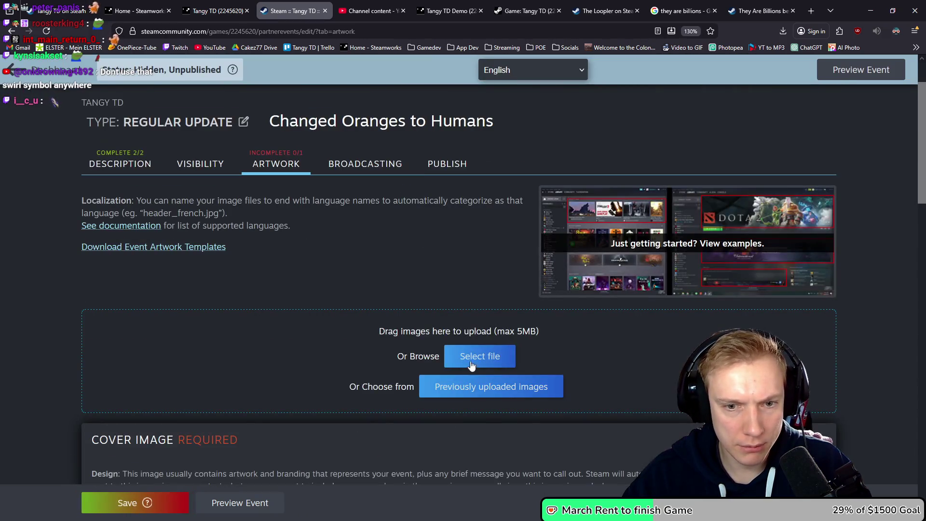
# Pick the 800-x-450 cover PNG from the Fairy Capsule folder for the artwork upload.
pyautogui.click(474, 357)
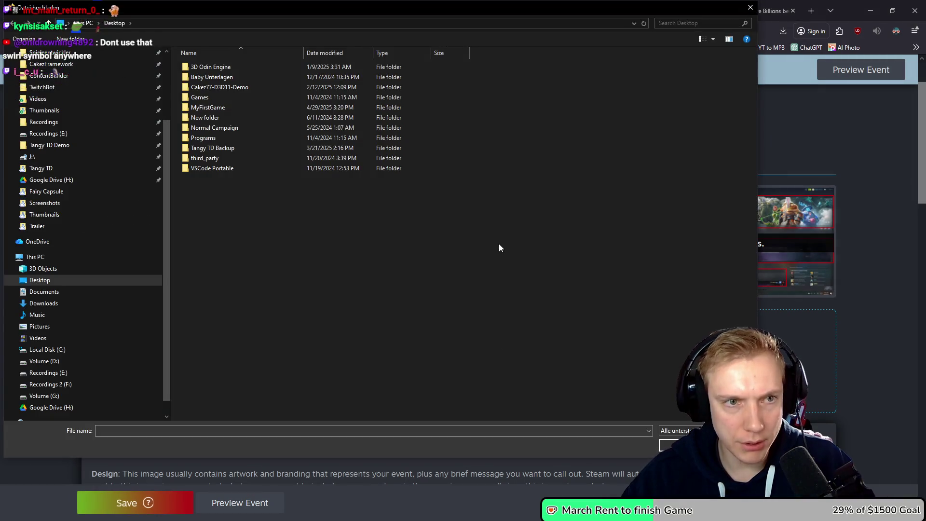
pyautogui.hotkey('alt', 'Tab')
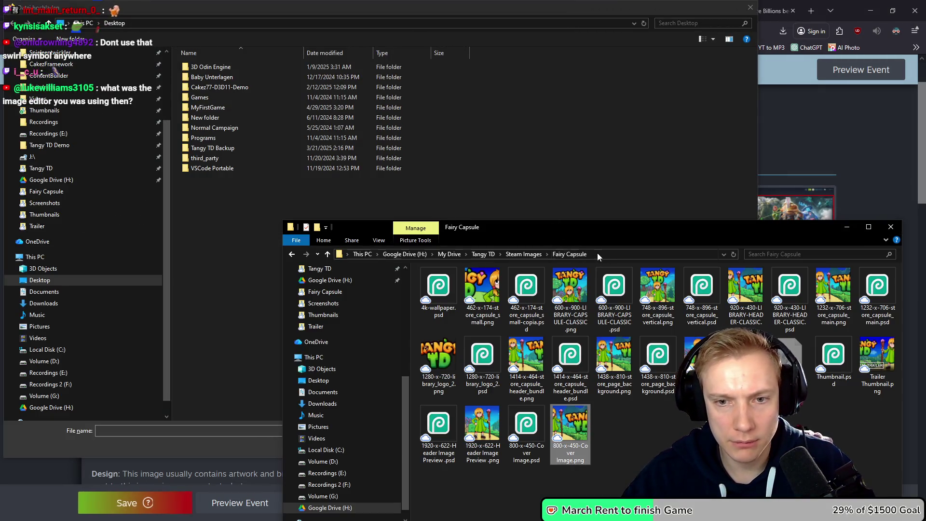
pyautogui.click(597, 253)
pyautogui.hotkey('alt', 'F4')
pyautogui.click(269, 21)
pyautogui.hotkey('ctrl', 'v')
pyautogui.press('Return')
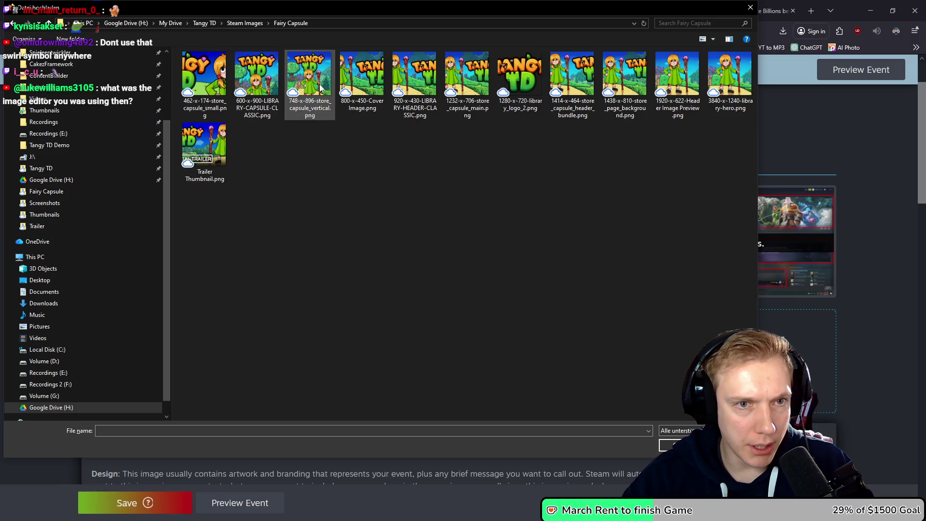
pyautogui.doubleClick(362, 75)
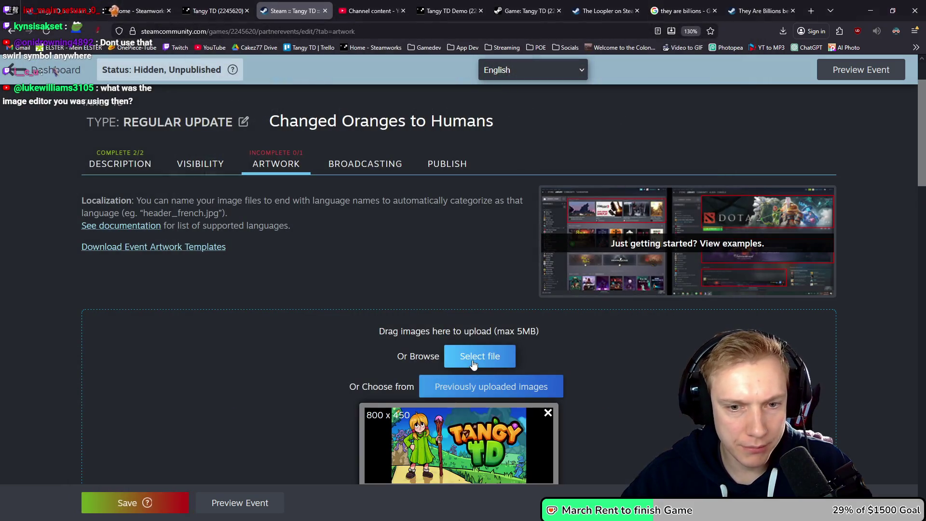
# Pick the 1920-x-622 header PNG as the second artwork image.
pyautogui.click(475, 361)
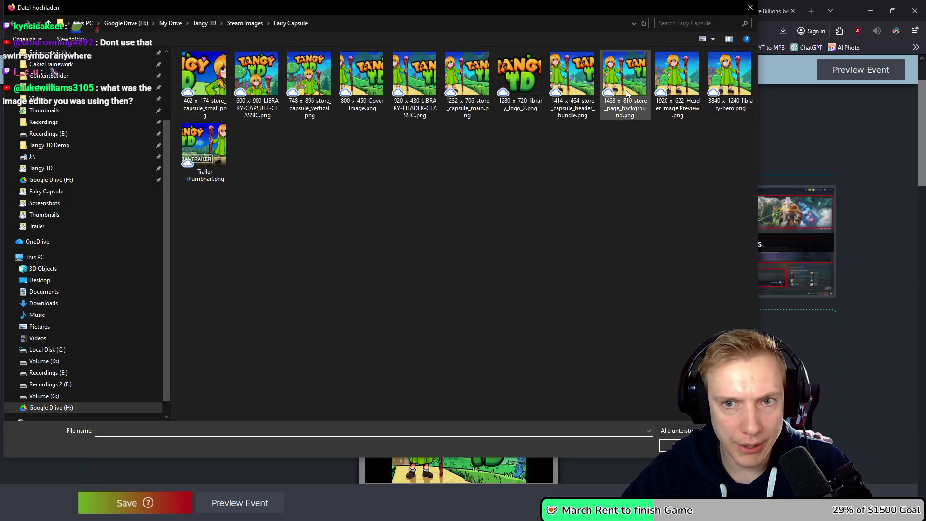
pyautogui.doubleClick(675, 77)
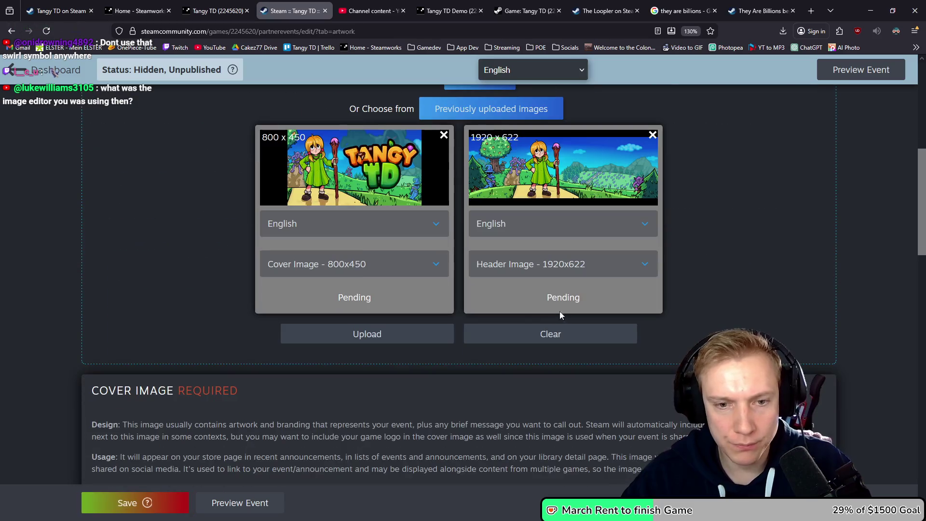
pyautogui.scroll(2, 700, 261)
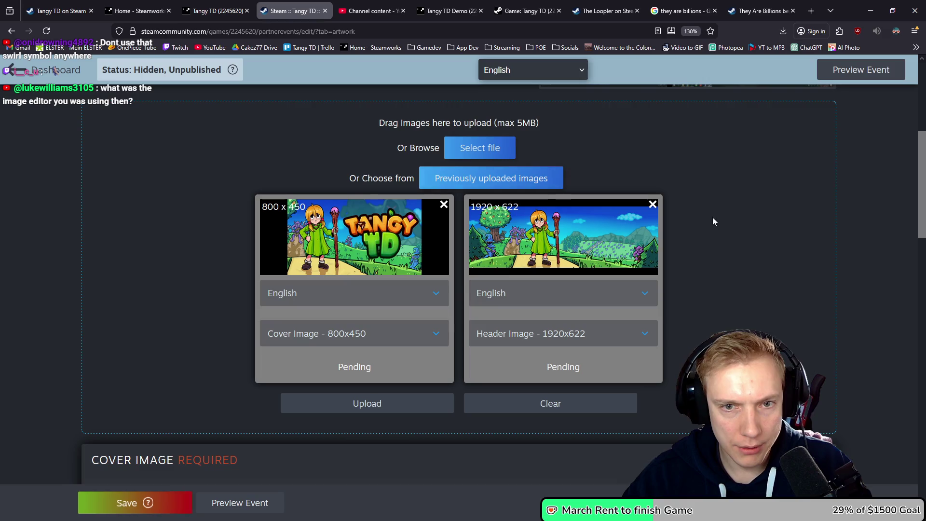
# Upload the pending cover and header images, check their previews, and switch to Photopea.
pyautogui.scroll(-6, 719, 219)
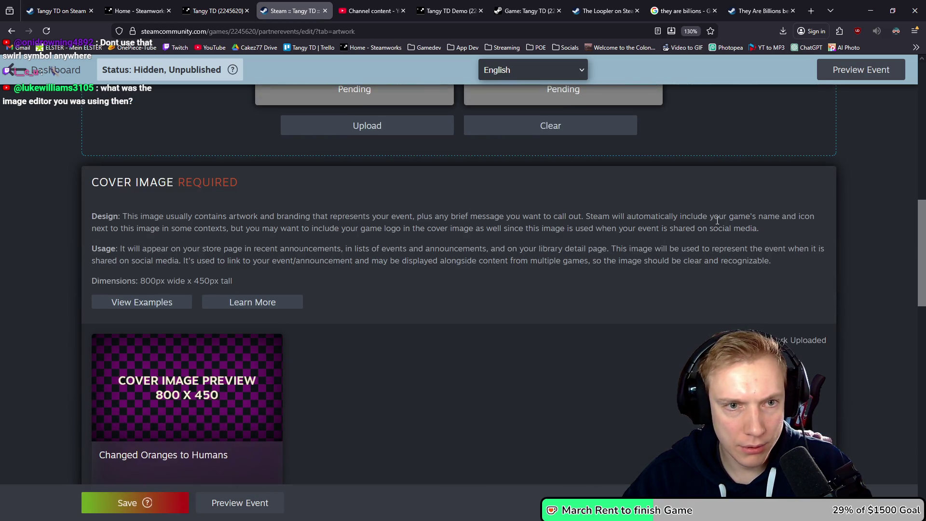
pyautogui.click(358, 127)
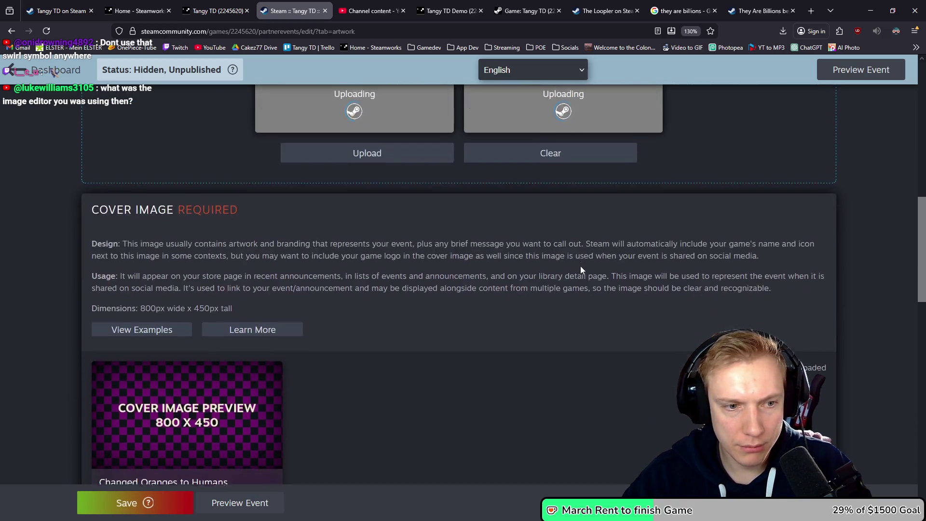
pyautogui.scroll(-9, 576, 265)
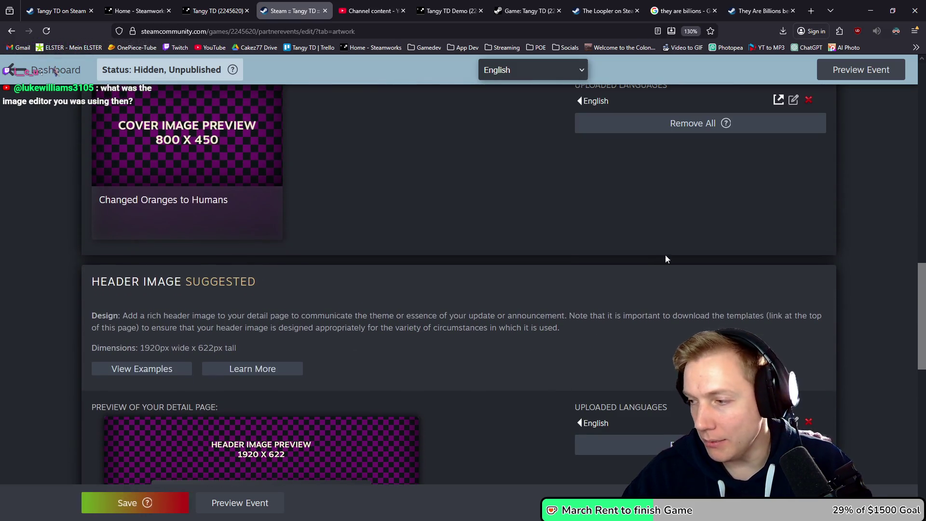
pyautogui.hotkey('alt', 'Tab')
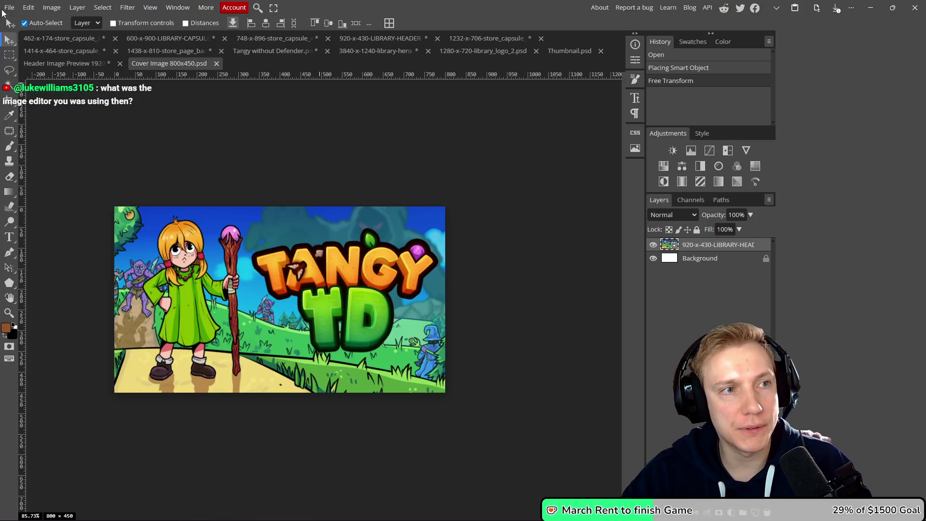
pyautogui.press('F11')
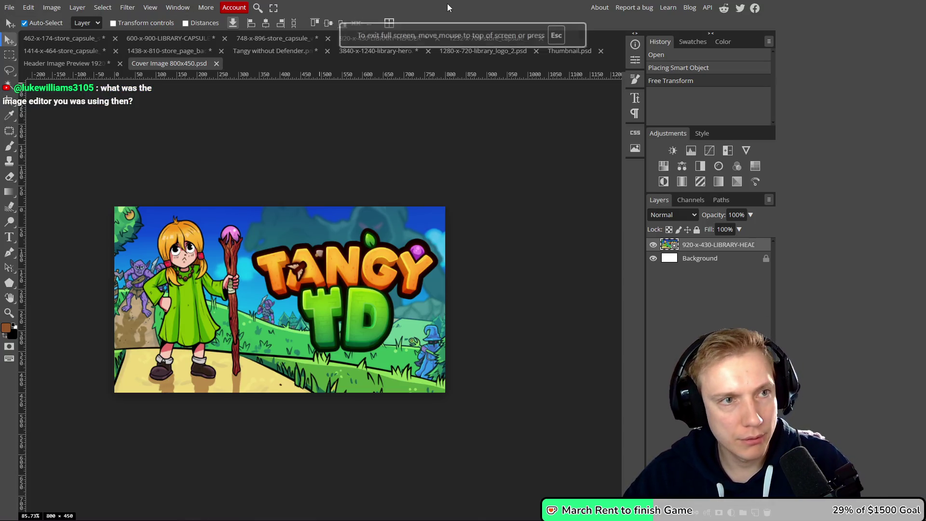
pyautogui.press('F11')
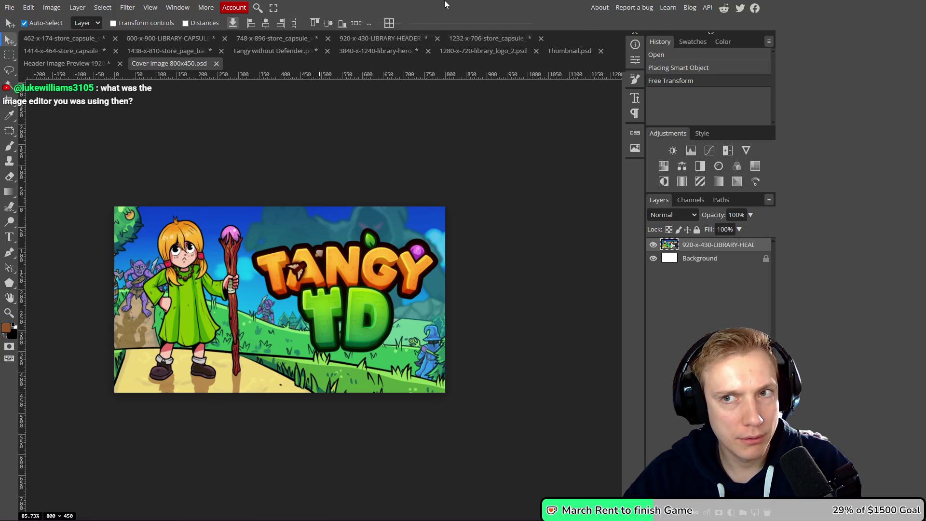
pyautogui.moveTo(445, 4); pyautogui.dragTo(432, 73)
pyautogui.press('F11')
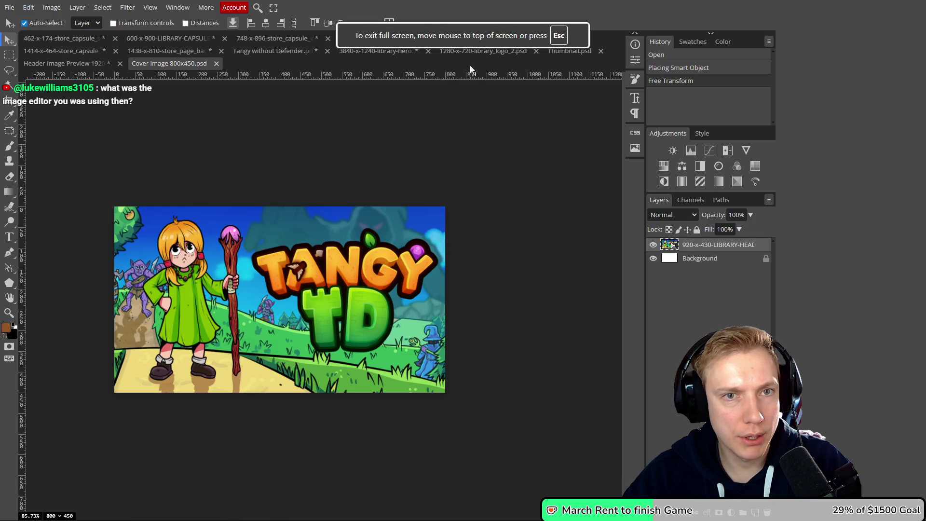
pyautogui.press('F11')
pyautogui.click(592, 73)
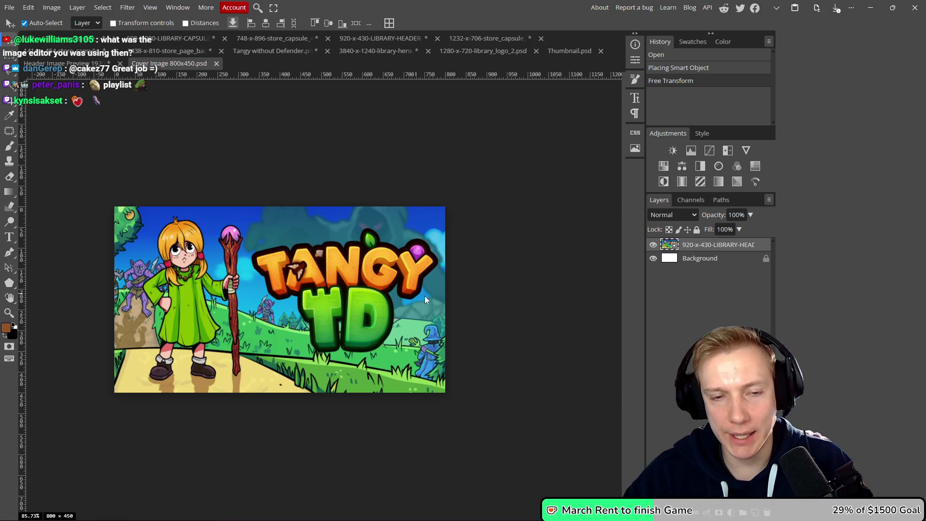
pyautogui.hscroll(-3, 424, 296)
pyautogui.scroll(-2, 420, 280)
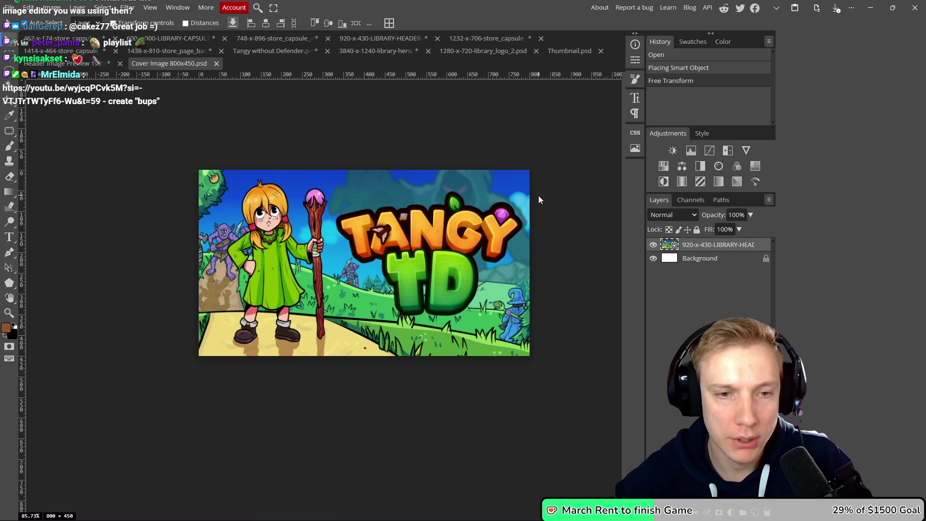
# Review the 800×450 cover and 1920×622 header previews on the Artwork tab, then save the event.
pyautogui.click(873, 6)
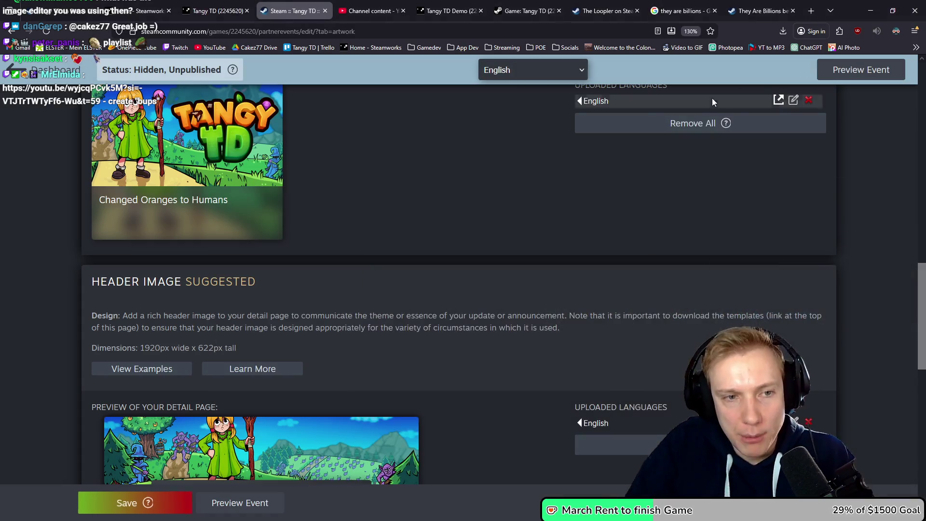
pyautogui.scroll(-10, 639, 181)
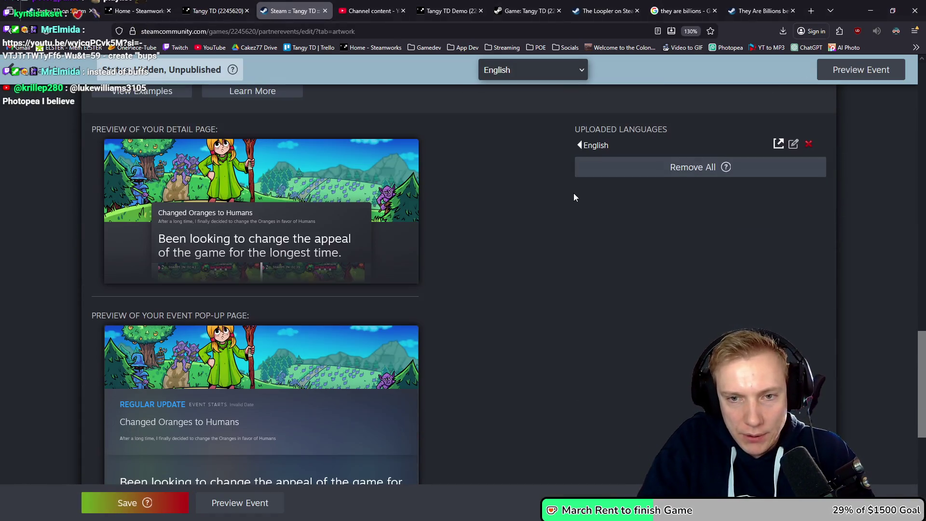
pyautogui.scroll(1, 537, 287)
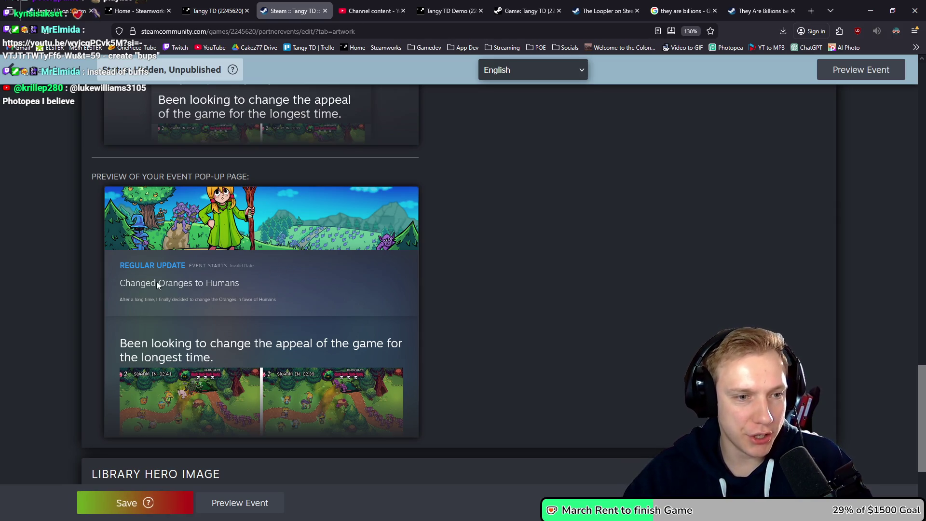
pyautogui.scroll(-2, 282, 280)
pyautogui.scroll(3, 283, 282)
pyautogui.scroll(6, 285, 285)
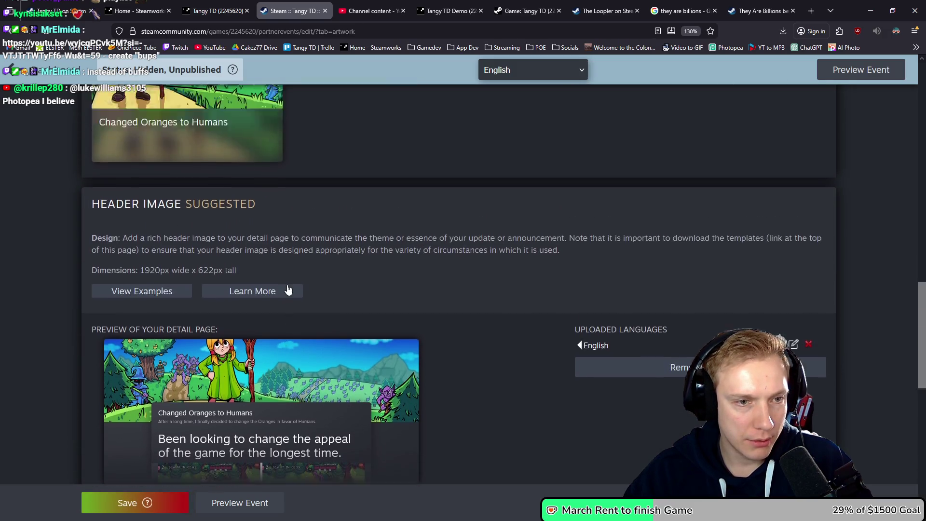
pyautogui.scroll(5, 306, 290)
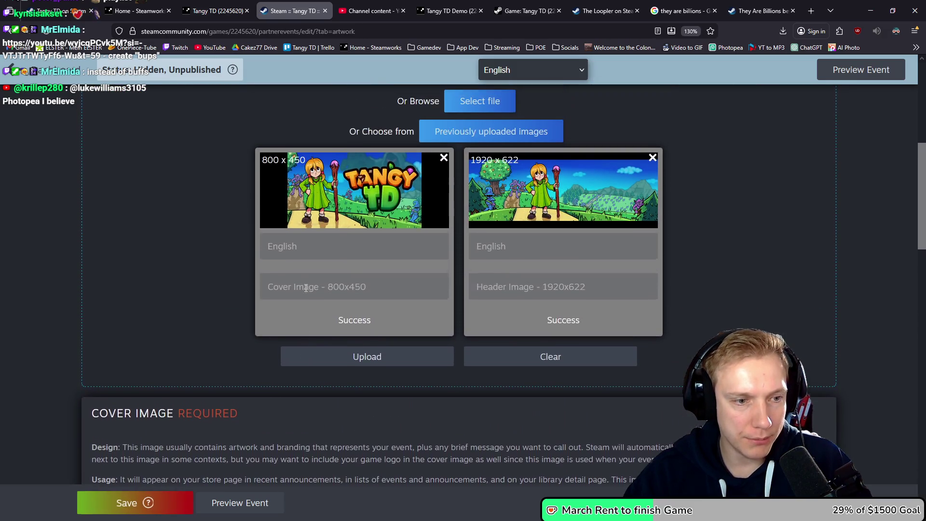
pyautogui.scroll(-5, 306, 289)
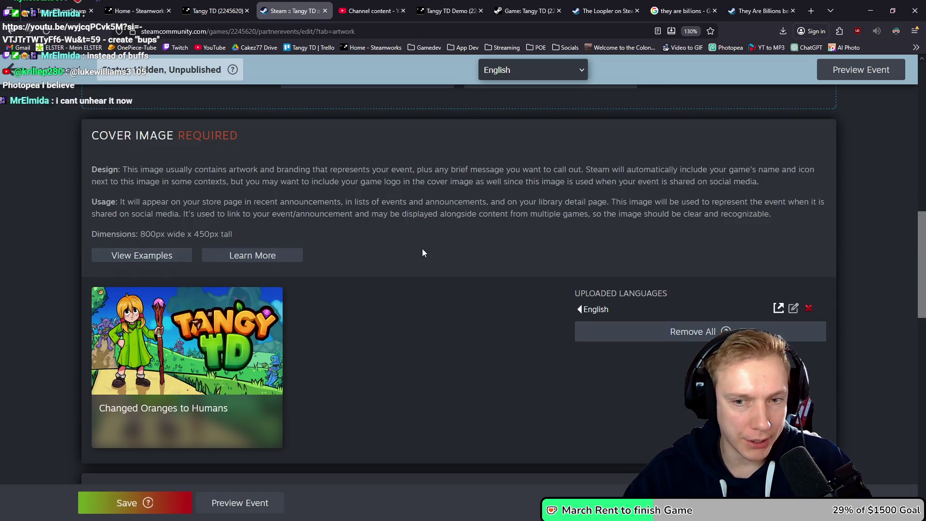
pyautogui.scroll(10, 415, 256)
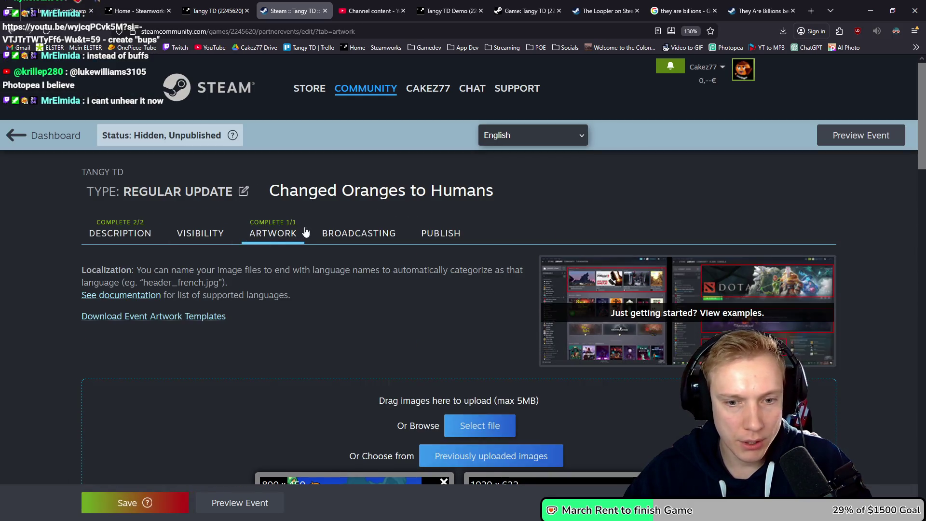
pyautogui.scroll(-20, 442, 273)
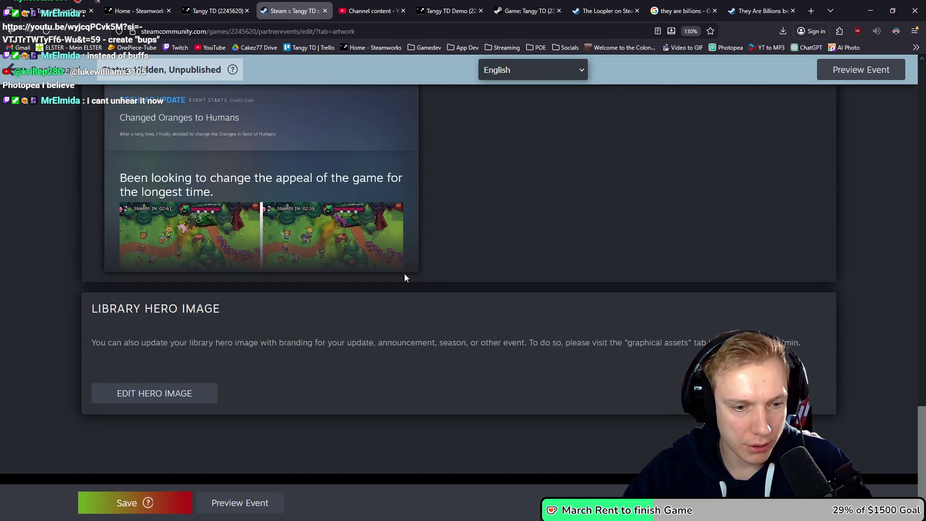
pyautogui.click(153, 502)
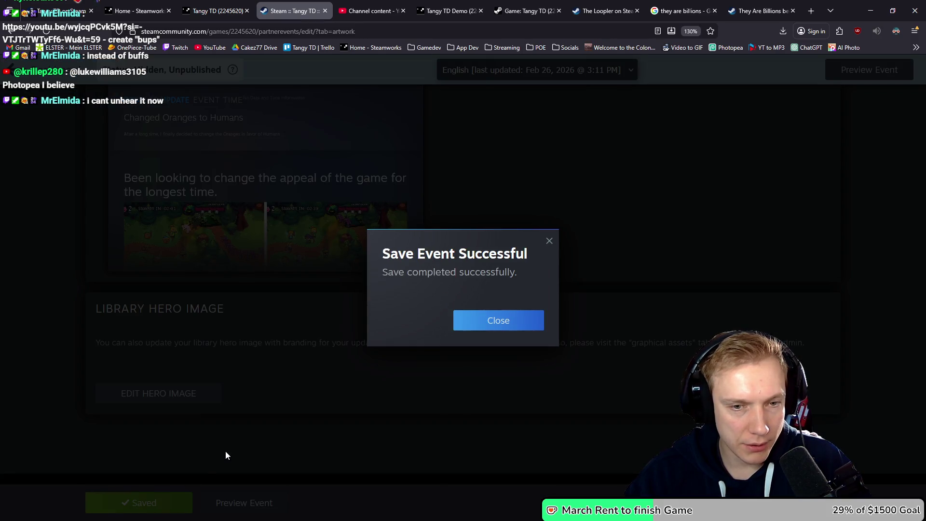
# Dismiss the save confirmation and scroll through a preview of the published event.
pyautogui.click(497, 320)
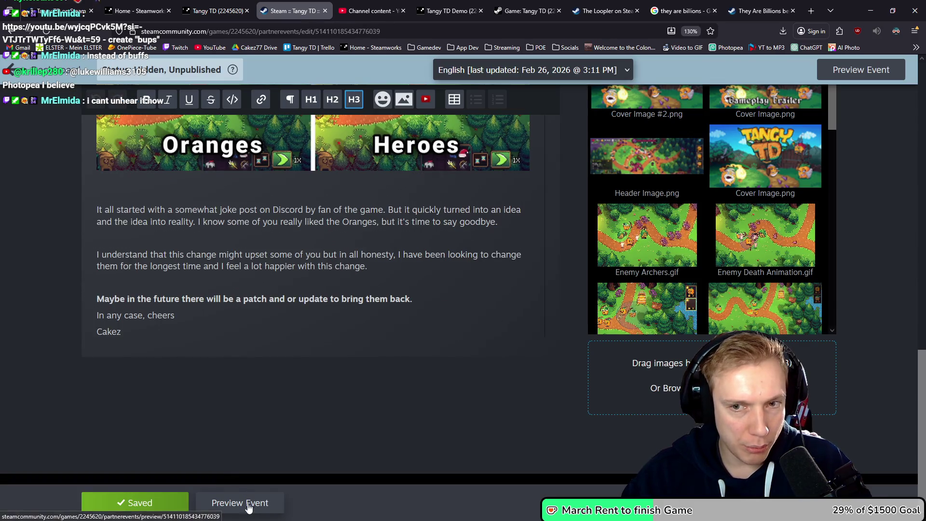
pyautogui.click(250, 502)
pyautogui.scroll(-1, 378, 265)
pyautogui.scroll(1, 393, 264)
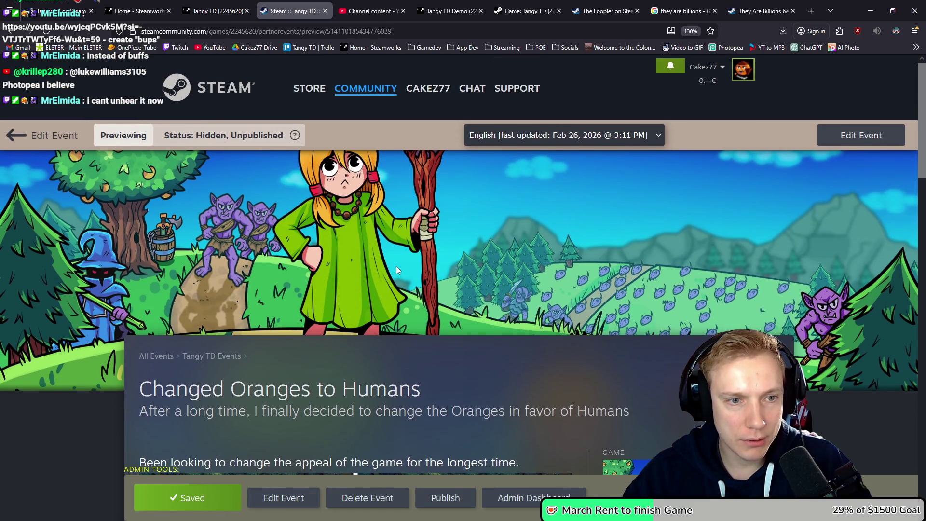
pyautogui.scroll(-2, 395, 266)
pyautogui.scroll(-4, 420, 280)
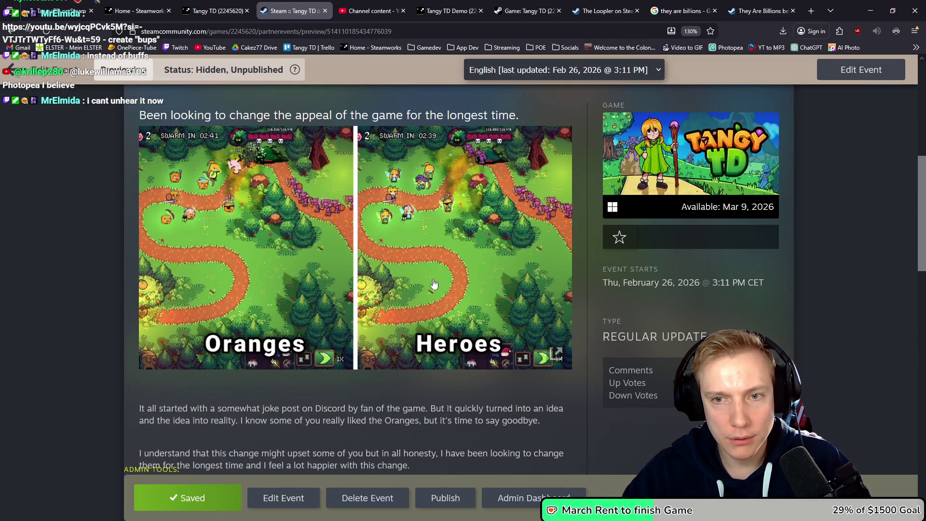
pyautogui.scroll(-6, 436, 288)
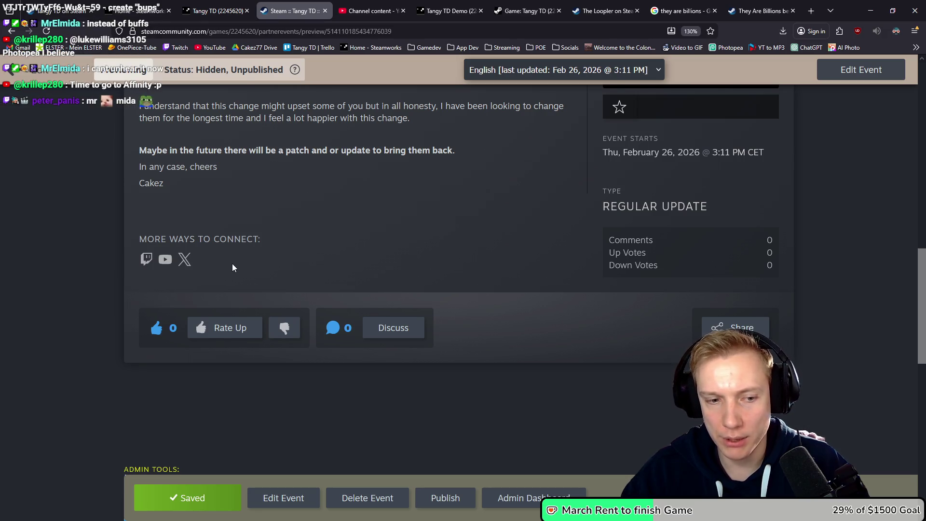
pyautogui.scroll(4, 232, 265)
pyautogui.scroll(3, 232, 263)
pyautogui.scroll(-7, 233, 263)
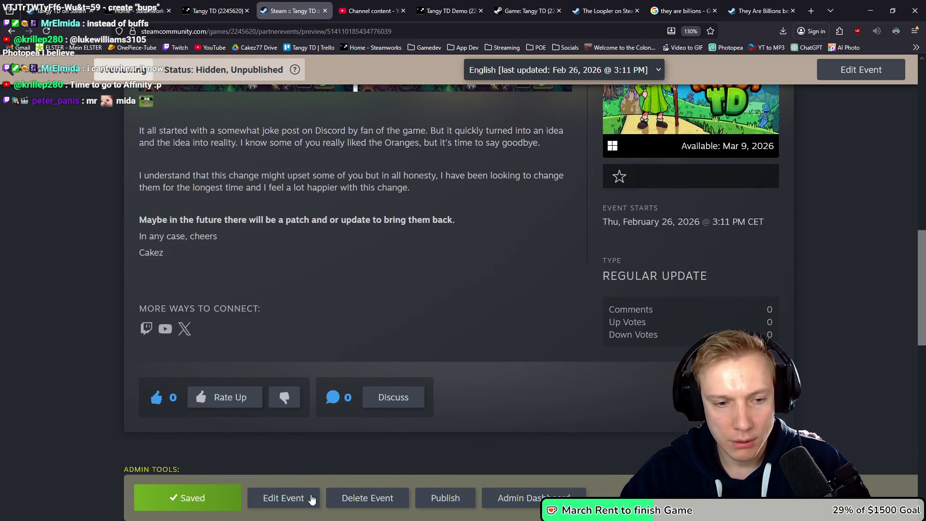
# Return to the event editor and open its visibility settings.
pyautogui.click(306, 496)
pyautogui.scroll(10, 385, 320)
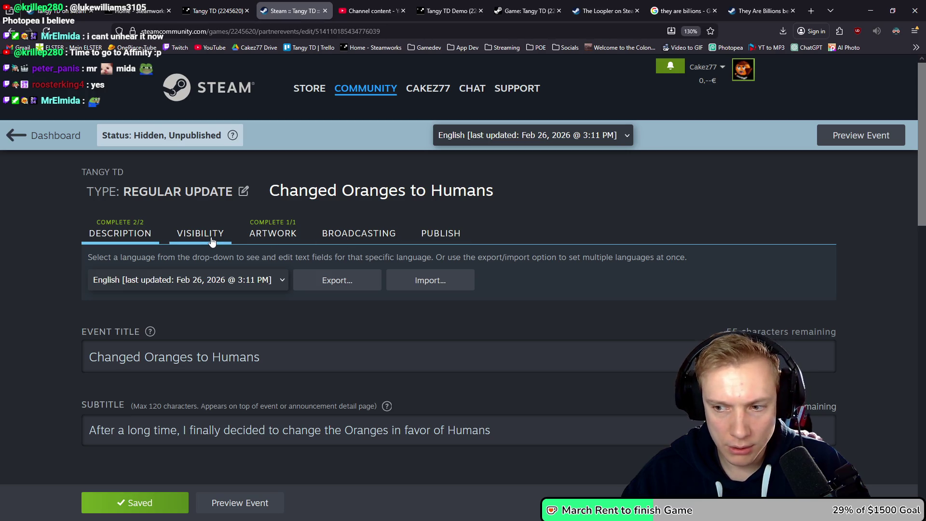
pyautogui.click(211, 241)
# Look over the visibility options, then switch to the Tangy TD (2245620) App Admin page.
pyautogui.scroll(-10, 291, 242)
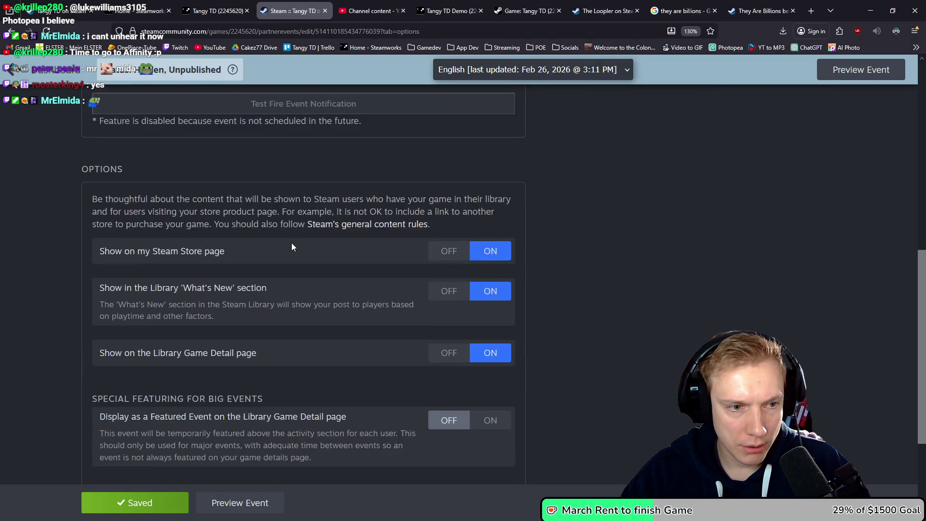
pyautogui.scroll(10, 291, 241)
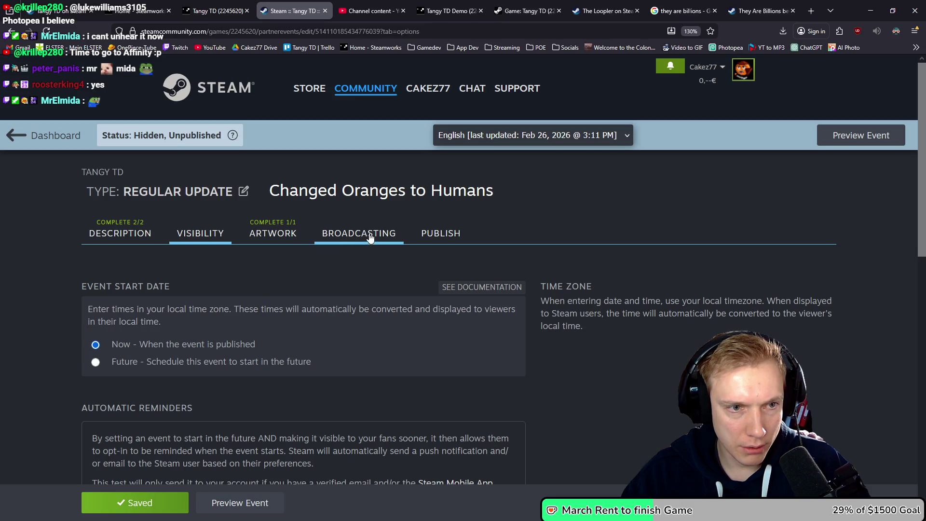
pyautogui.click(213, 12)
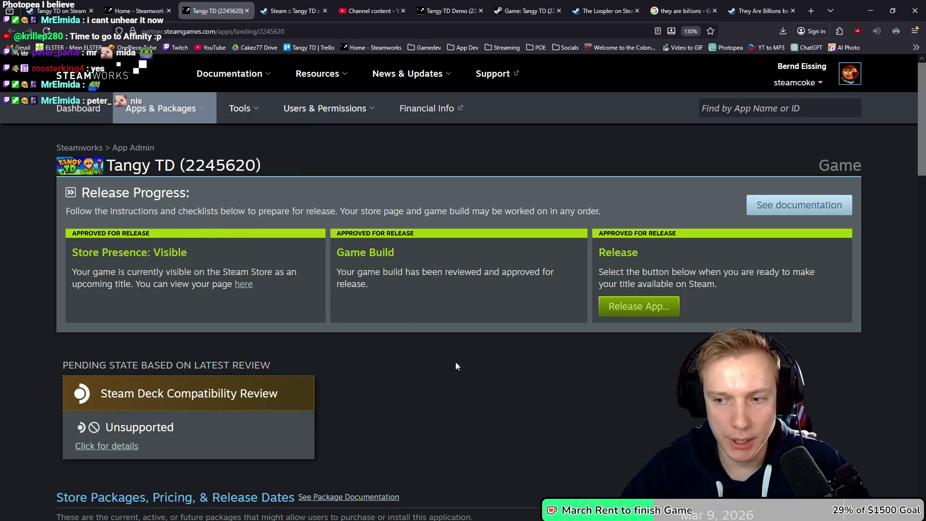
pyautogui.scroll(-7, 450, 368)
pyautogui.scroll(-3, 430, 310)
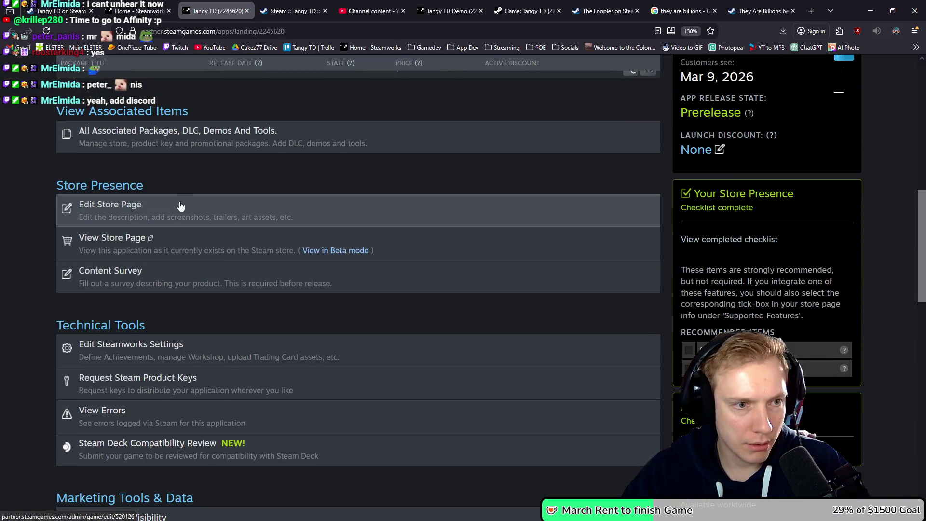
pyautogui.click(193, 212)
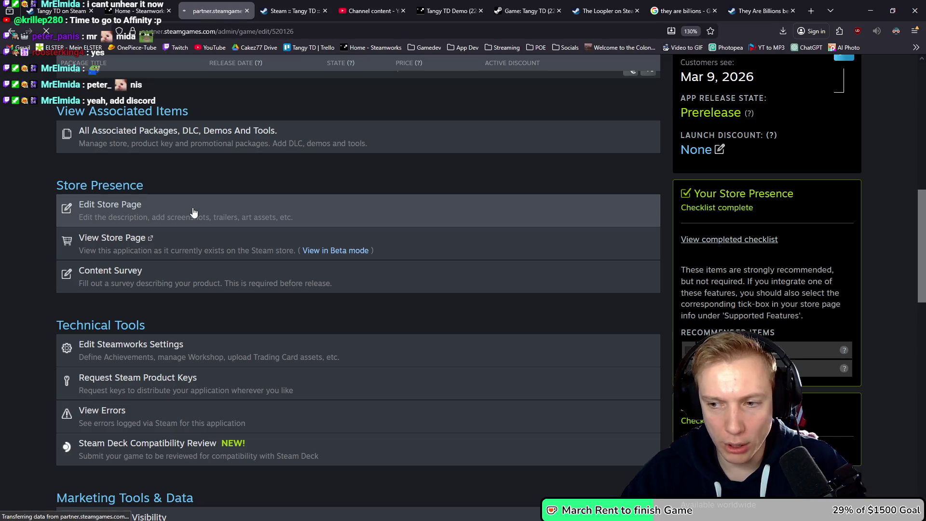
# Add a Discord social link with the pasted invite URL, moving Discord and YouTube higher.
pyautogui.scroll(-7, 129, 273)
pyautogui.scroll(-13, 130, 273)
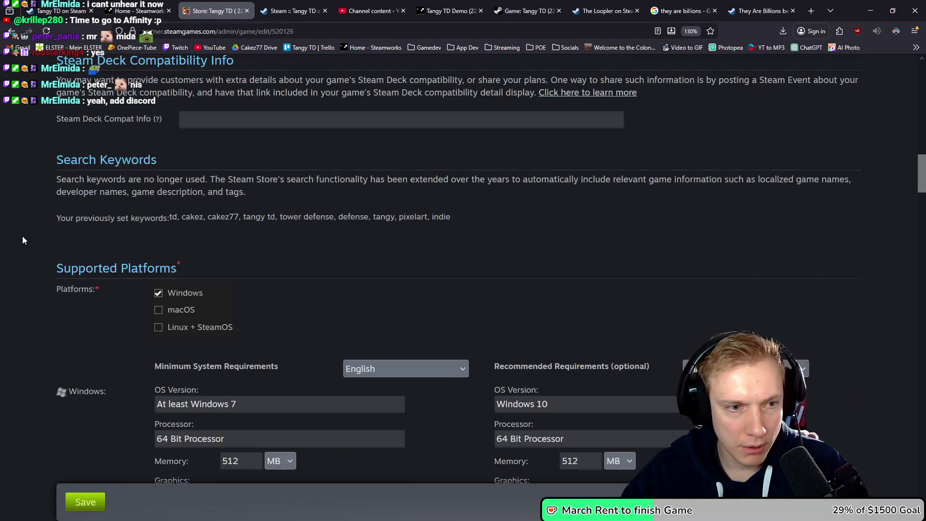
pyautogui.scroll(4, 26, 235)
pyautogui.click(153, 141)
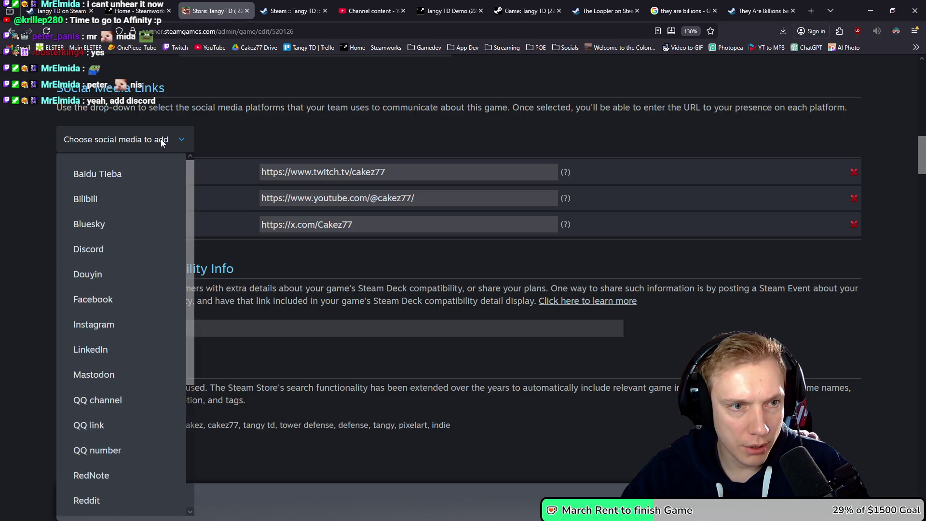
pyautogui.click(98, 251)
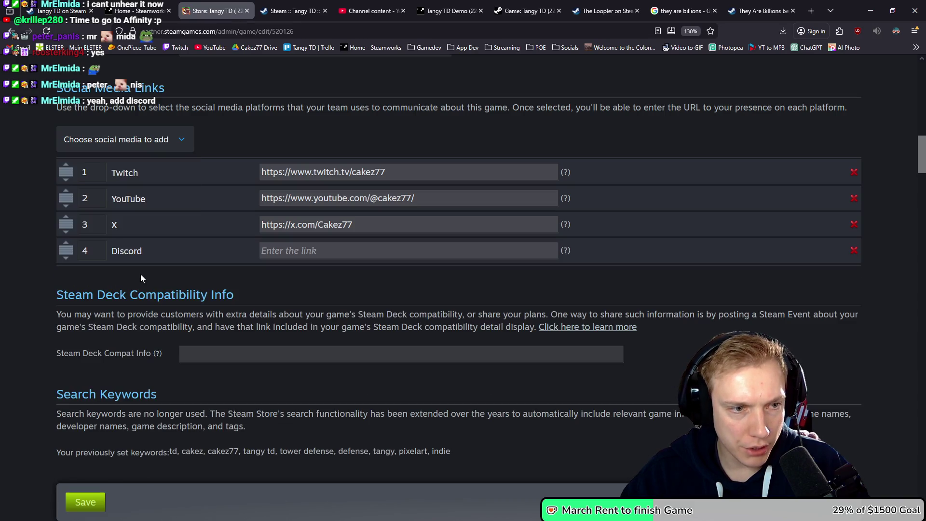
pyautogui.click(334, 247)
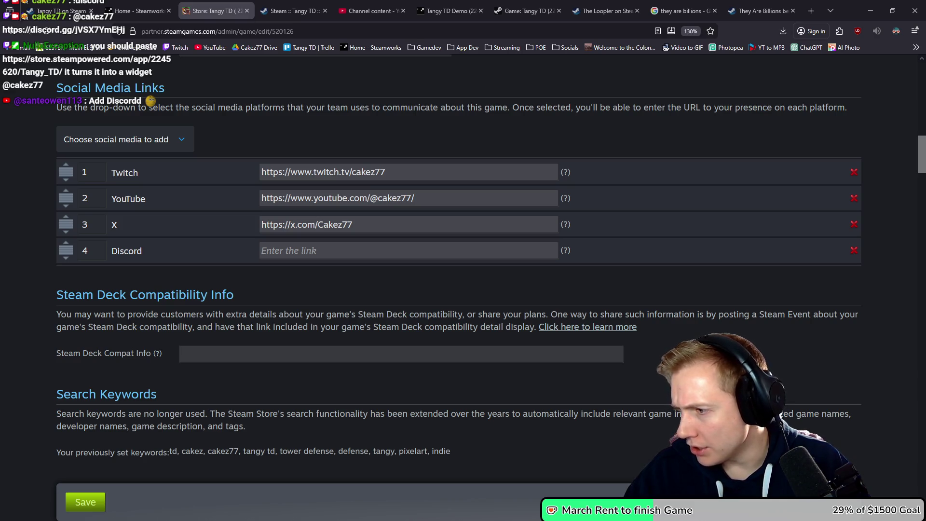
pyautogui.click(336, 245)
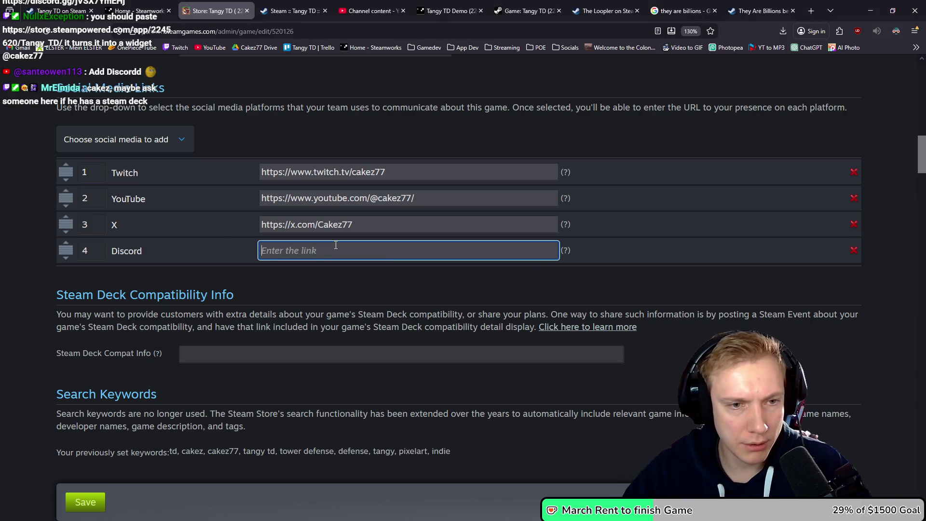
pyautogui.write('https://discord.gg/jVSX7YmEHj')
pyautogui.click(423, 294)
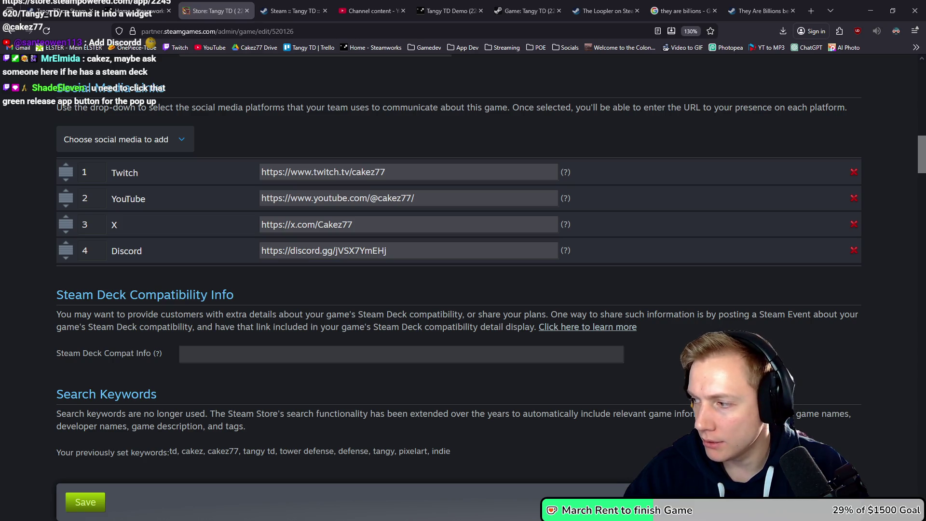
pyautogui.moveTo(67, 247); pyautogui.dragTo(67, 168)
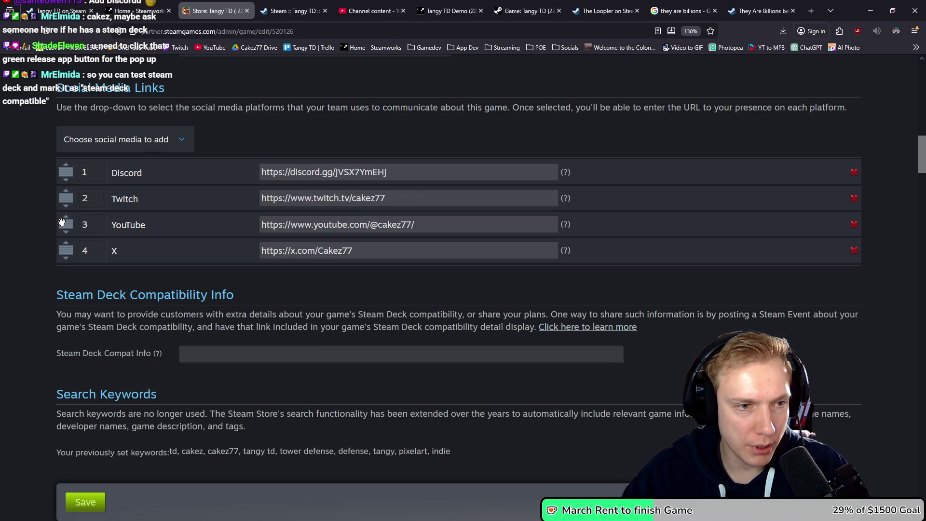
pyautogui.moveTo(62, 222); pyautogui.dragTo(67, 198)
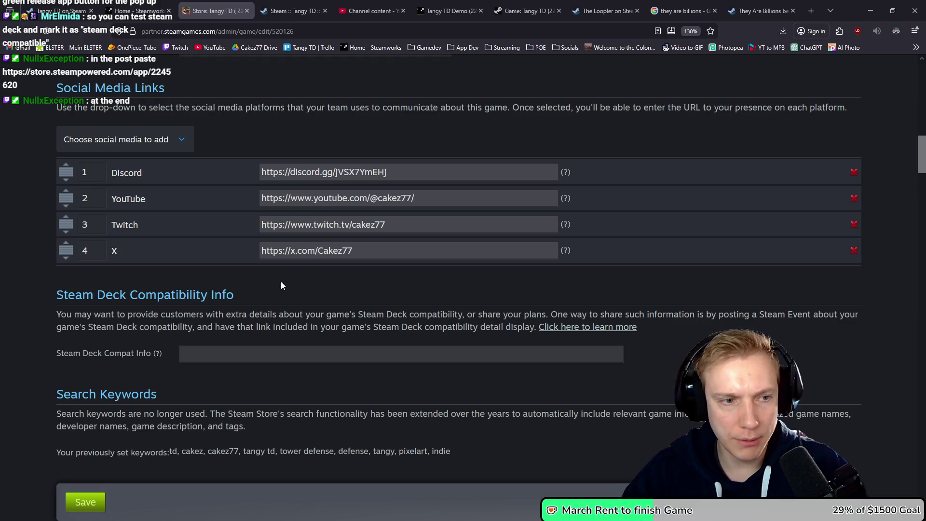
# Save the store page changes, publish them to the public, and return to the event draft.
pyautogui.scroll(2, 47, 304)
pyautogui.click(85, 501)
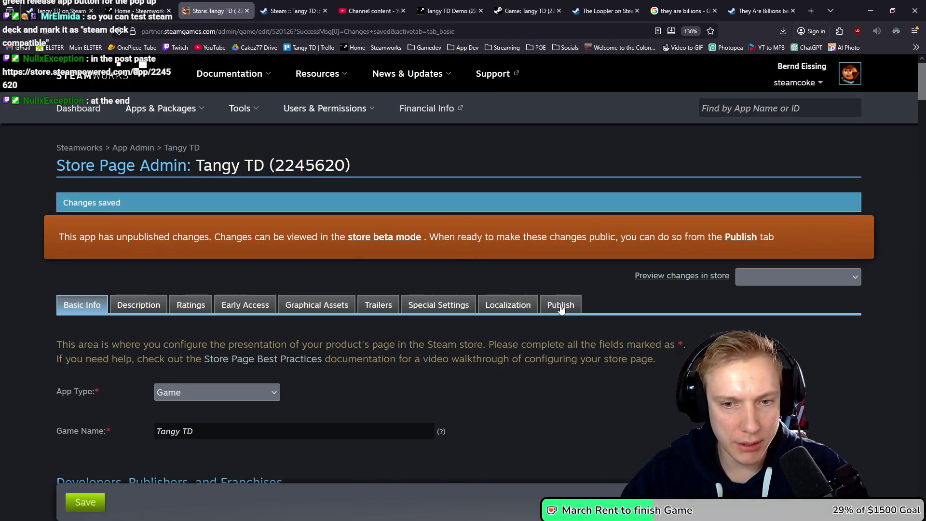
pyautogui.click(561, 307)
pyautogui.scroll(-3, 283, 381)
pyautogui.click(115, 293)
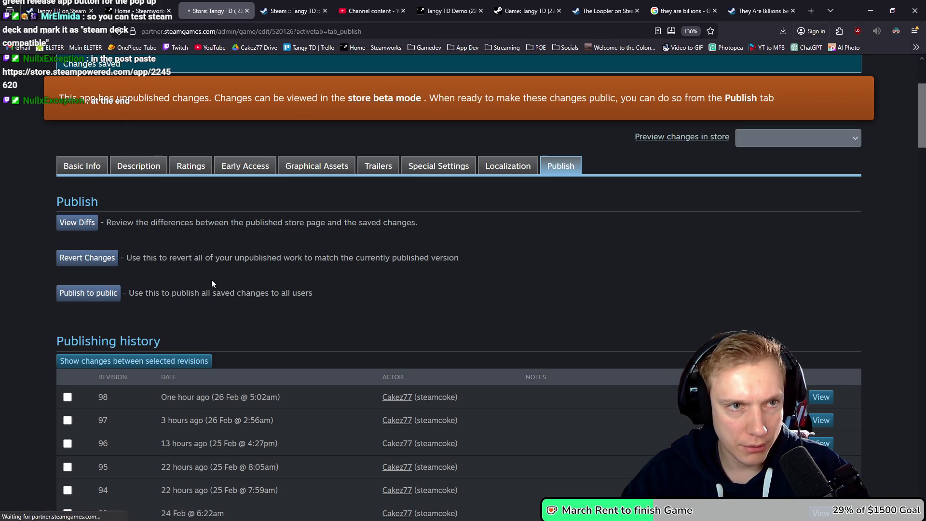
pyautogui.click(292, 10)
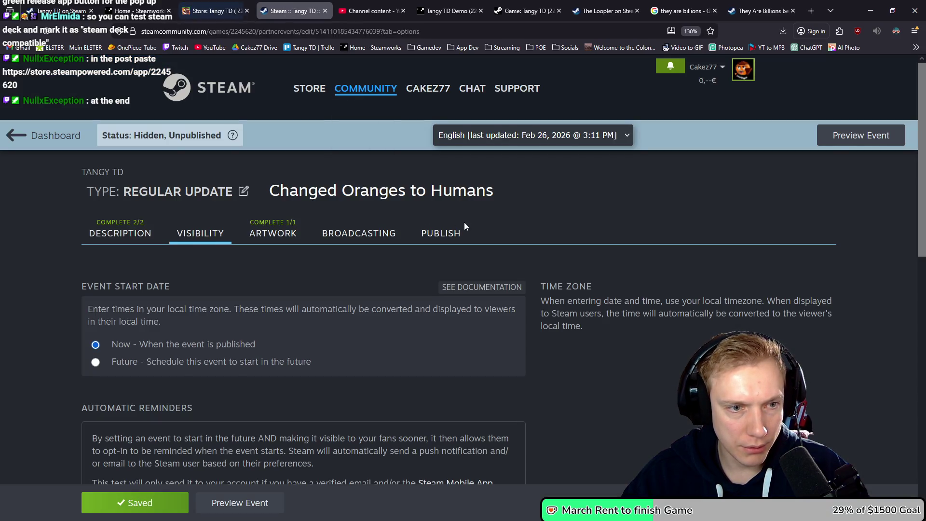
# Paste the Tangy TD store link as an embed on a new line after 'bring them back.'.
pyautogui.scroll(-2, 470, 223)
pyautogui.scroll(-4, 471, 224)
pyautogui.scroll(4, 56, 181)
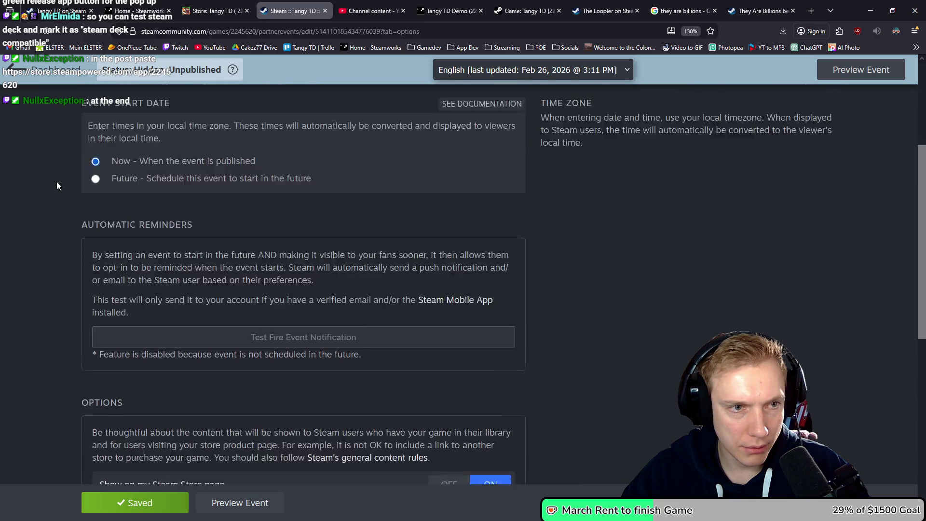
pyautogui.click(117, 164)
pyautogui.scroll(-10, 41, 227)
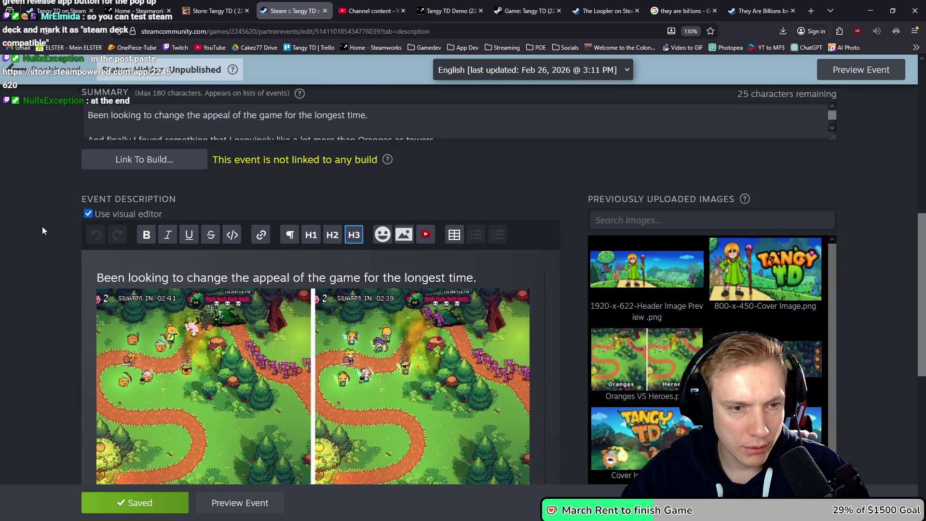
pyautogui.scroll(-2, 44, 230)
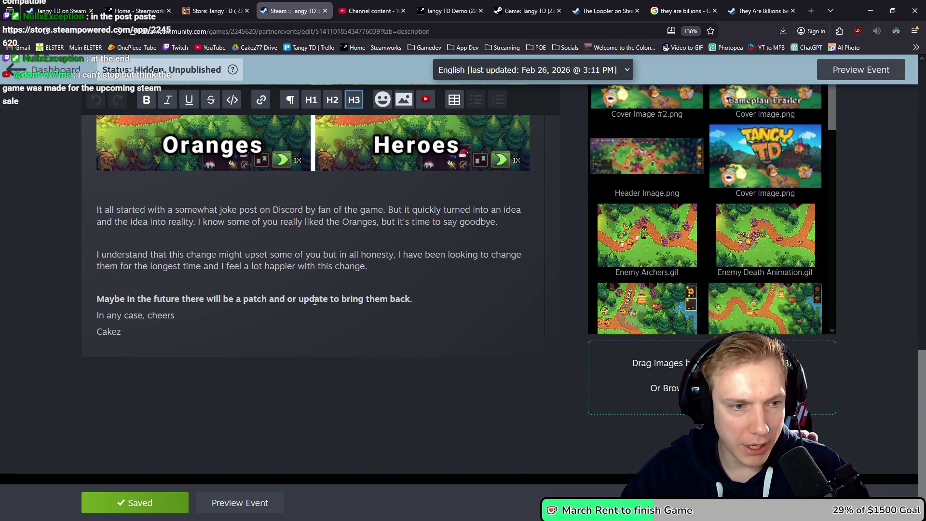
pyautogui.click(429, 301)
pyautogui.press('Return')
pyautogui.hotkey('ctrl', 'v')
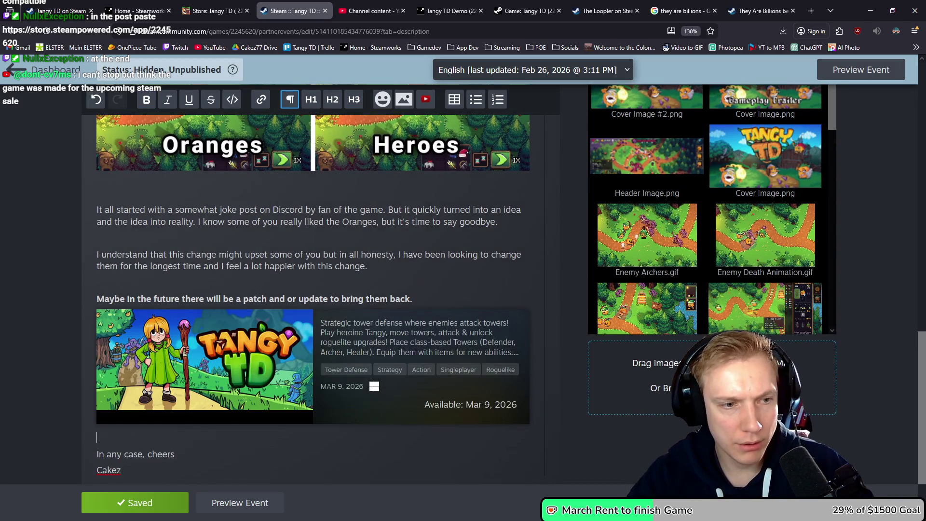
pyautogui.moveTo(229, 329)
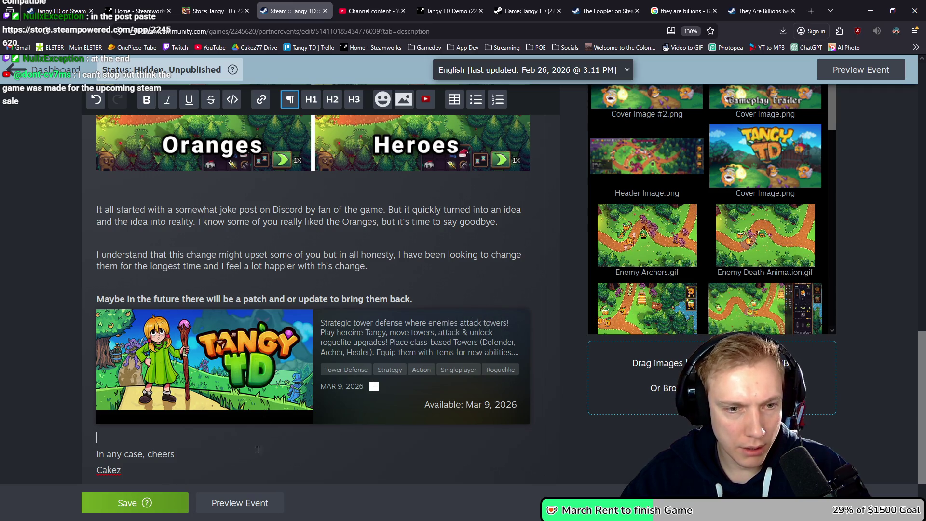
pyautogui.scroll(6, 223, 344)
pyautogui.scroll(-4, 223, 344)
pyautogui.scroll(-4, 219, 337)
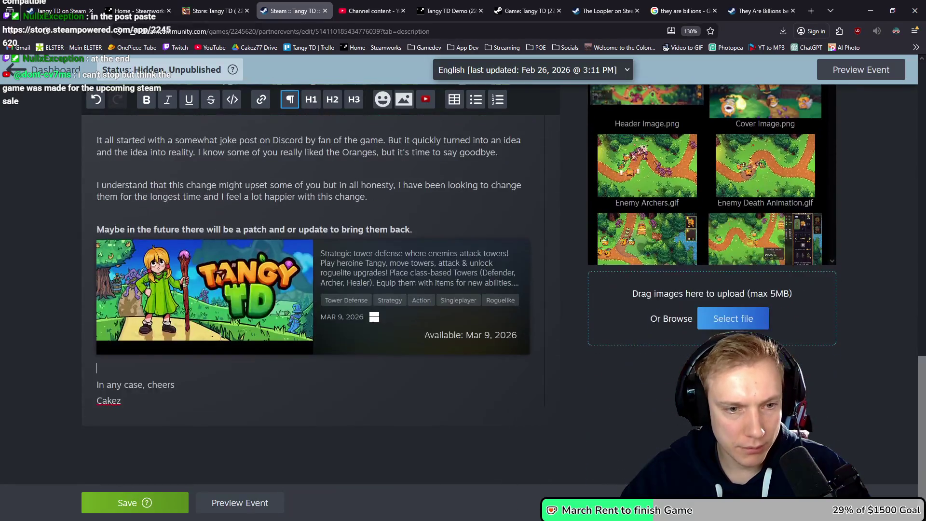
pyautogui.click(132, 369)
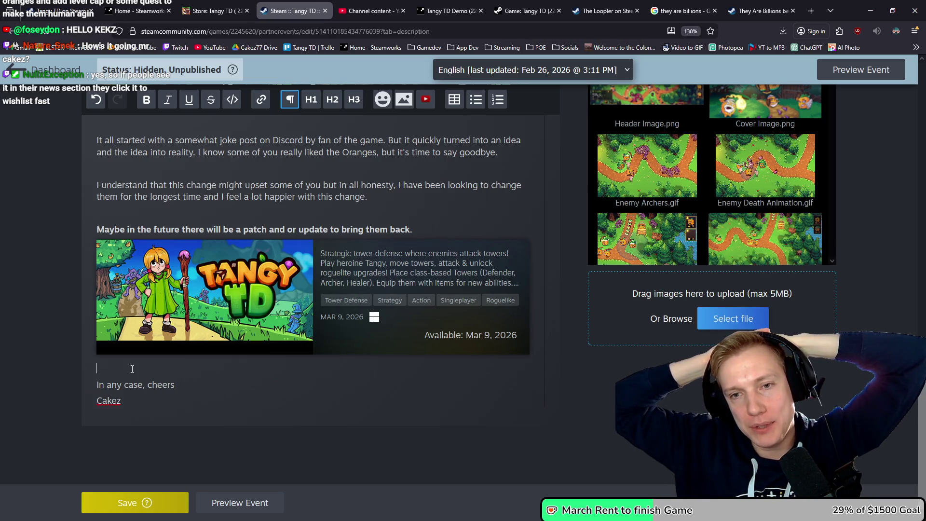
# Check the Tangy TD store page, then return to the event draft.
pyautogui.click(72, 12)
pyautogui.scroll(-10, 247, 219)
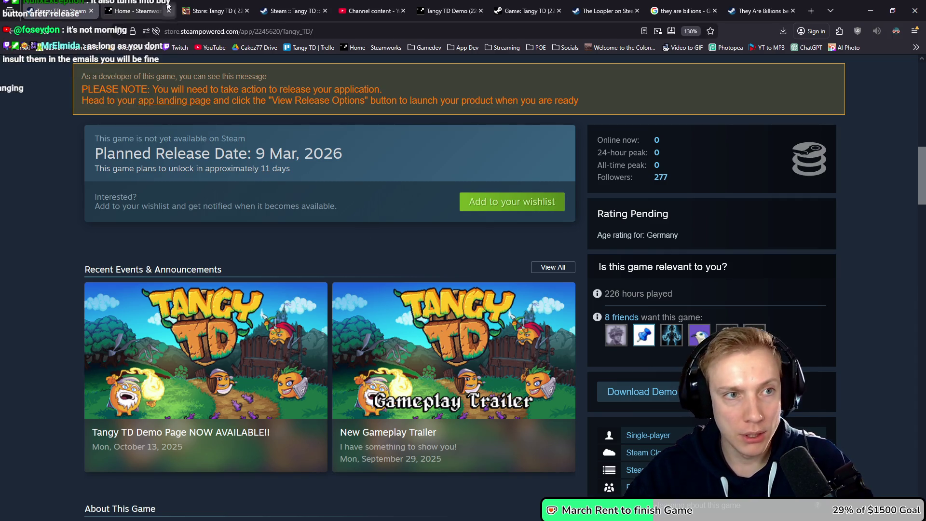
pyautogui.click(289, 11)
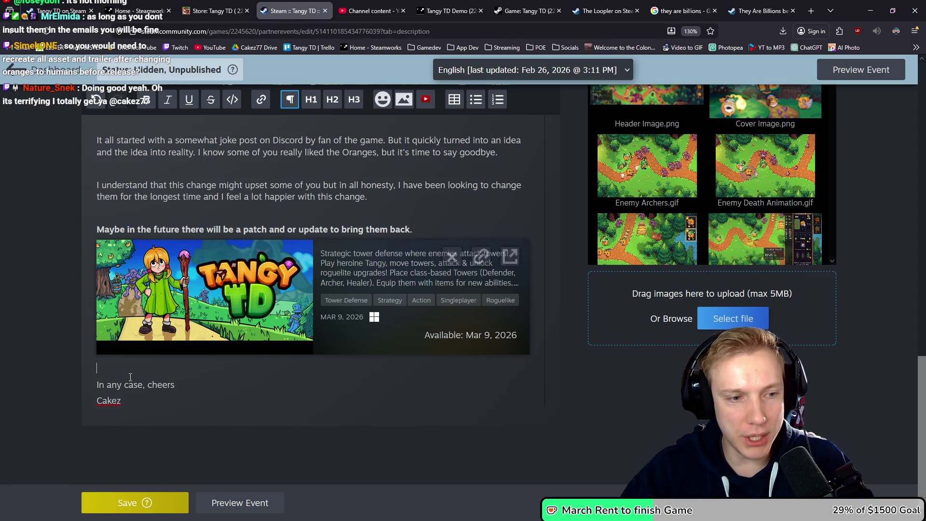
# Delete the blank lines under the store widget and the Oranges/Heroes image, then save.
pyautogui.click(186, 368)
pyautogui.press('BackSpace')
pyautogui.moveTo(316, 292)
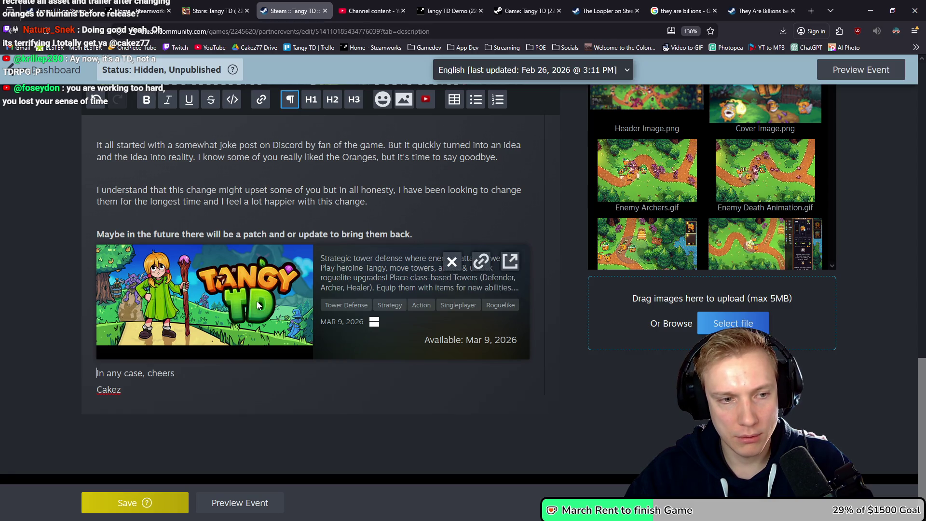
pyautogui.scroll(3, 258, 305)
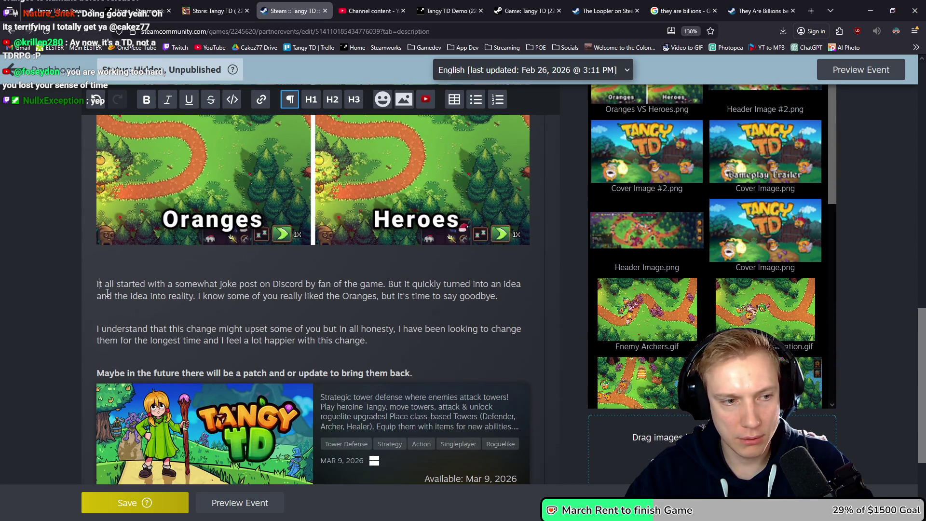
pyautogui.press('BackSpace')
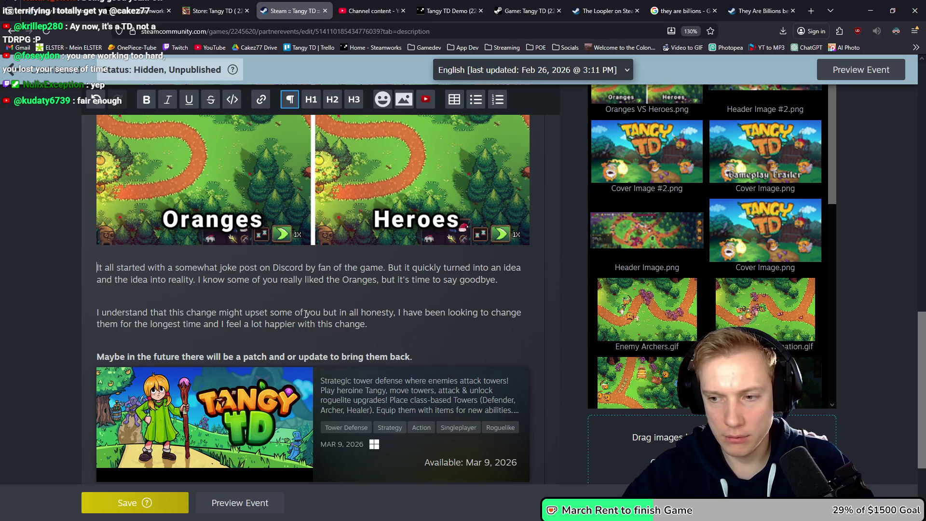
pyautogui.click(154, 508)
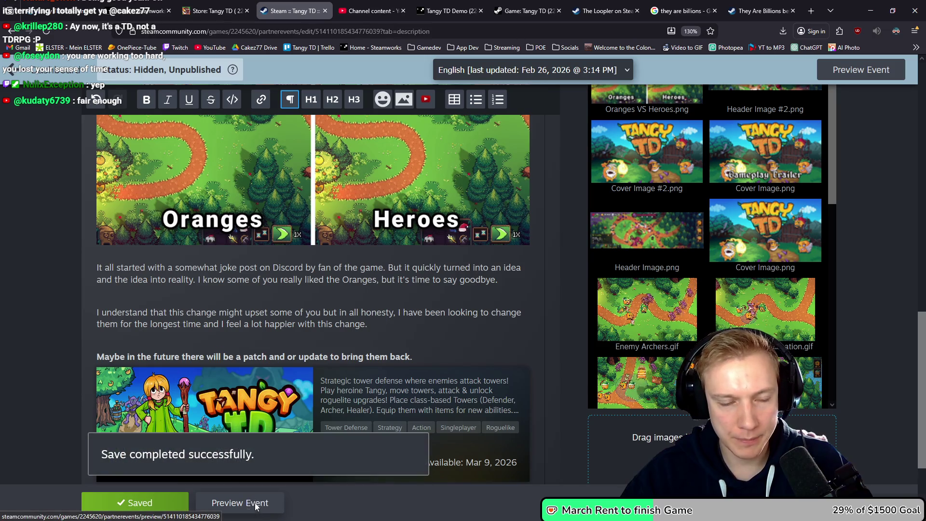
# Preview the 'Changed Oranges to Humans' event and scroll through it as readers will see it.
pyautogui.click(255, 502)
pyautogui.scroll(-6, 412, 361)
pyautogui.scroll(-4, 451, 318)
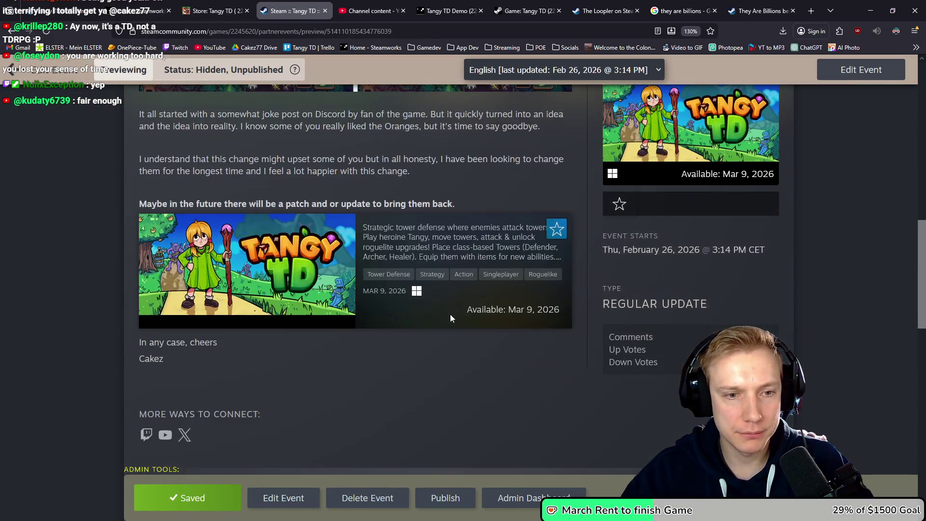
pyautogui.scroll(9, 450, 314)
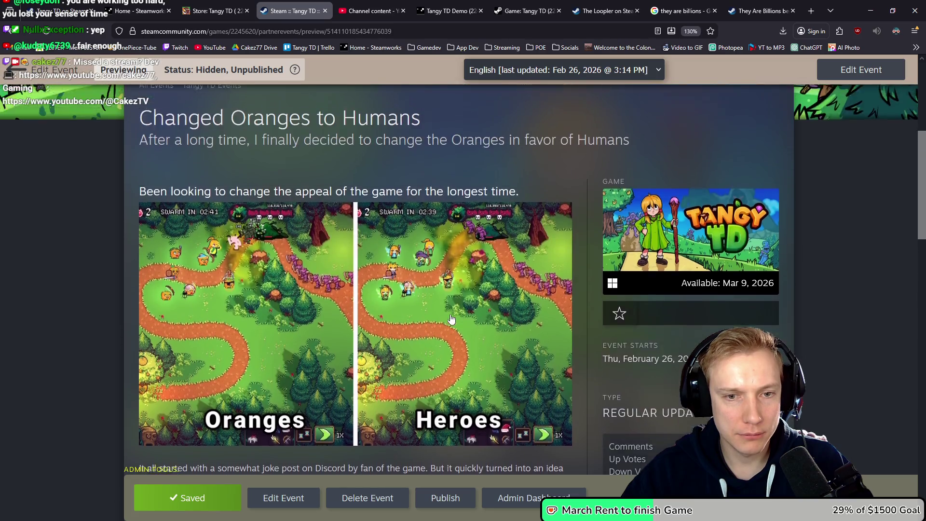
pyautogui.scroll(2, 450, 314)
pyautogui.scroll(-6, 450, 314)
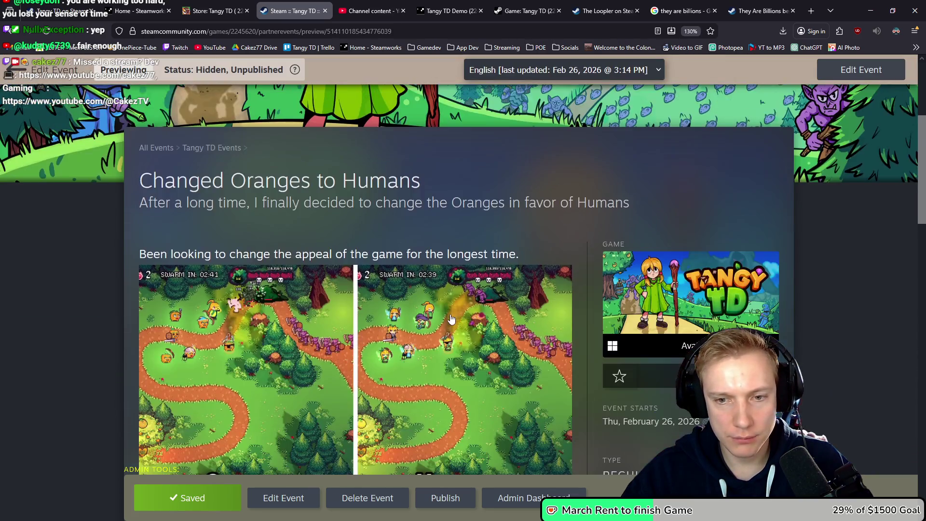
pyautogui.scroll(7, 449, 317)
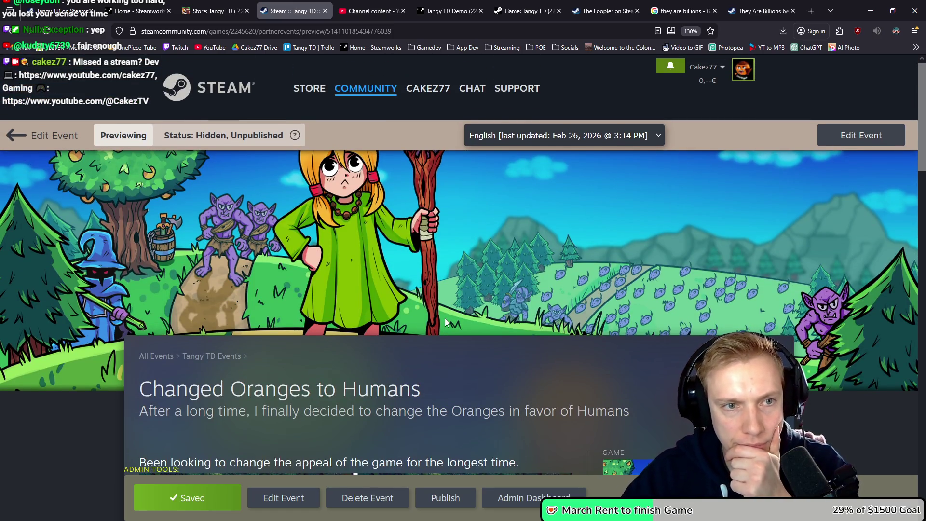
pyautogui.scroll(-5, 445, 321)
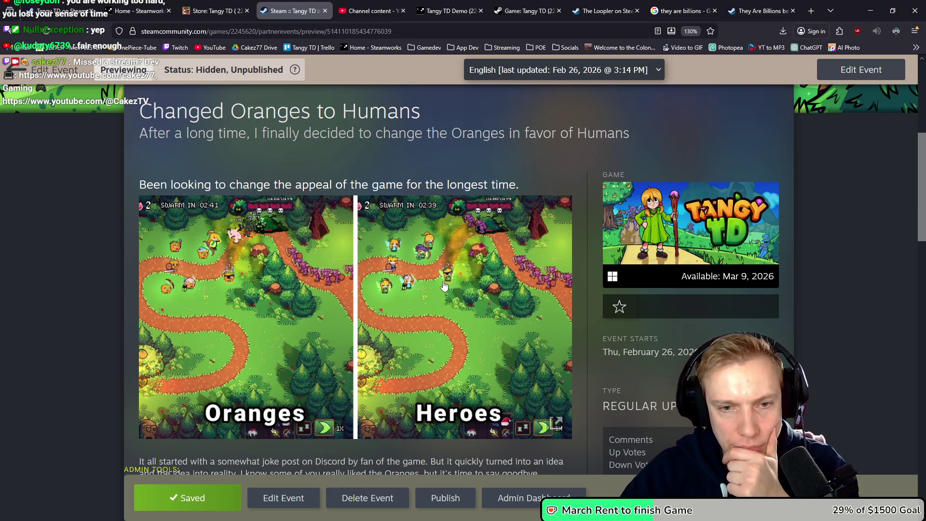
pyautogui.scroll(-10, 445, 286)
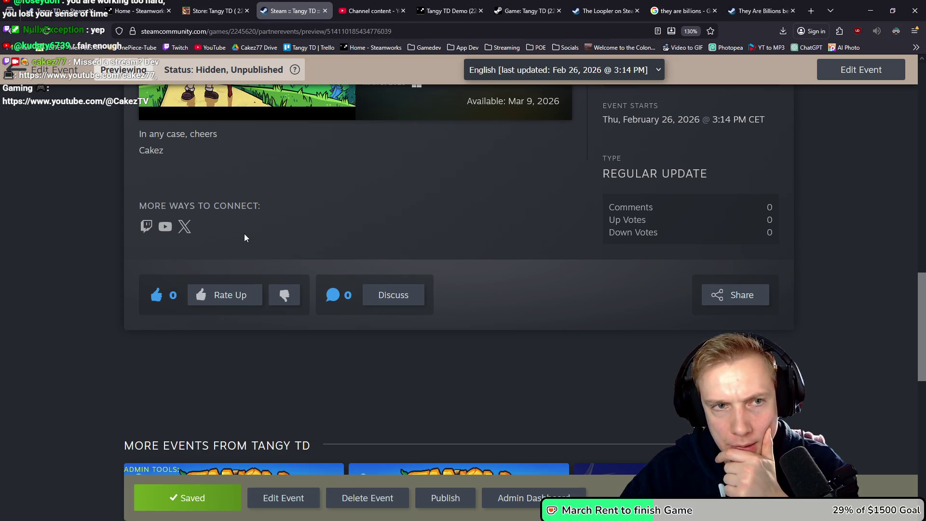
# Check the partner dashboard and store page, reload the preview, then go to the publishing page.
pyautogui.click(155, 7)
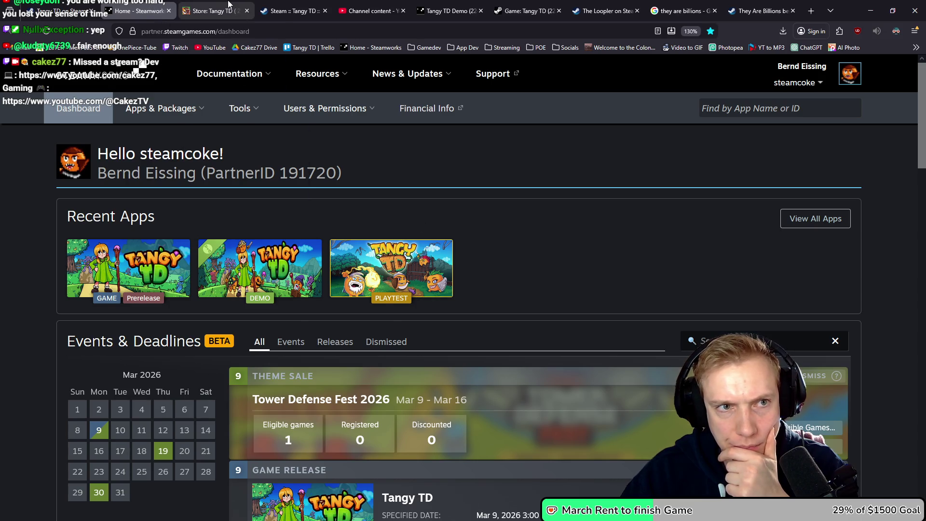
pyautogui.click(229, 5)
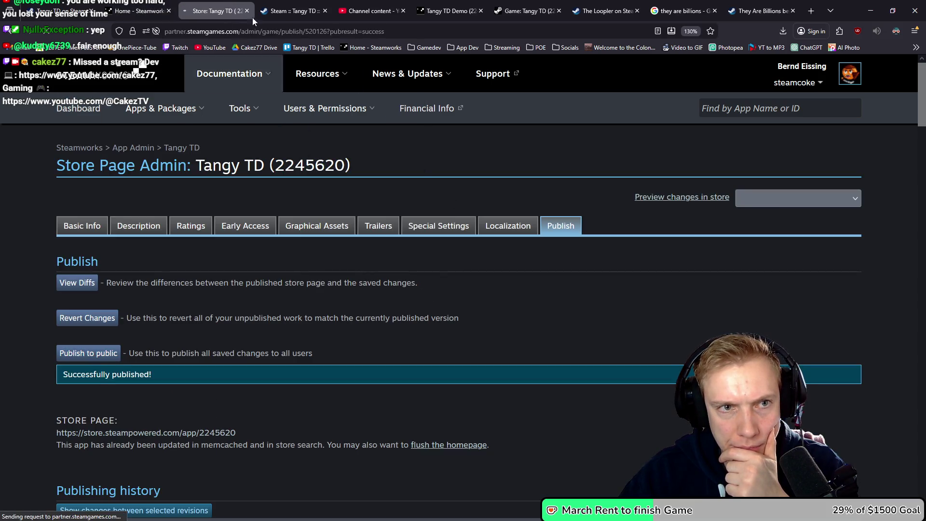
pyautogui.click(303, 6)
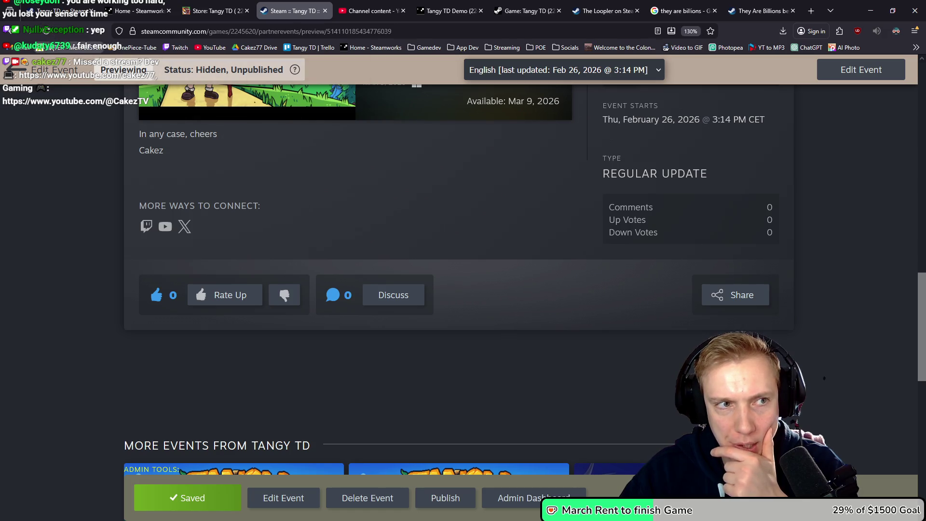
pyautogui.click(46, 32)
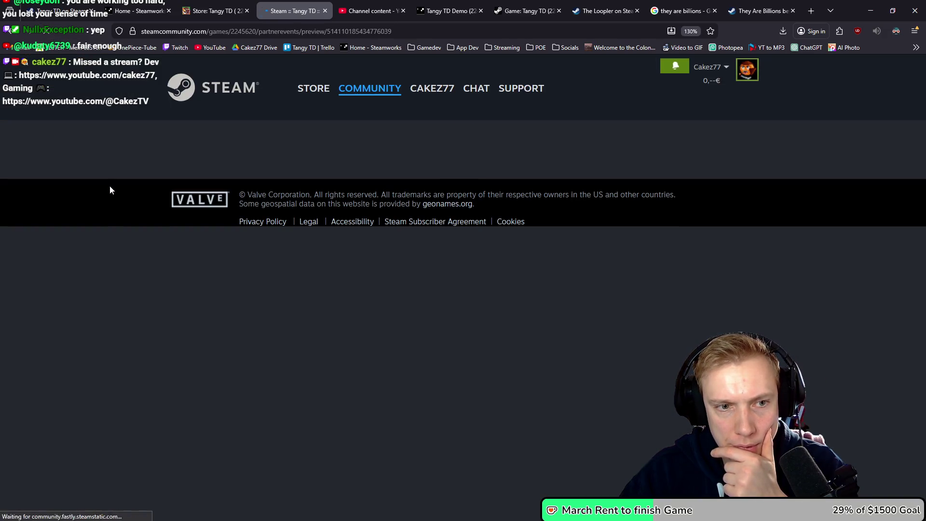
pyautogui.scroll(-10, 153, 212)
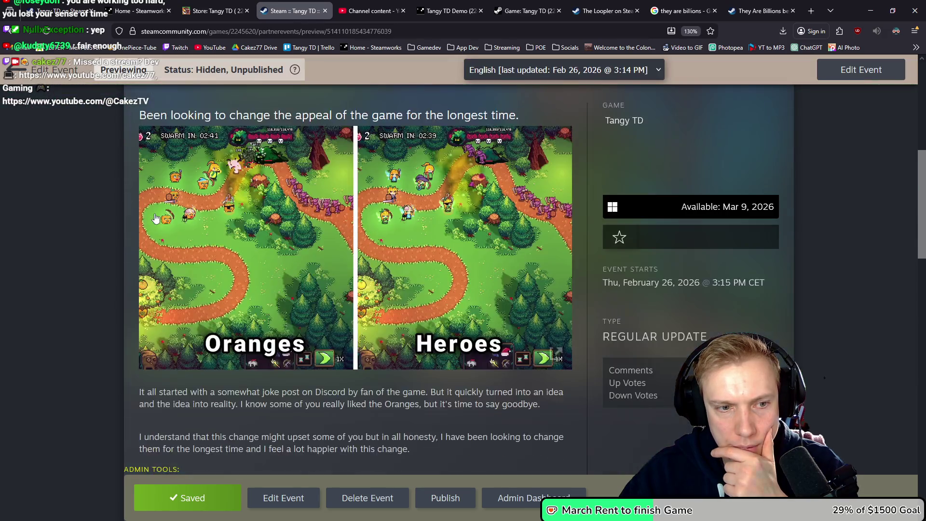
pyautogui.scroll(-2, 154, 212)
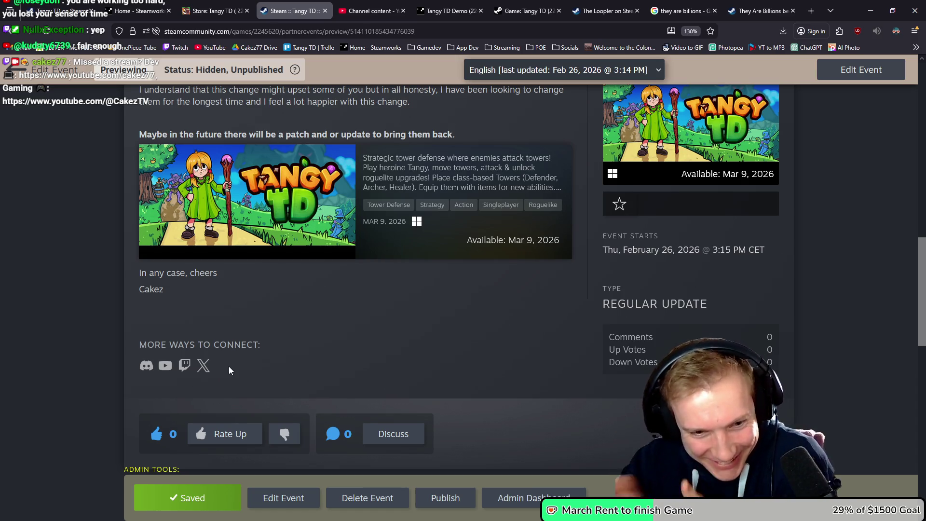
pyautogui.scroll(10, 380, 359)
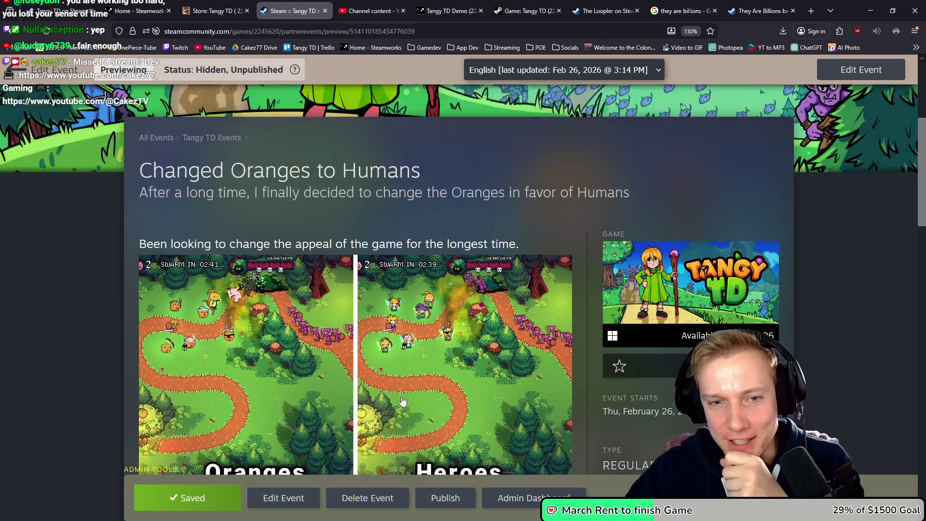
pyautogui.scroll(-4, 484, 287)
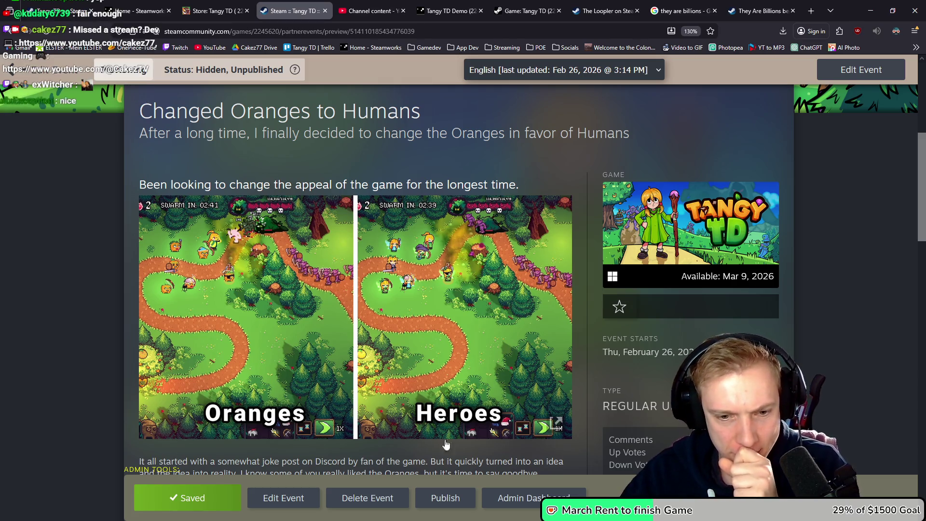
pyautogui.click(445, 497)
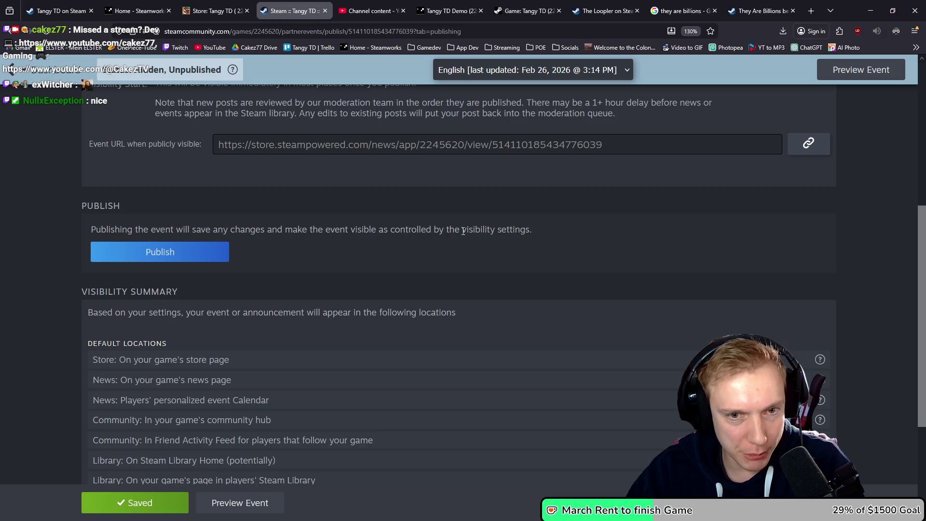
# Publish the 'Changed Oranges to Humans' event, confirm, and dismiss the success message.
pyautogui.scroll(5, 174, 253)
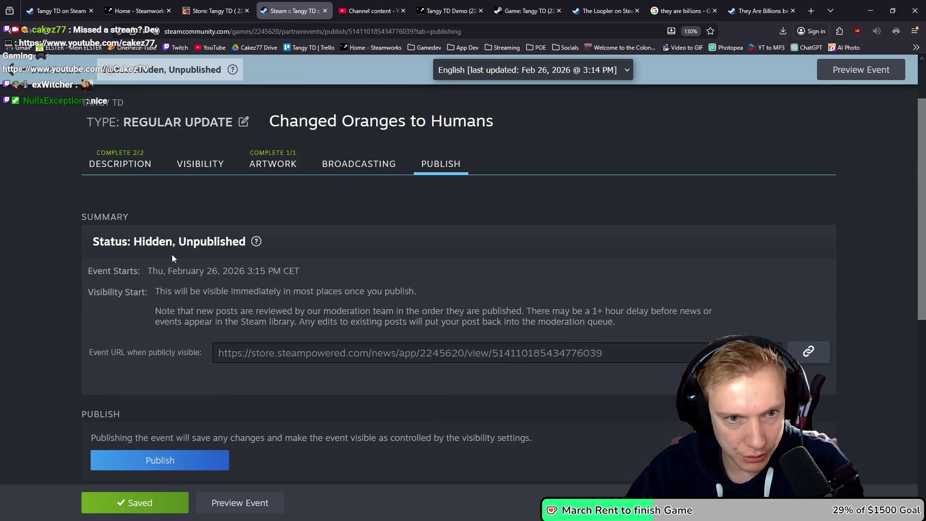
pyautogui.scroll(-2, 173, 256)
pyautogui.scroll(2, 173, 256)
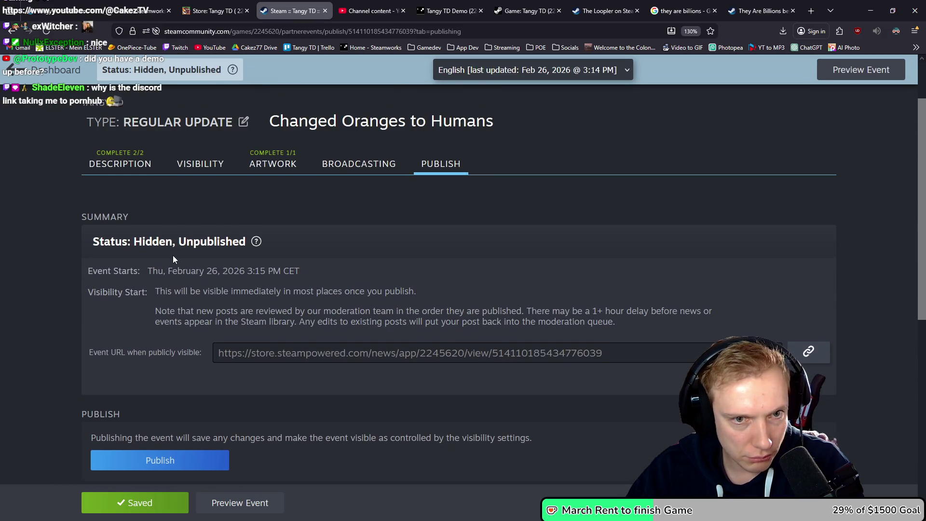
pyautogui.scroll(-3, 173, 255)
pyautogui.click(163, 325)
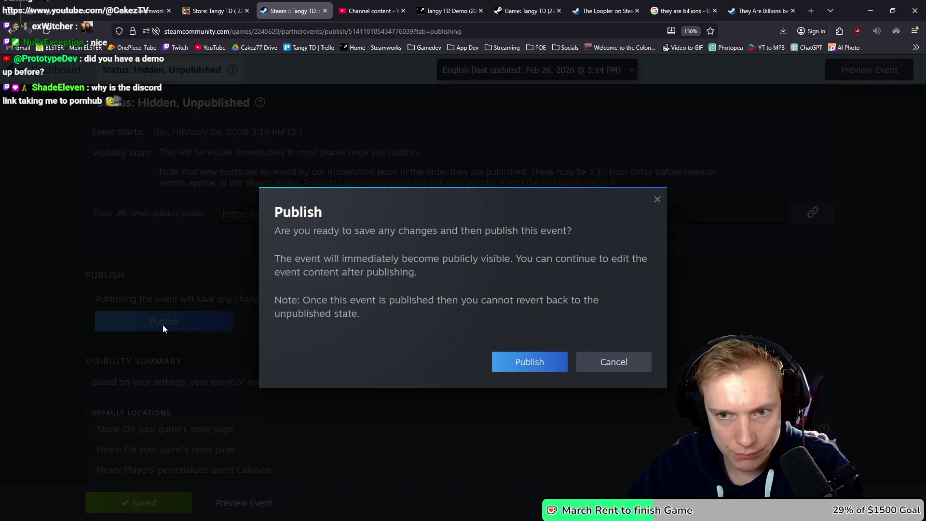
pyautogui.click(546, 364)
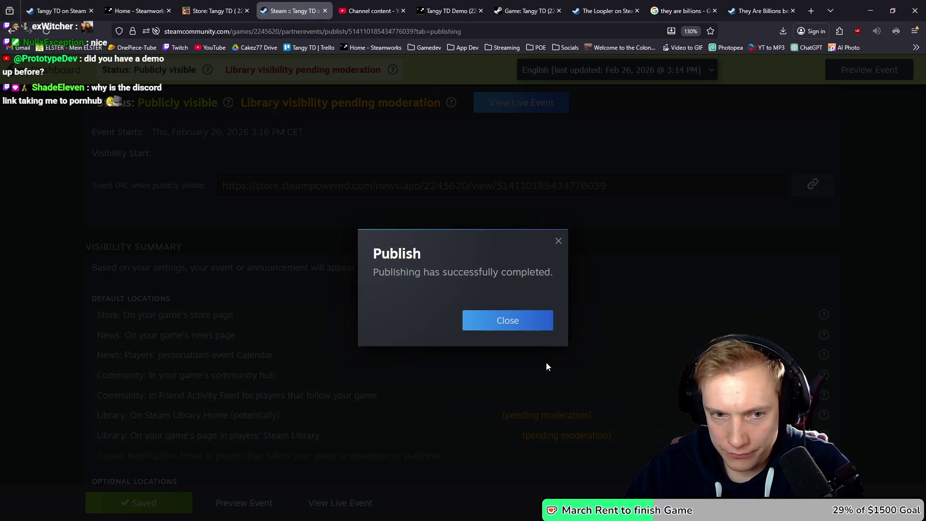
pyautogui.click(506, 325)
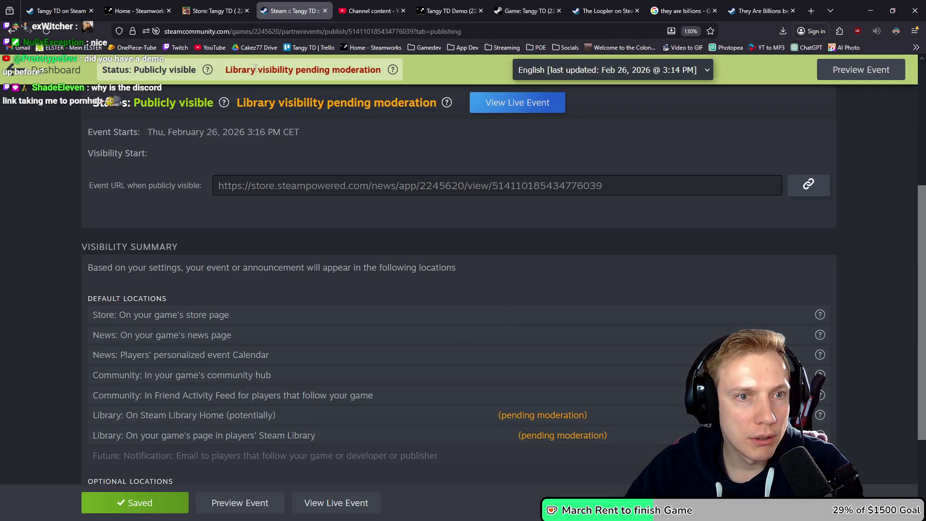
# Go back to the Tangy TD admin dashboard listing the published event.
pyautogui.scroll(5, 305, 166)
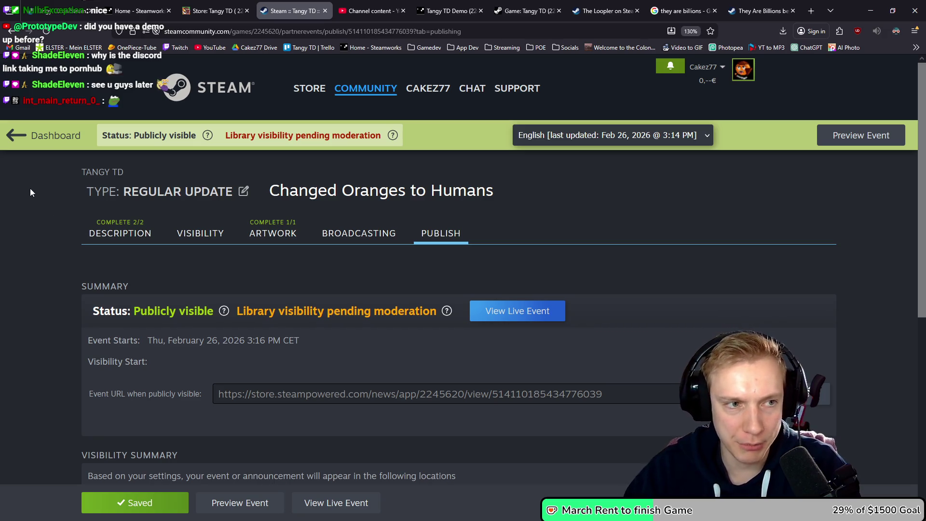
pyautogui.click(6, 132)
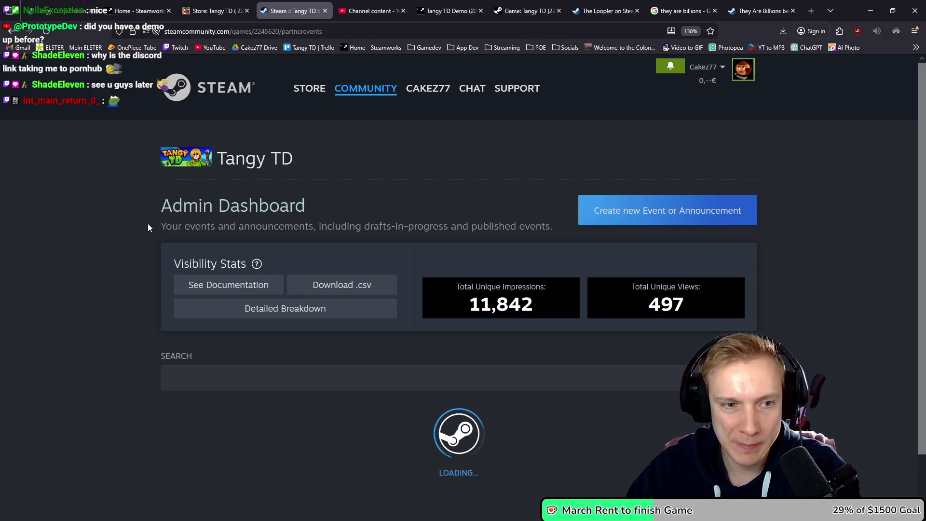
pyautogui.scroll(-5, 132, 206)
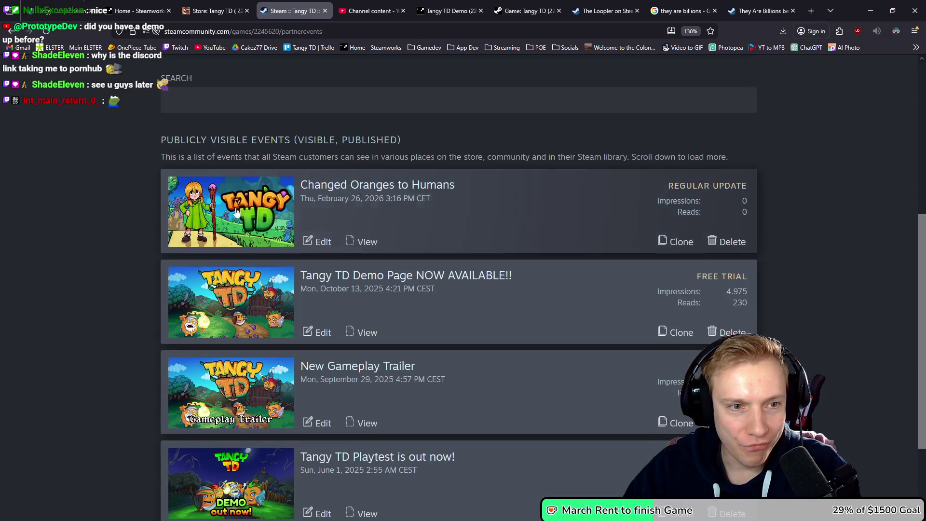
# Create a new Announcement / News event for Tangy TD with its title fields still blank.
pyautogui.scroll(-3, 61, 215)
pyautogui.scroll(6, 64, 220)
pyautogui.scroll(1, 68, 218)
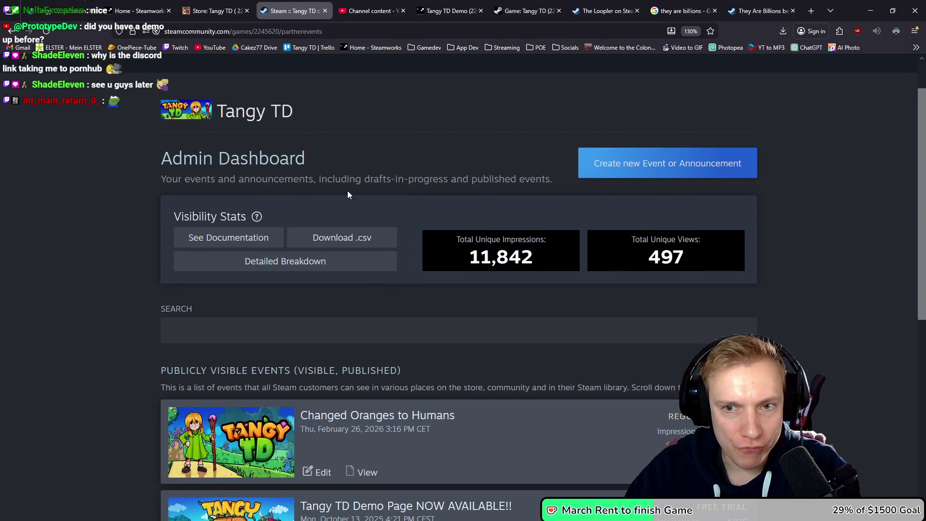
pyautogui.click(629, 162)
pyautogui.scroll(-7, 377, 211)
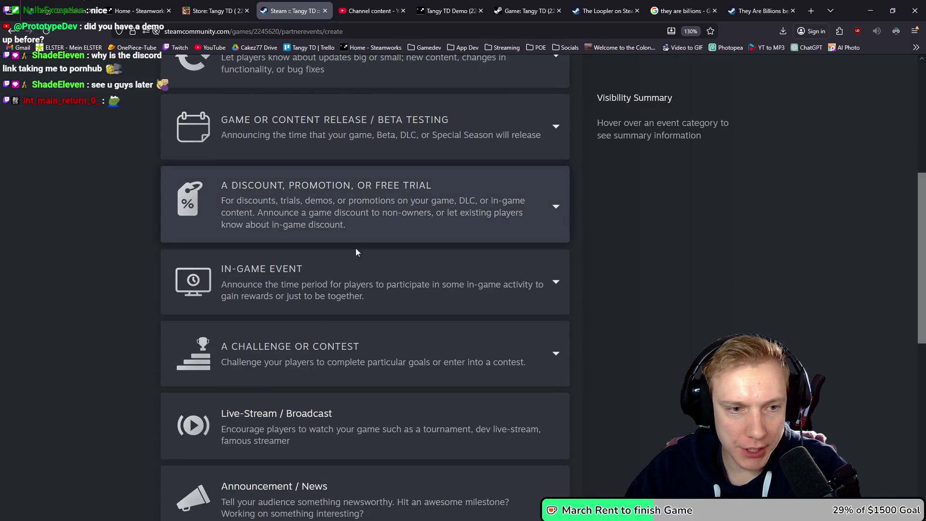
pyautogui.scroll(-5, 369, 335)
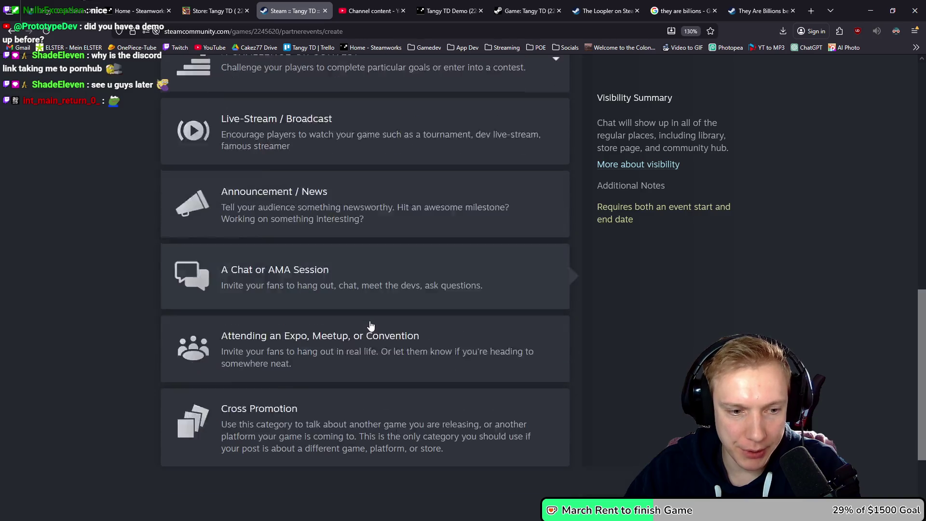
pyautogui.scroll(4, 371, 326)
pyautogui.click(368, 288)
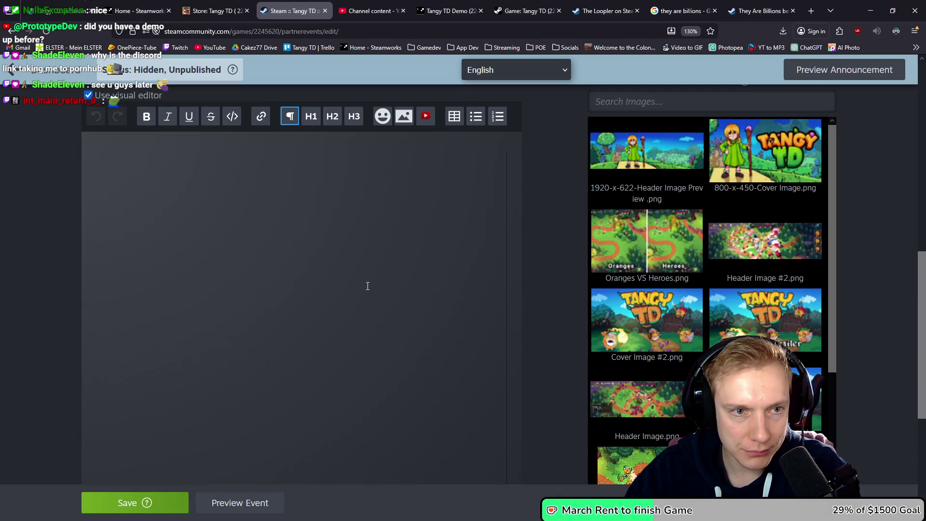
pyautogui.scroll(8, 56, 202)
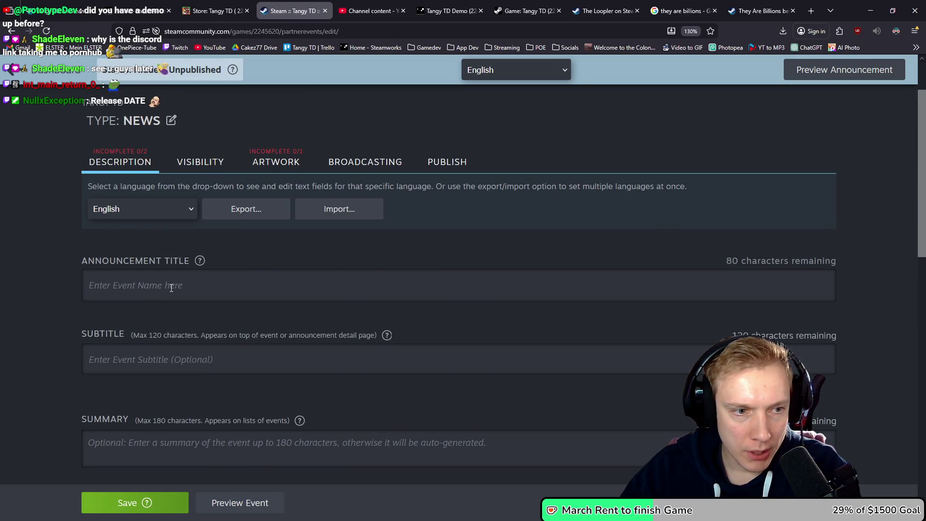
# From The Loopler's store page, search for 'thronefall' and open the Thronefall store page.
pyautogui.click(615, 8)
pyautogui.scroll(8, 421, 151)
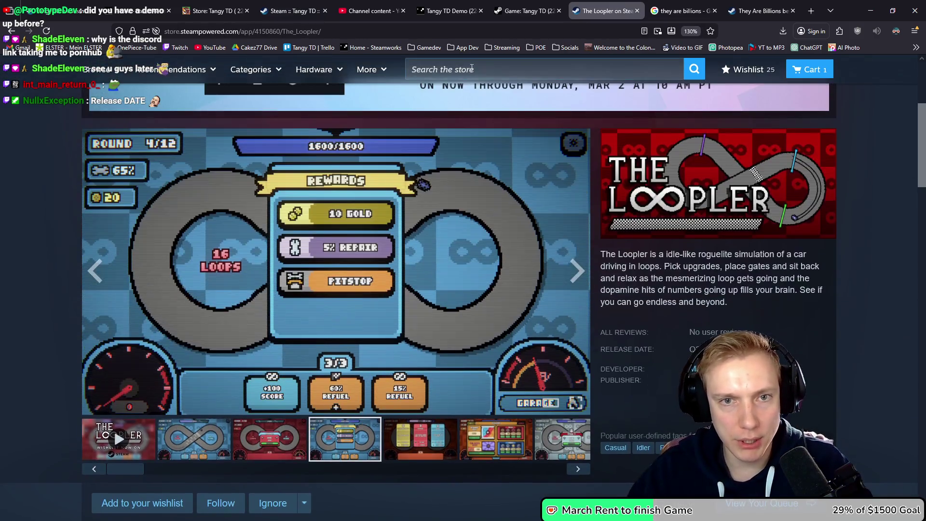
pyautogui.click(471, 69)
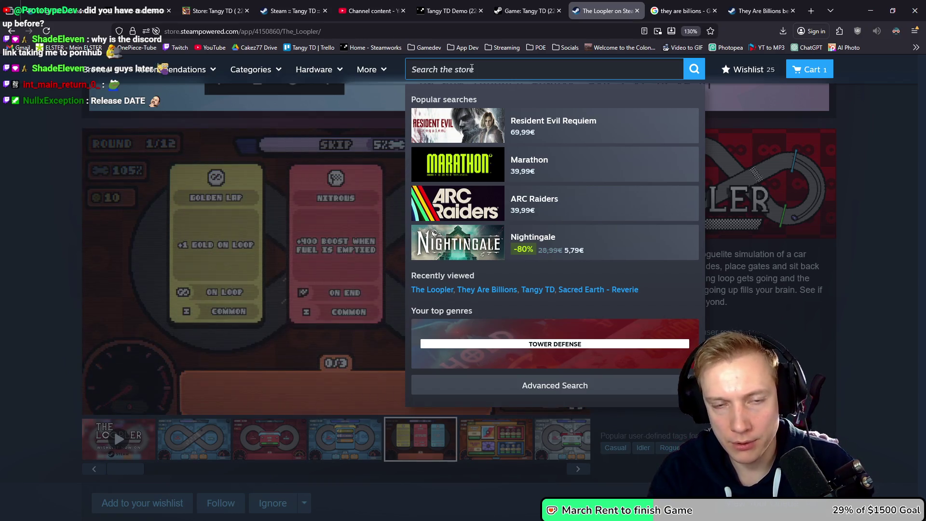
pyautogui.write('thronefall')
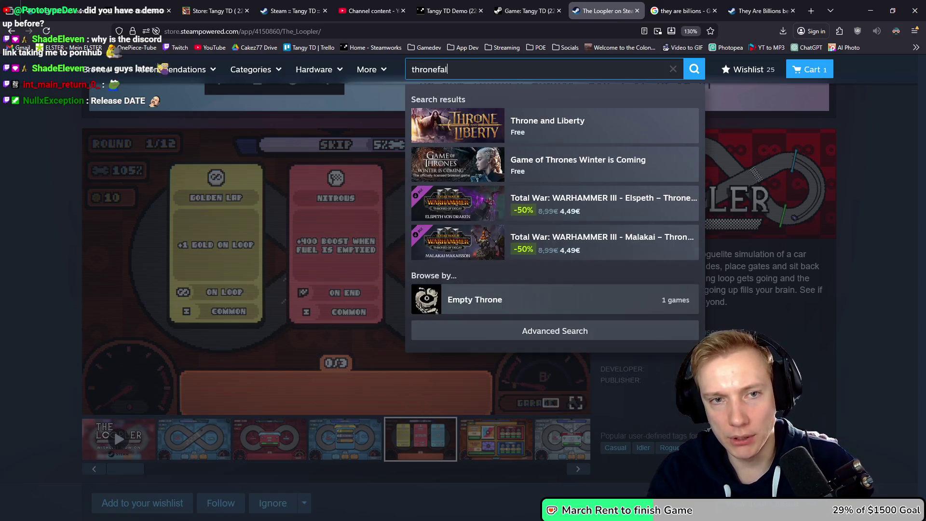
pyautogui.press('Return')
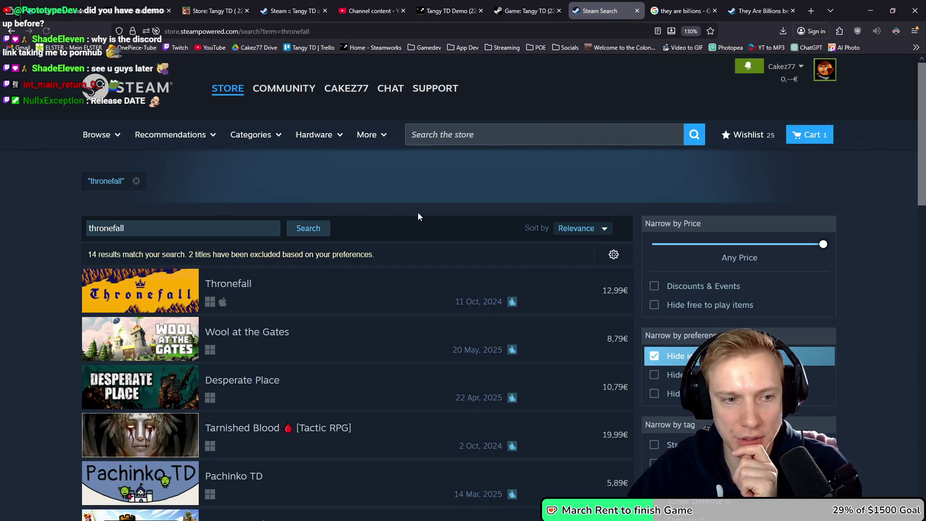
pyautogui.click(233, 284)
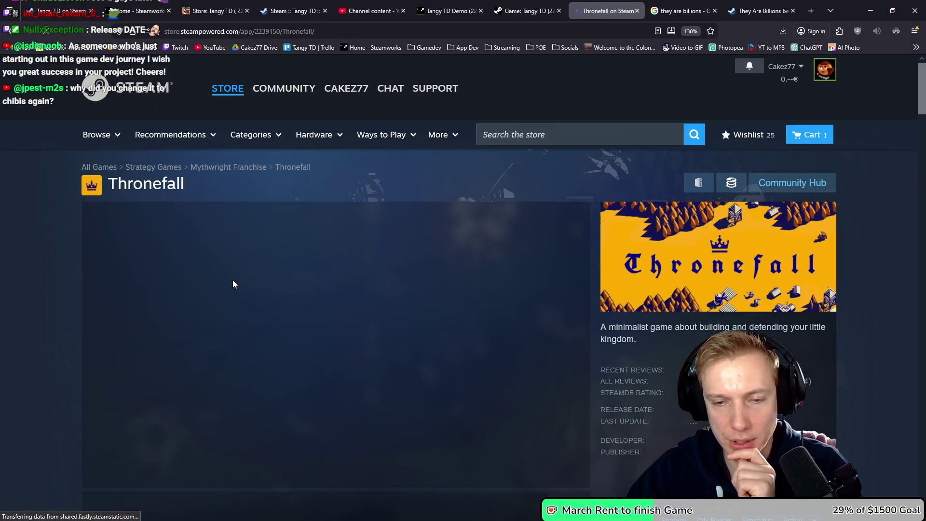
# Open the View All list of Thronefall's recent events and announcements.
pyautogui.scroll(-3, 378, 289)
pyautogui.scroll(-10, 378, 288)
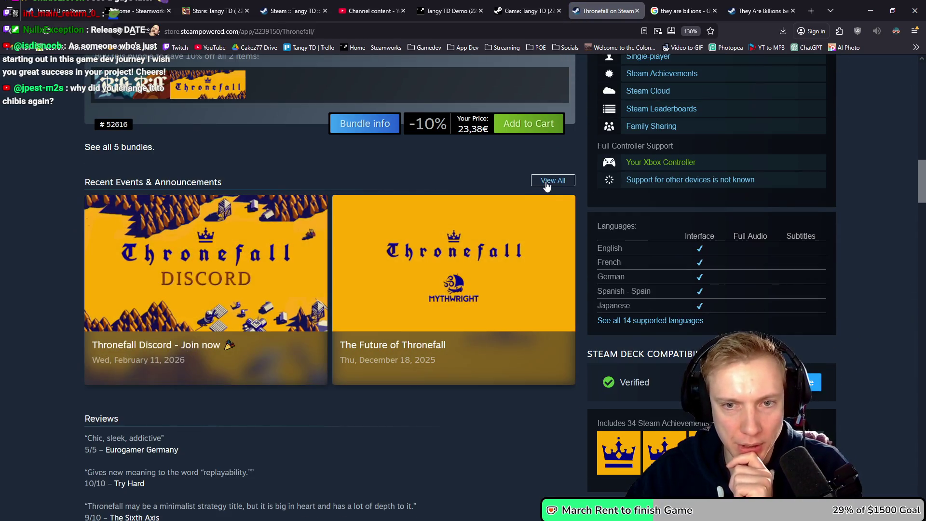
pyautogui.click(553, 180)
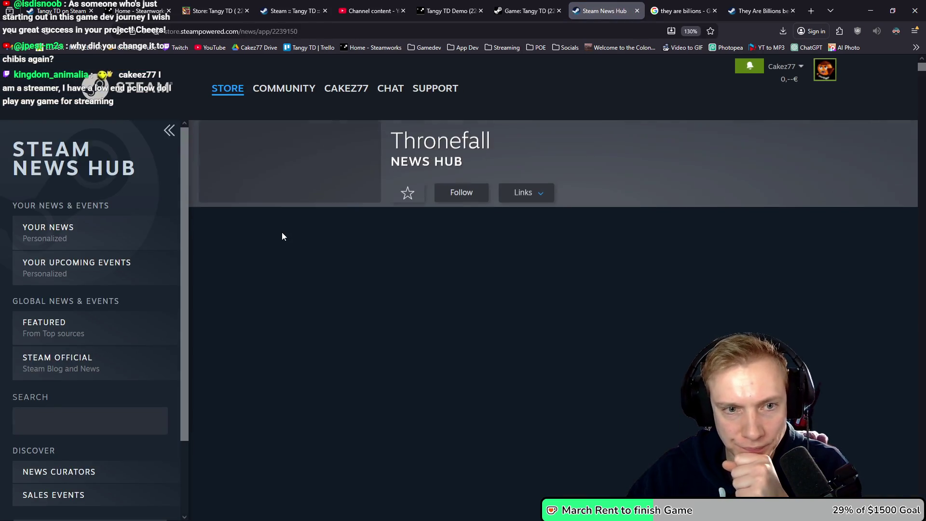
# Scroll down the news hub to the 'Thronefall 1.0 will release Oct 11th, 3pm CEST!' post.
pyautogui.scroll(-5, 494, 246)
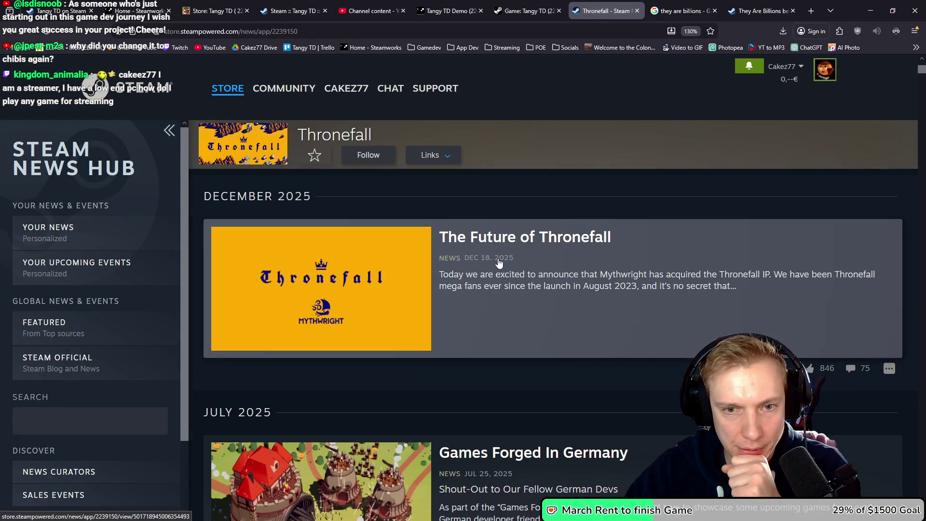
pyautogui.scroll(-7, 498, 260)
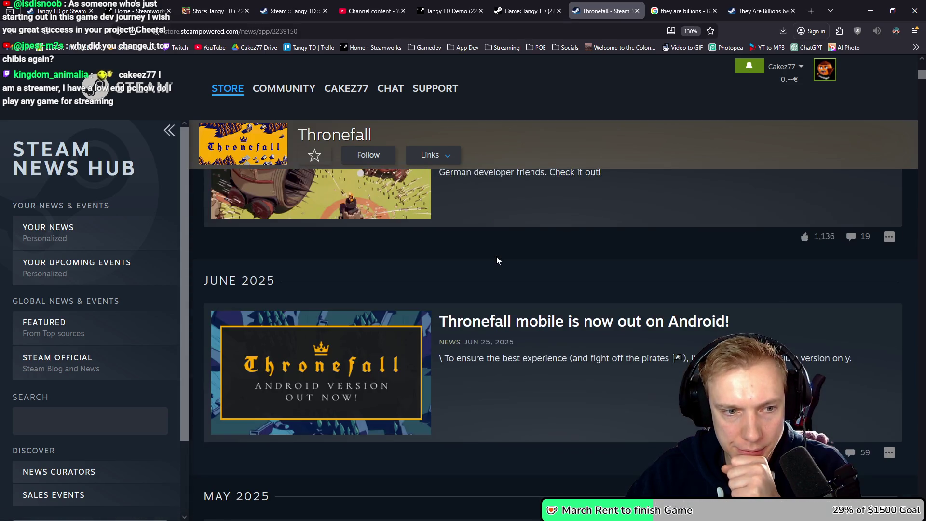
pyautogui.scroll(-3, 566, 296)
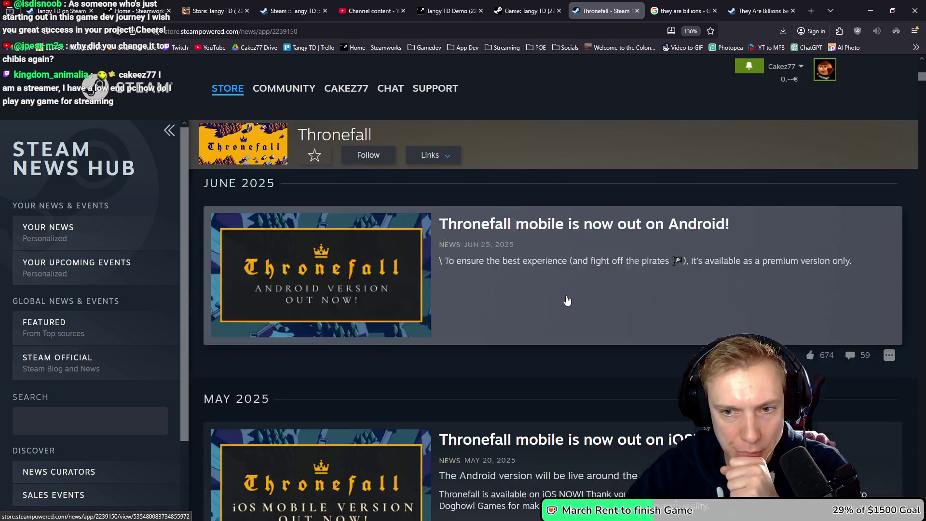
pyautogui.scroll(-1, 588, 300)
pyautogui.scroll(-8, 588, 300)
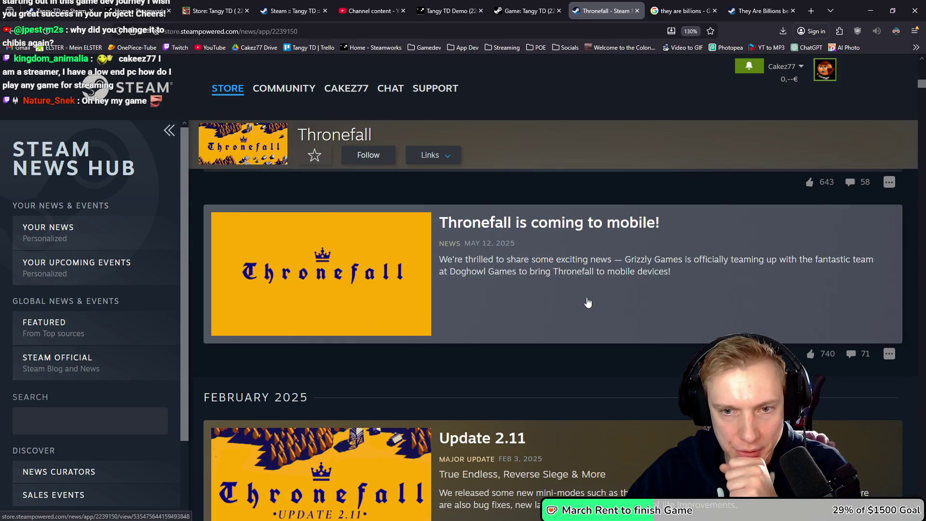
pyautogui.scroll(-8, 531, 260)
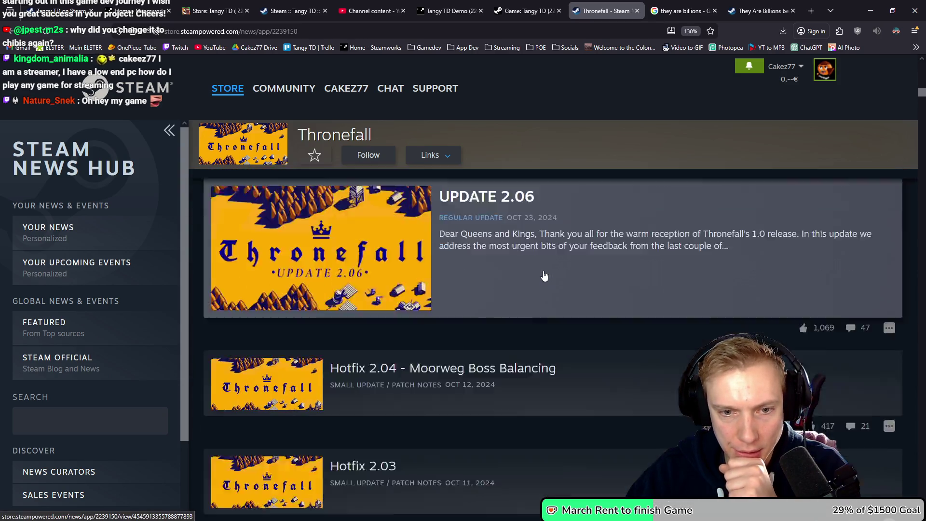
pyautogui.scroll(-1, 545, 275)
pyautogui.scroll(1, 547, 276)
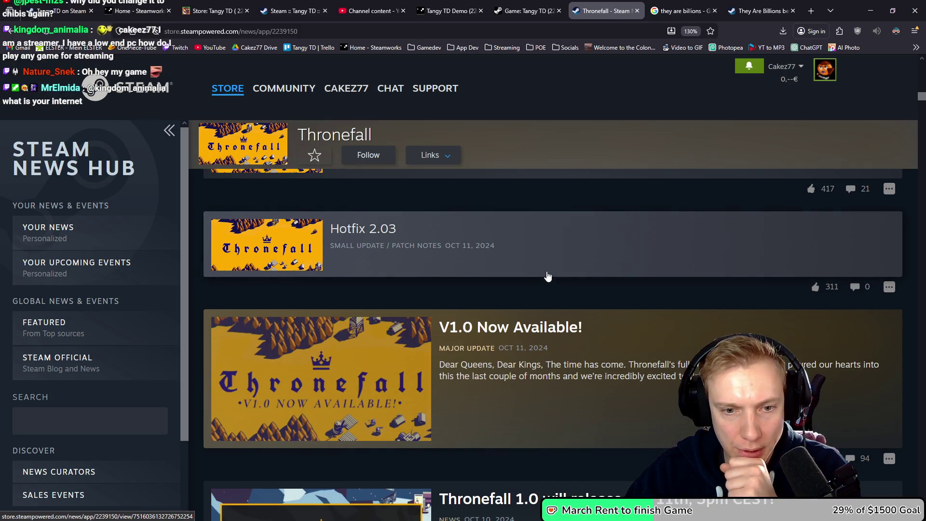
pyautogui.scroll(-4, 548, 277)
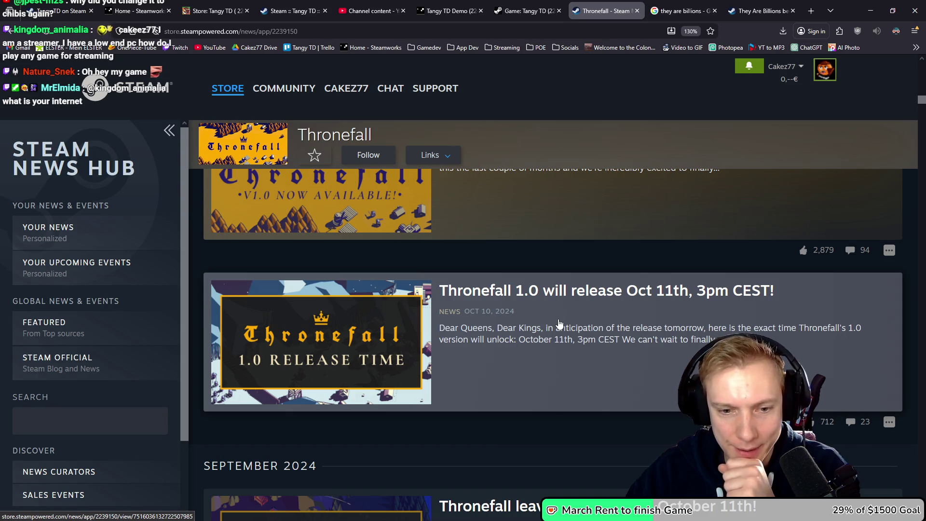
pyautogui.scroll(-3, 548, 323)
pyautogui.scroll(1, 548, 323)
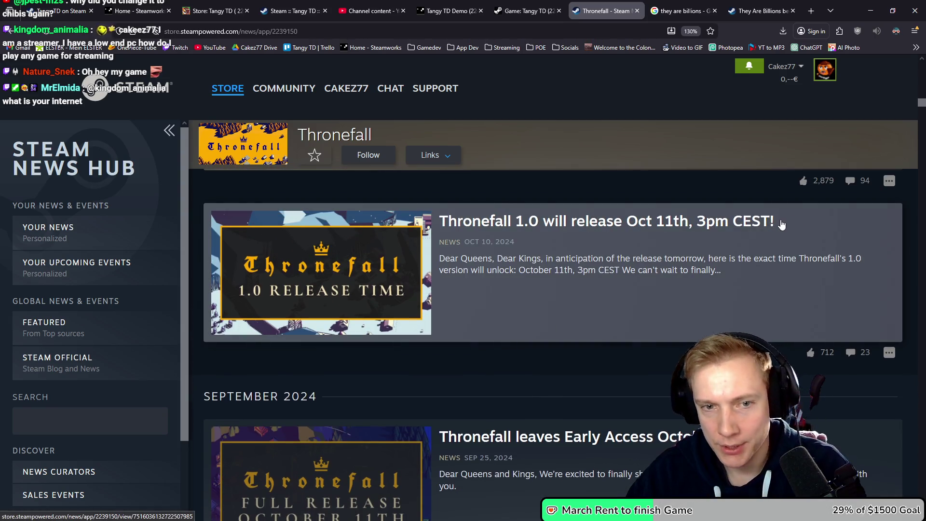
# Tile Thronefall's news page on the right and the Tangy TD announcement draft on the left.
pyautogui.moveTo(593, 90); pyautogui.dragTo(925, 261)
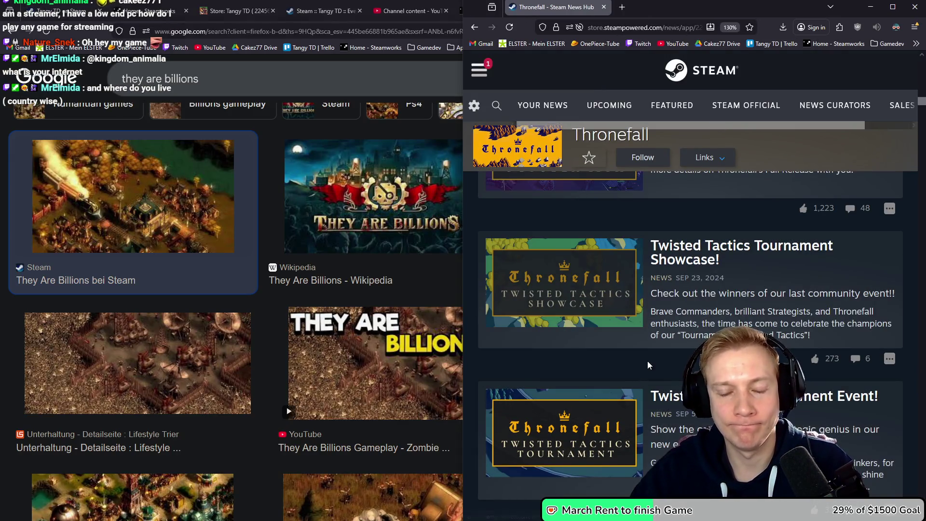
pyautogui.scroll(5, 648, 367)
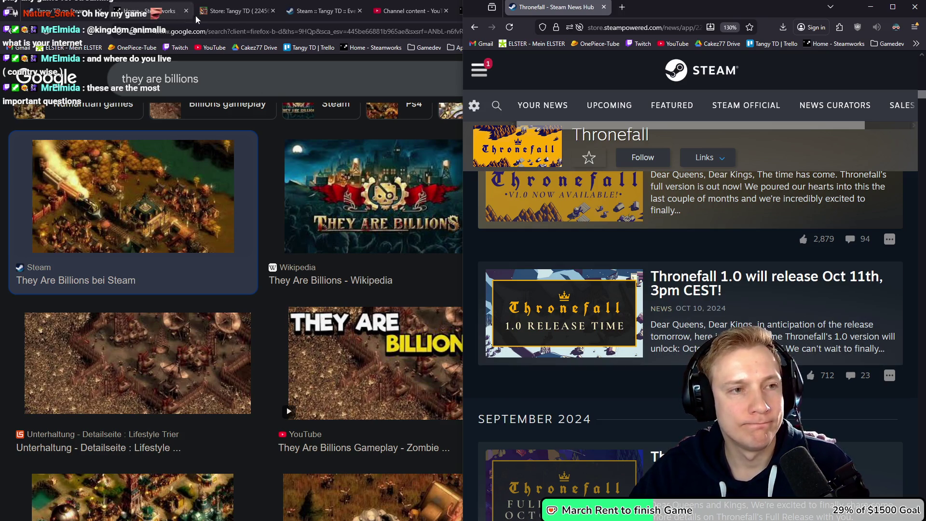
pyautogui.click(236, 11)
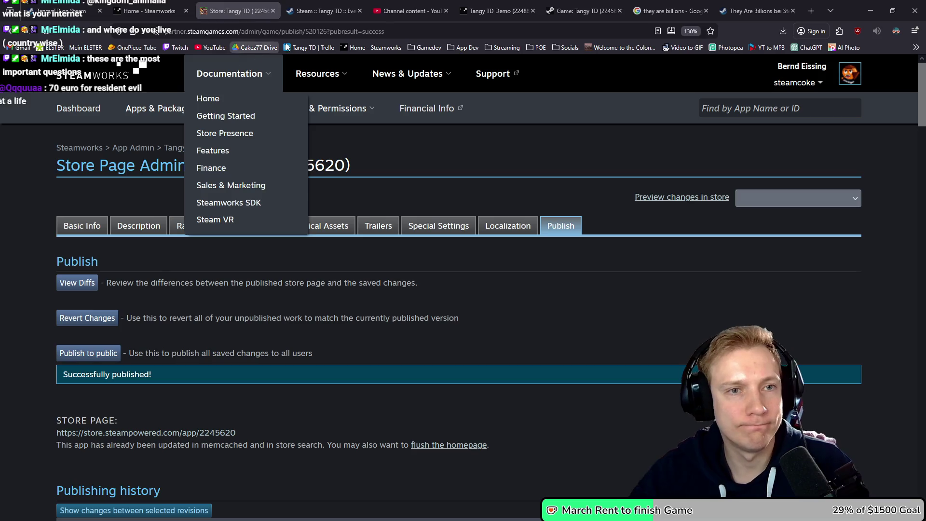
pyautogui.click(321, 10)
pyautogui.press('super+Left')
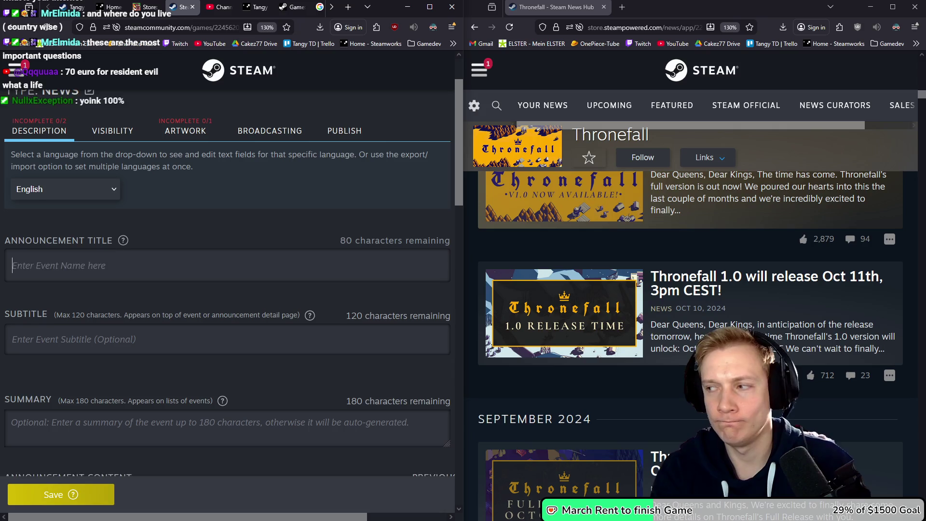
# Enter the announcement title 'Tangy TD 1.0 will release Mar 9th, 5pm CEST!'.
pyautogui.click(123, 262)
pyautogui.write('Tangy TD 1.0')
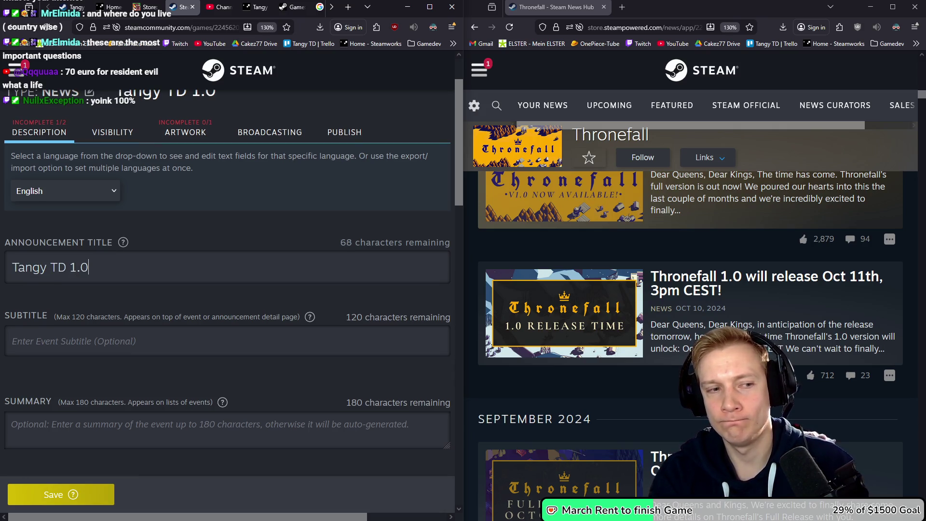
pyautogui.write(' will release Mar 9th, 6')
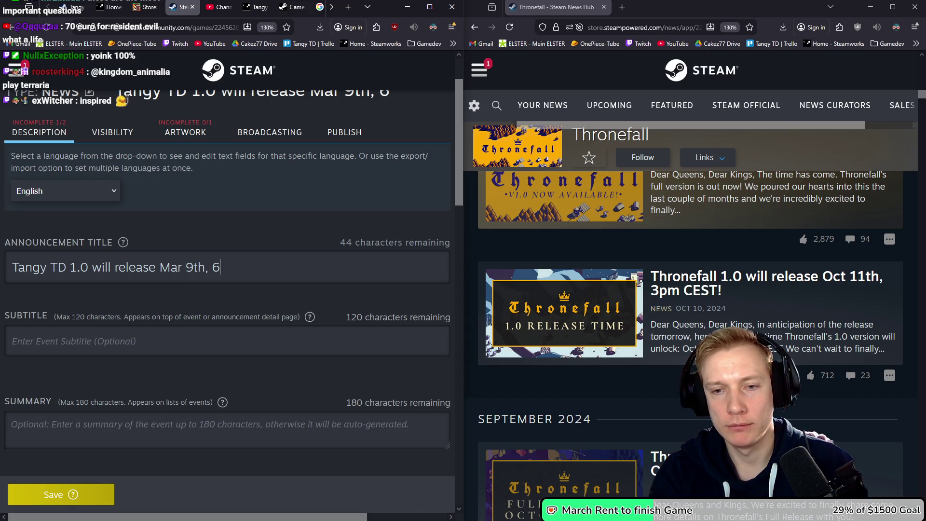
pyautogui.press('BackSpace')
pyautogui.write('5pm CEST!')
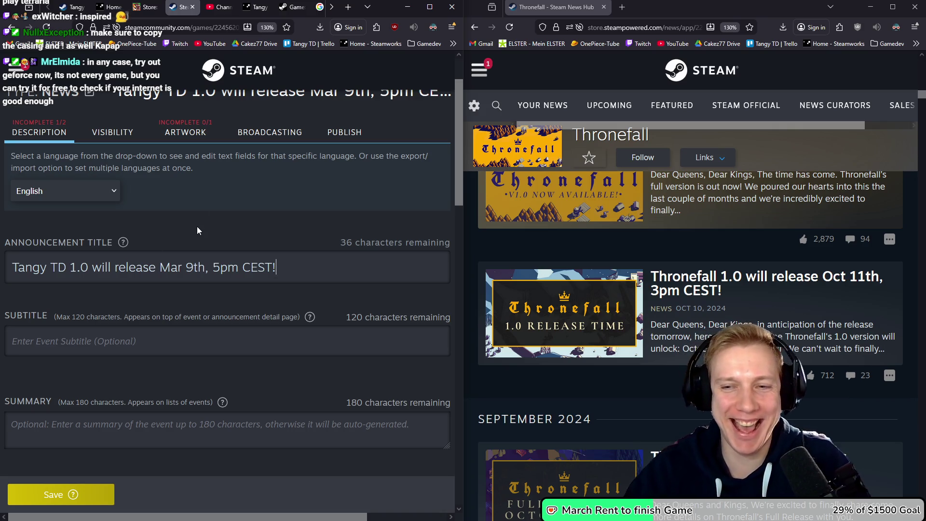
pyautogui.click(149, 338)
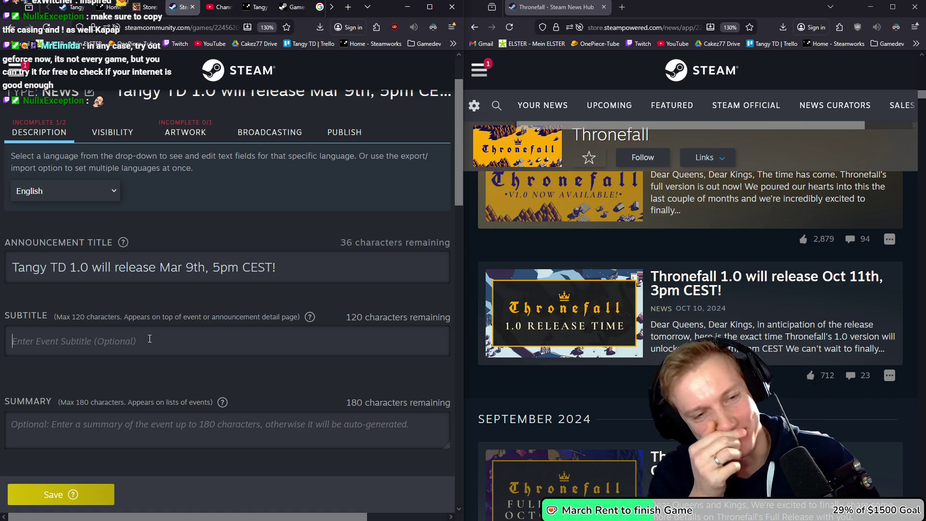
# Open Thronefall's 'Thronefall 1.0 will release Oct 11th, 3pm CEST!' post and read through its wording.
pyautogui.click(795, 293)
pyautogui.scroll(-4, 808, 344)
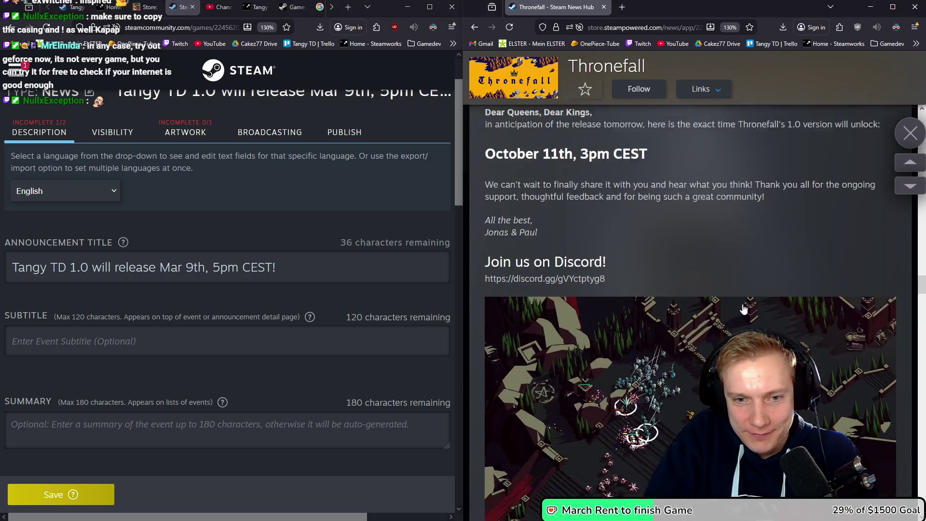
pyautogui.scroll(-5, 733, 313)
pyautogui.scroll(6, 723, 319)
pyautogui.scroll(-2, 709, 309)
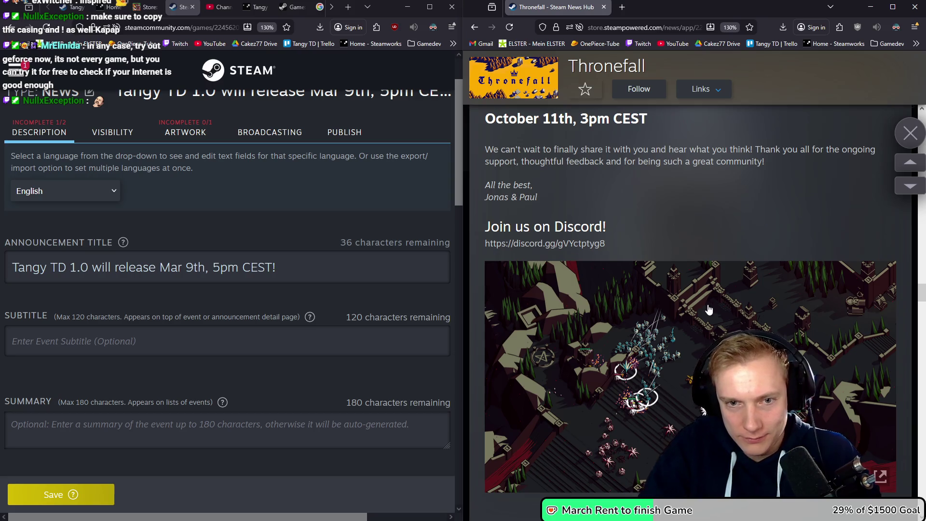
pyautogui.scroll(-3, 709, 309)
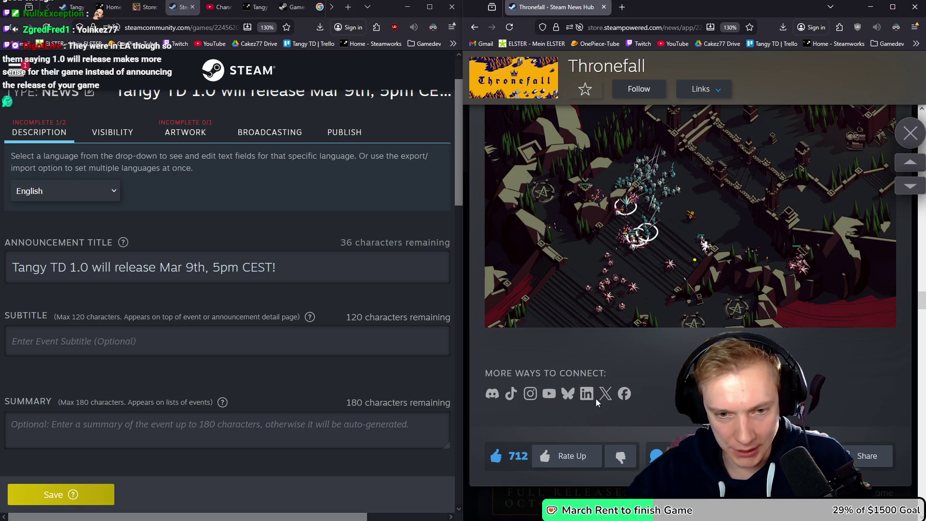
pyautogui.scroll(3, 676, 361)
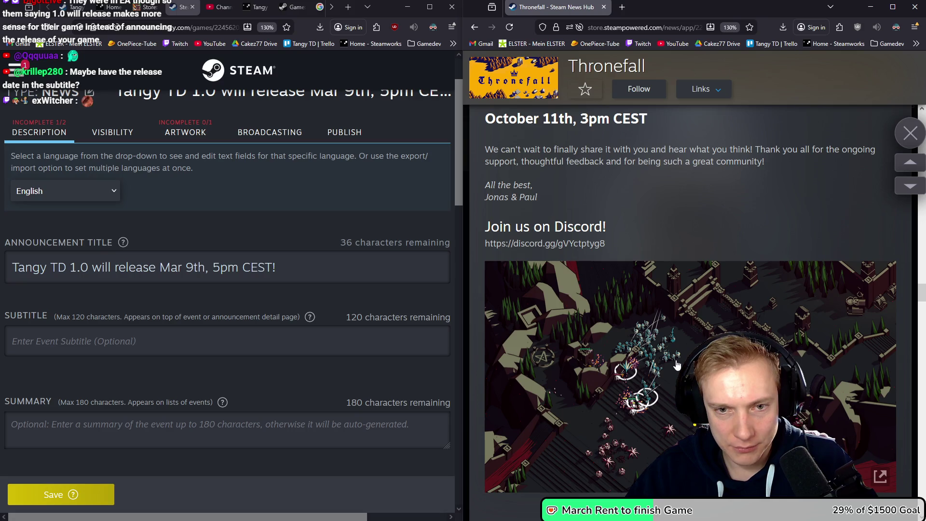
pyautogui.scroll(1, 569, 268)
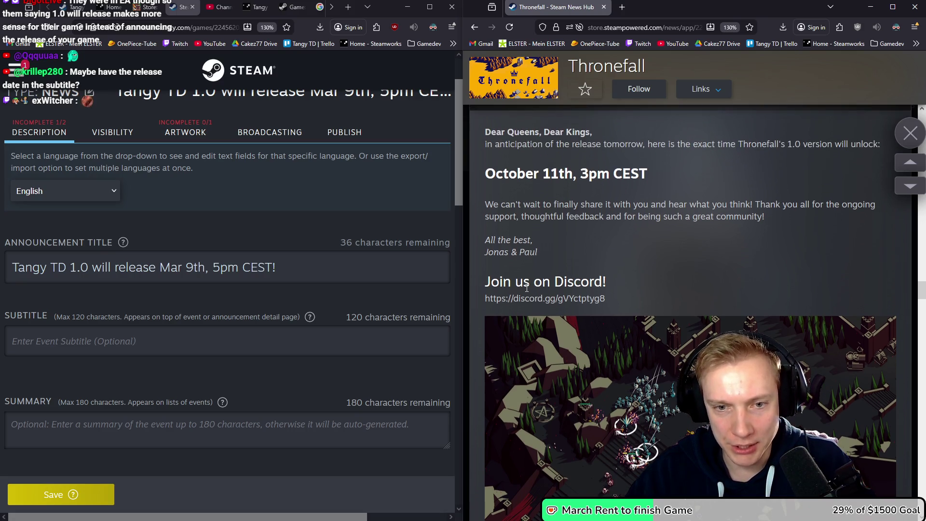
pyautogui.scroll(2, 652, 294)
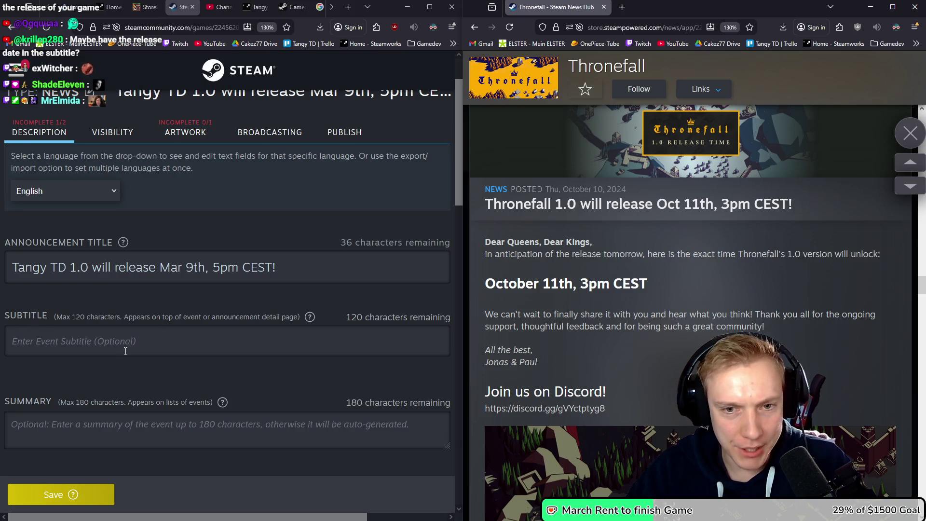
pyautogui.scroll(3, 642, 325)
pyautogui.scroll(-8, 641, 320)
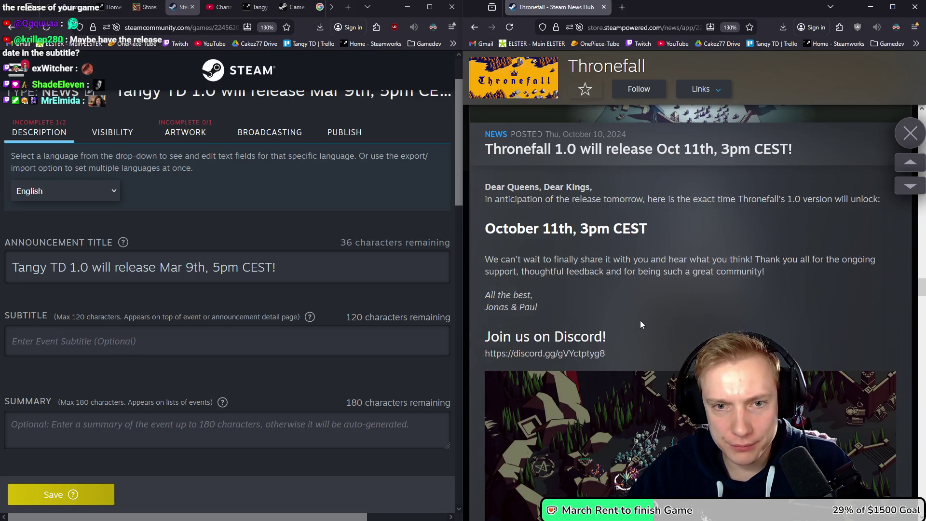
pyautogui.scroll(-3, 640, 325)
pyautogui.scroll(8, 636, 323)
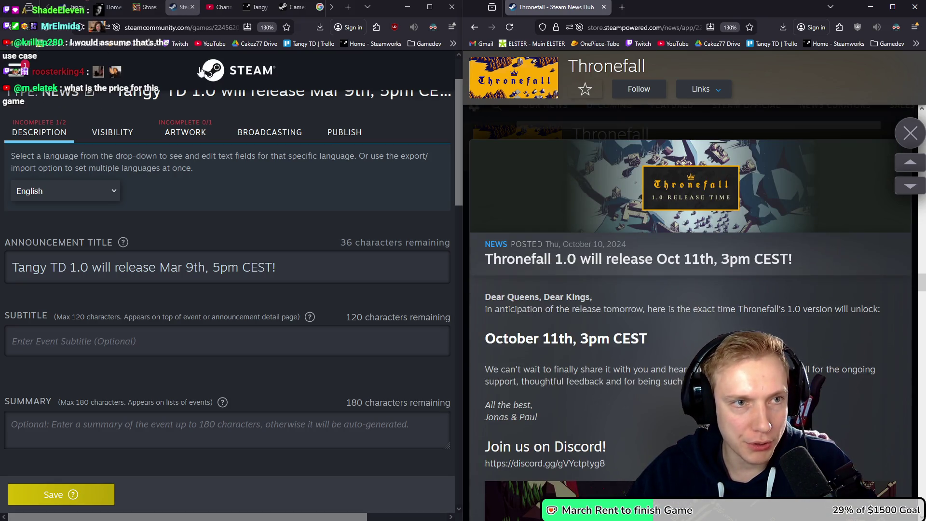
# Move the Tangy TD store page into the right window, reload it, and open 'Changed Oranges to Humans'.
pyautogui.moveTo(73, 7)
pyautogui.mouseDown()
pyautogui.moveTo(441, 127)
pyautogui.moveTo(622, 11)
pyautogui.moveTo(608, 90)
pyautogui.mouseUp()
pyautogui.scroll(8, 598, 86)
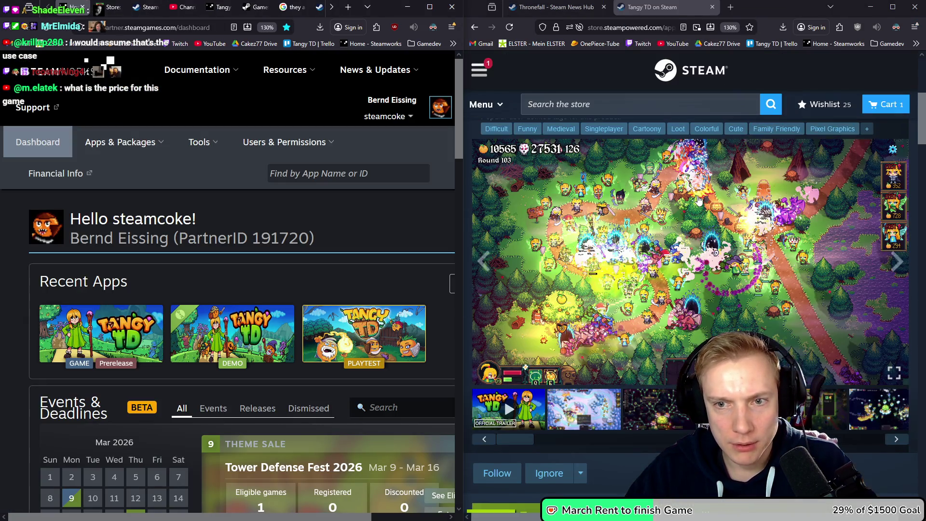
pyautogui.click(510, 28)
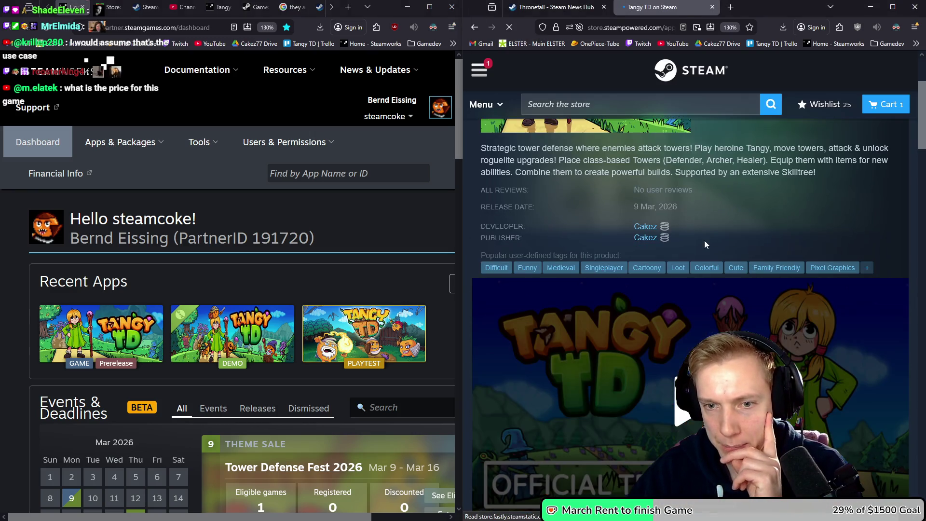
pyautogui.scroll(-5, 695, 240)
pyautogui.scroll(-15, 673, 240)
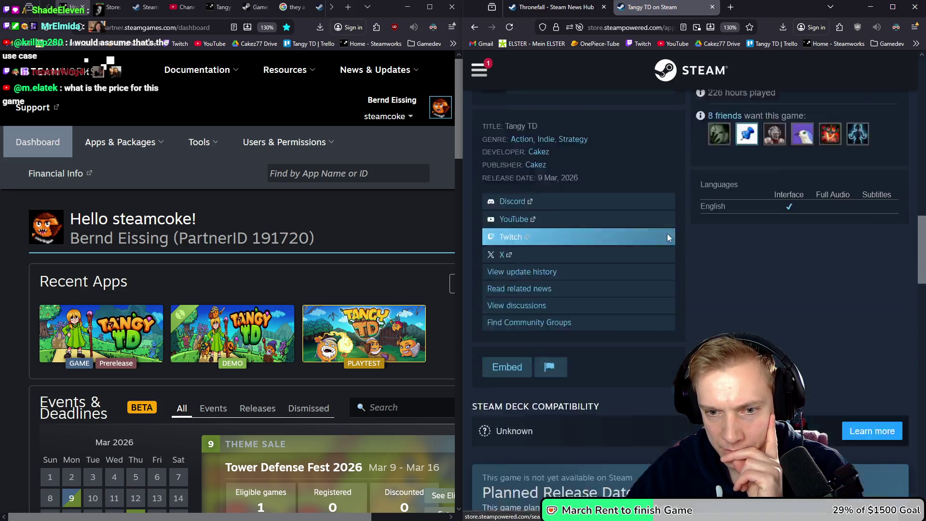
pyautogui.click(668, 239)
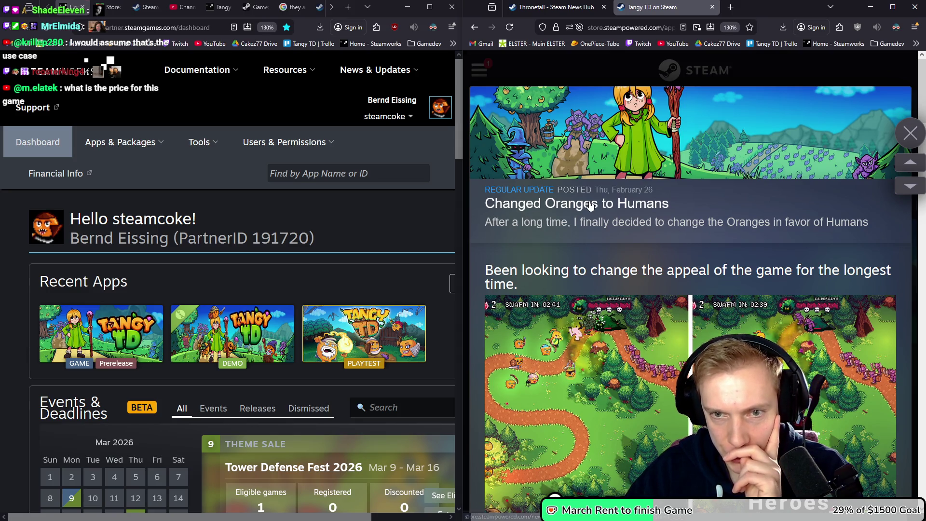
pyautogui.scroll(-5, 687, 210)
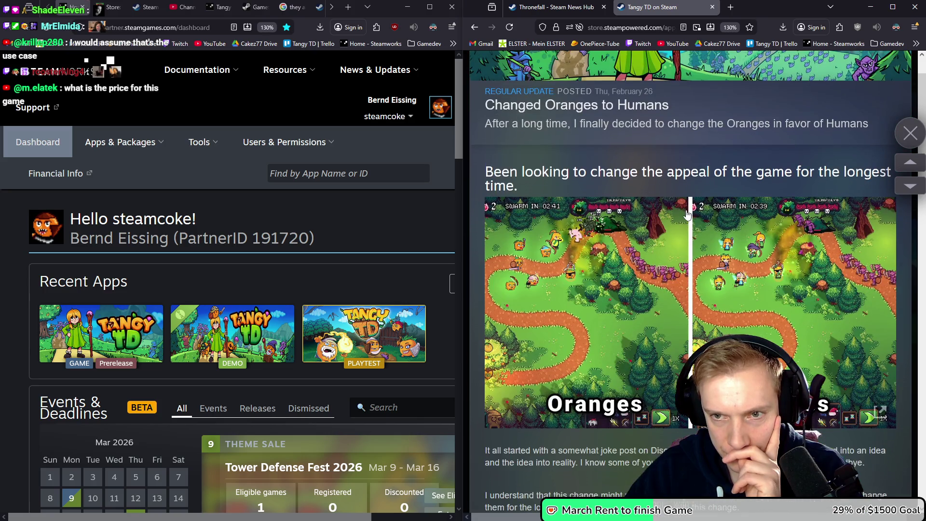
pyautogui.scroll(5, 686, 212)
# Look back over the Thronefall news page, then return to the announcement draft.
pyautogui.click(551, 8)
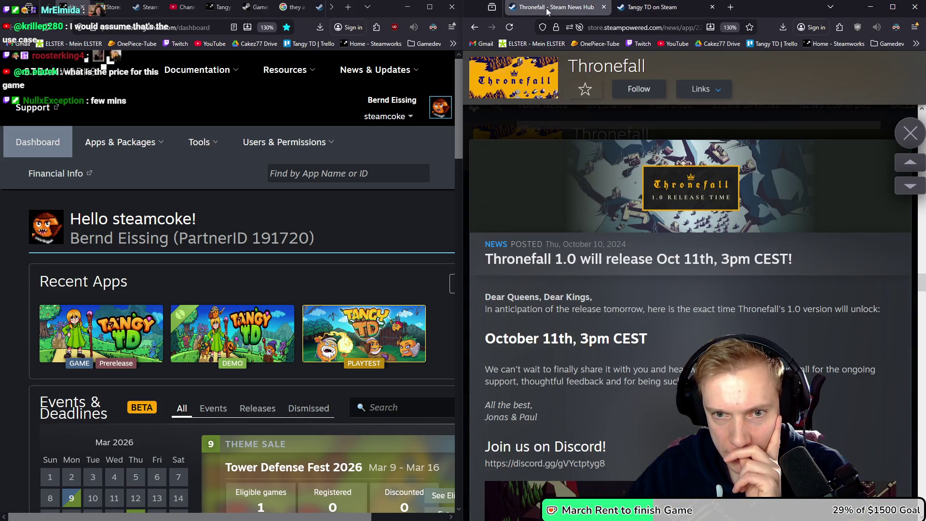
pyautogui.scroll(-10, 720, 278)
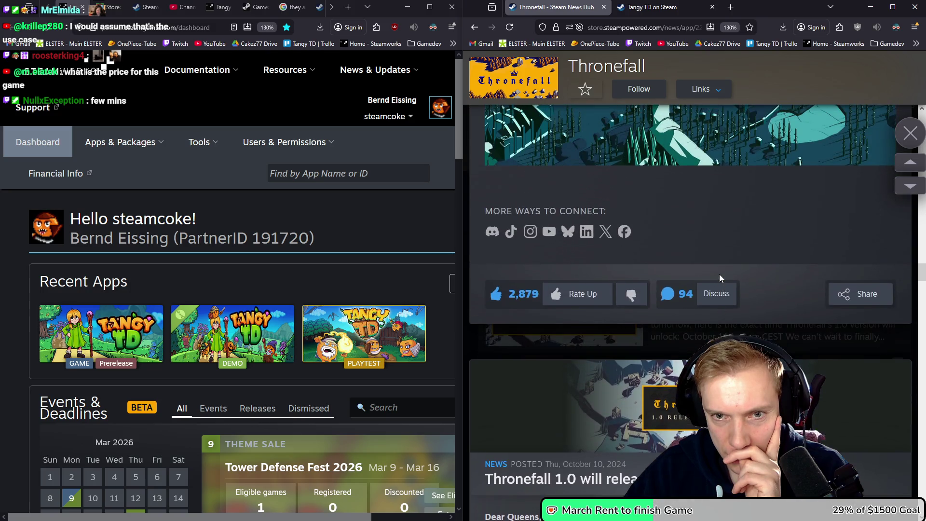
pyautogui.scroll(4, 719, 279)
pyautogui.scroll(-10, 716, 273)
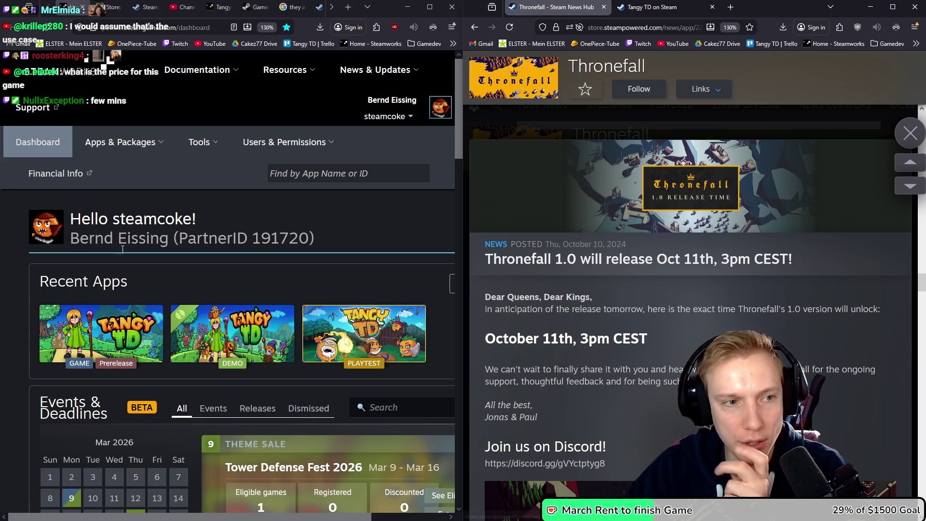
pyautogui.click(153, 8)
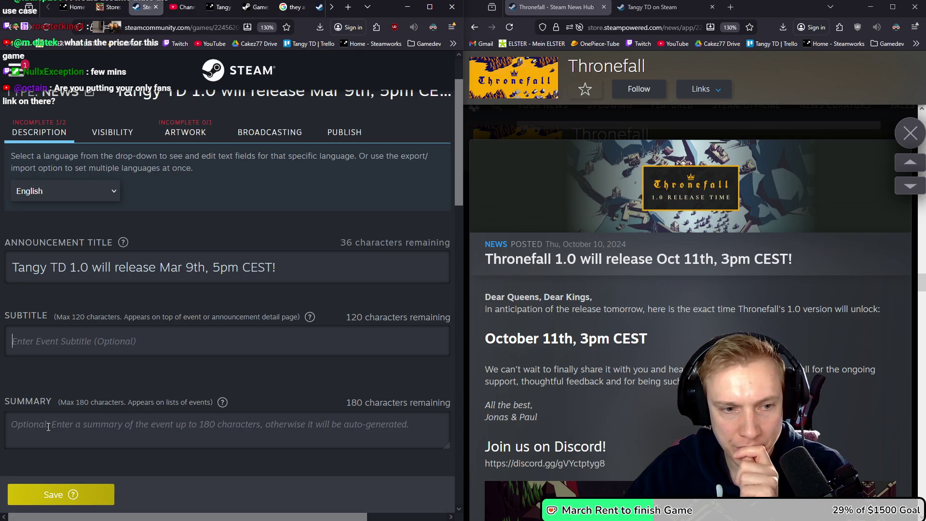
pyautogui.hotkey('ctrl', 'Tab')
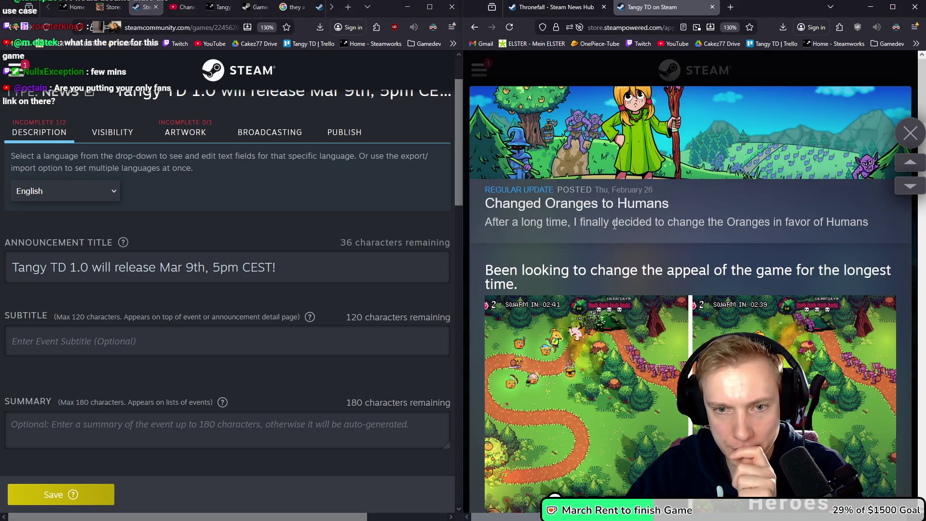
pyautogui.scroll(-12, 712, 243)
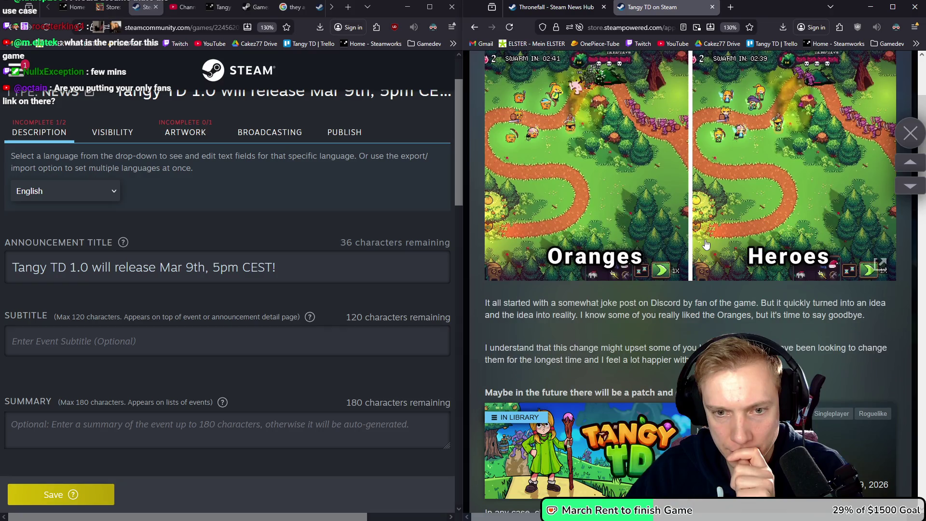
pyautogui.scroll(10, 750, 244)
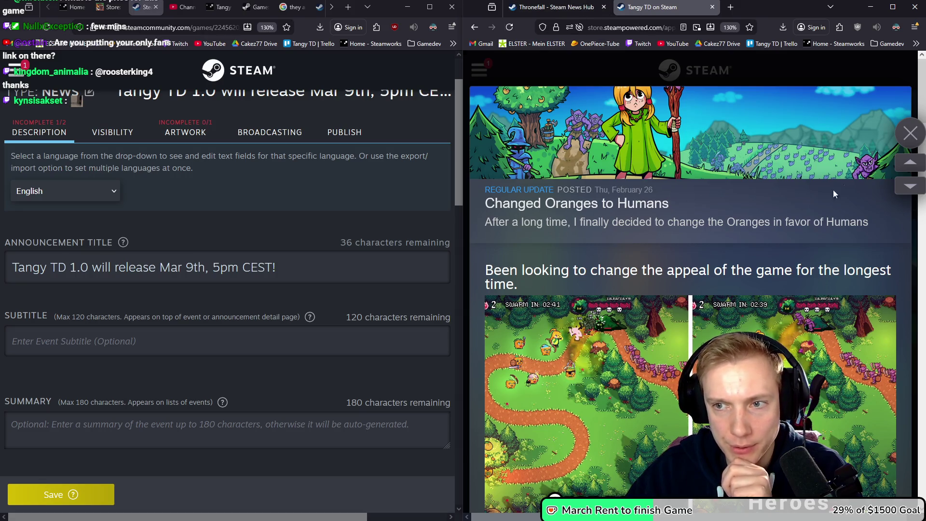
pyautogui.click(903, 137)
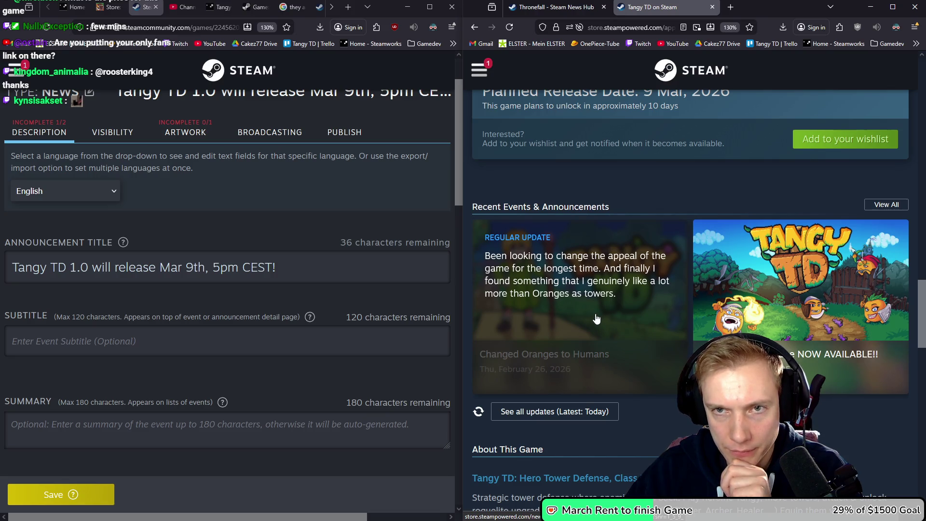
pyautogui.click(546, 5)
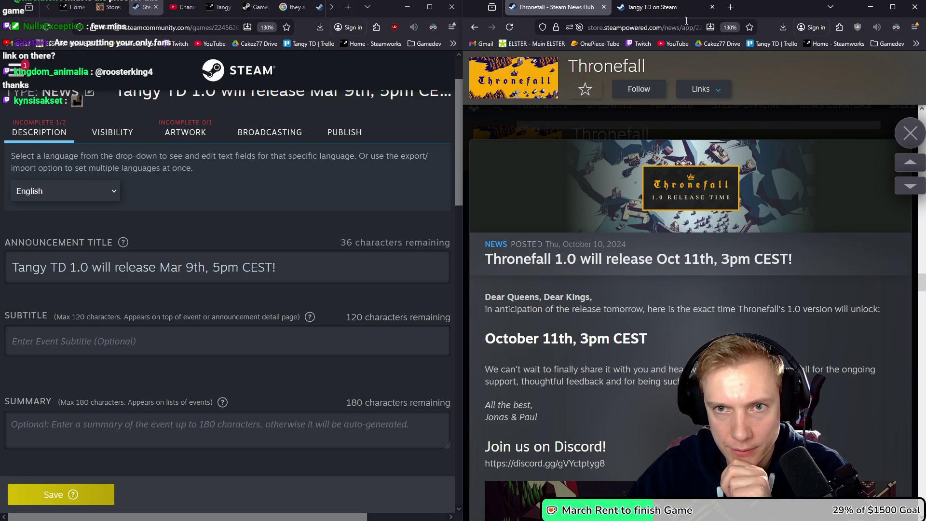
pyautogui.click(665, 4)
# Search the store for Thronefall and open its store page in a new tab.
pyautogui.scroll(10, 723, 169)
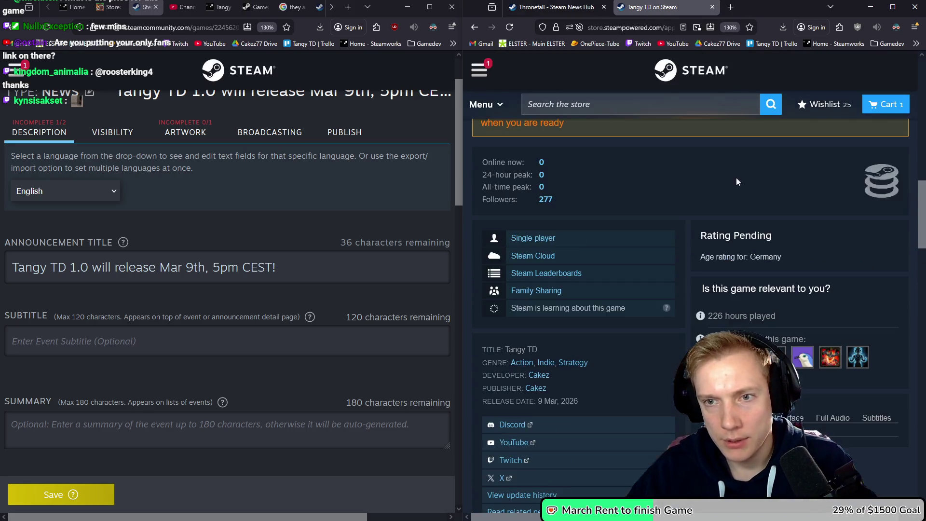
pyautogui.click(614, 106)
pyautogui.write('thronef')
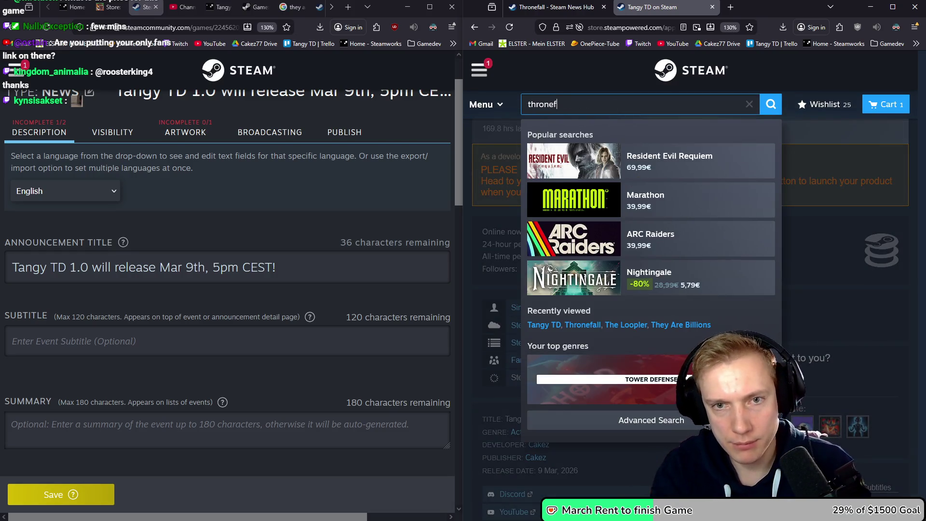
pyautogui.write('all')
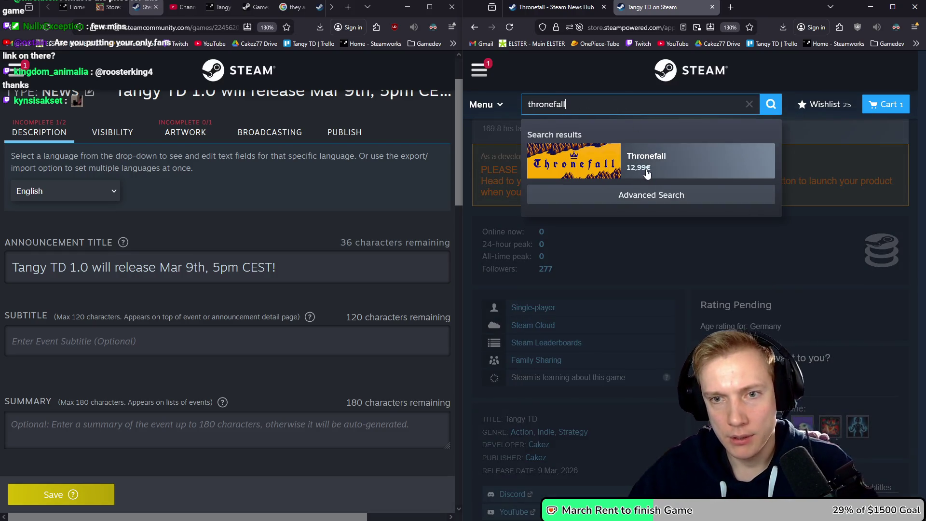
pyautogui.middleClick(647, 166)
pyautogui.click(743, 7)
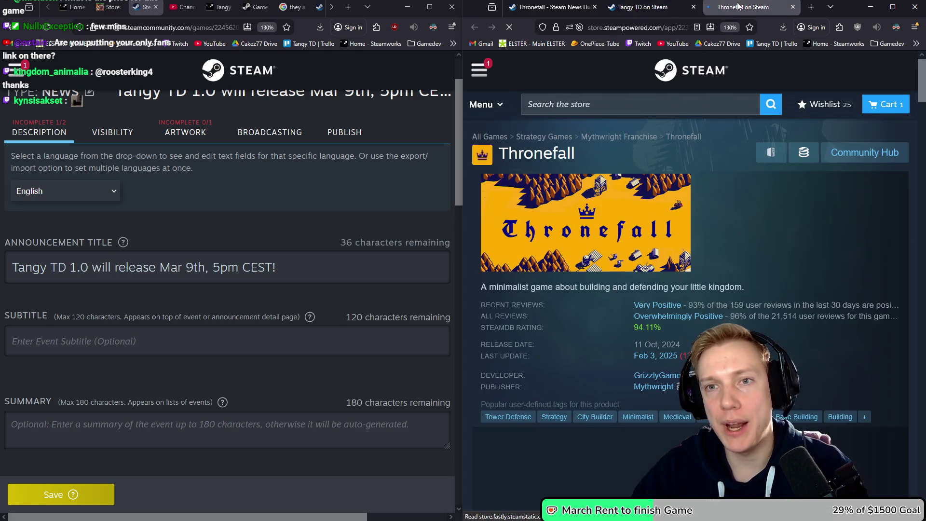
# Open Thronefall's full news hub from Recent Events via View All.
pyautogui.scroll(-15, 738, 232)
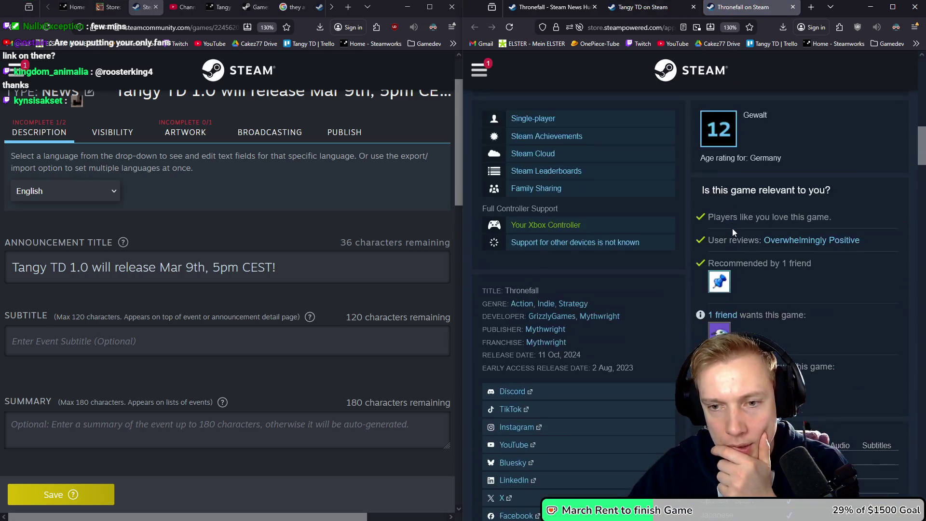
pyautogui.scroll(-15, 732, 227)
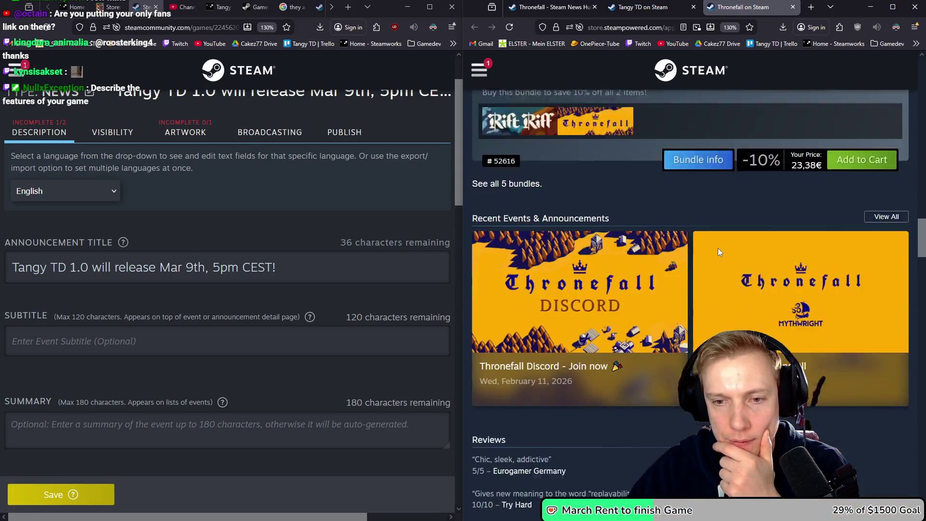
pyautogui.click(884, 147)
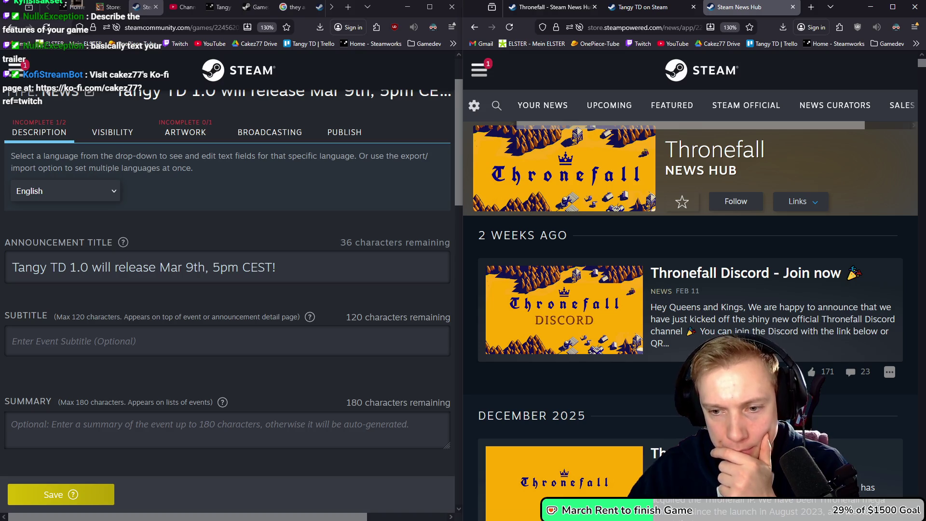
# Scroll Thronefall's news back to the October 2024 V1.0 posts, then bring up the Tangy TD tab.
pyautogui.scroll(-10, 721, 331)
pyautogui.scroll(-15, 721, 330)
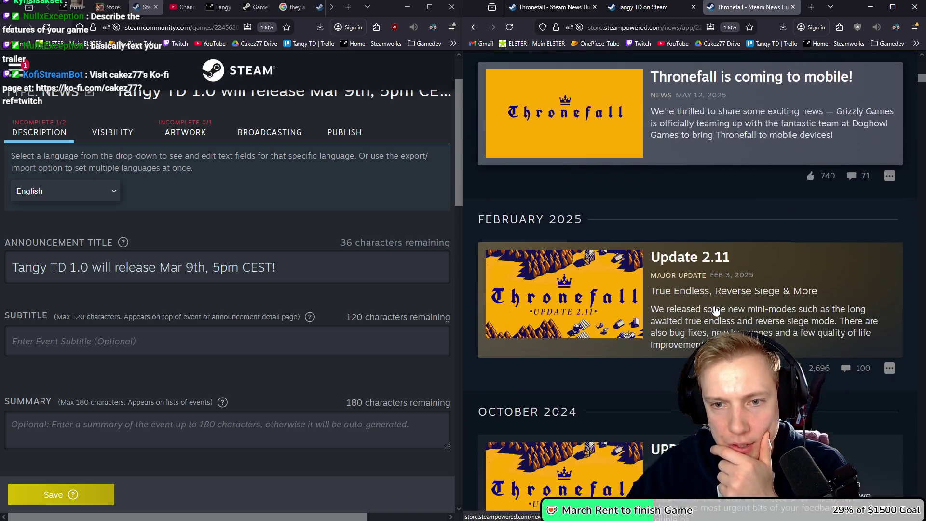
pyautogui.scroll(-10, 715, 311)
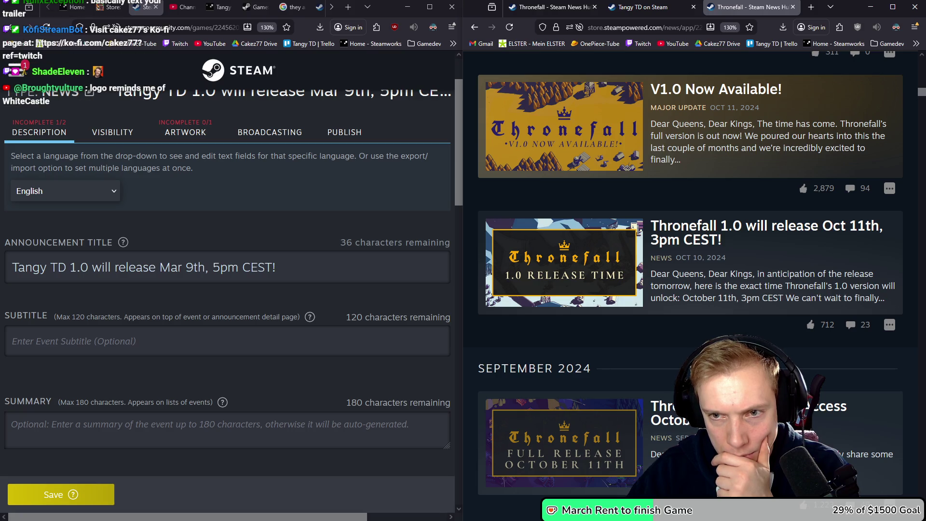
pyautogui.click(642, 7)
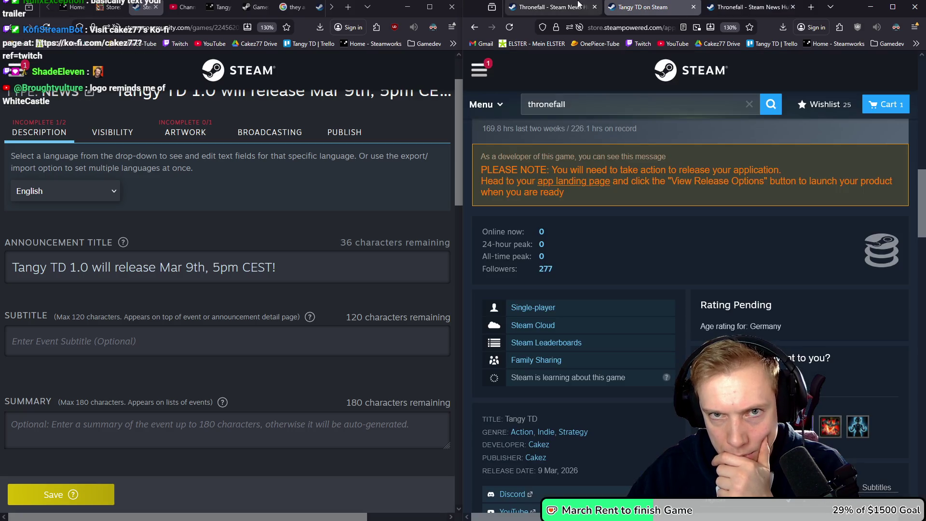
# Bring Thronefall's release-time article tab forward and cancel the accidentally created tab group.
pyautogui.click(554, 5)
pyautogui.moveTo(553, 5); pyautogui.dragTo(747, 6)
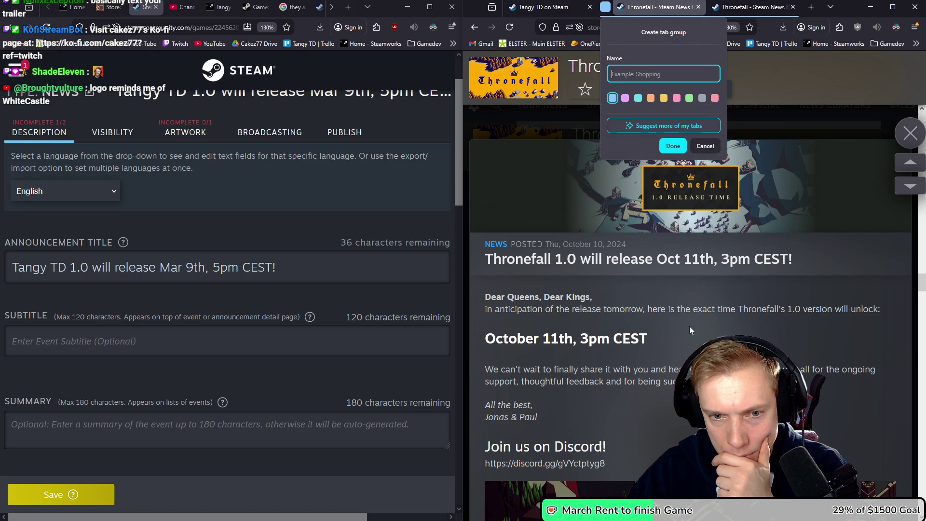
pyautogui.click(705, 146)
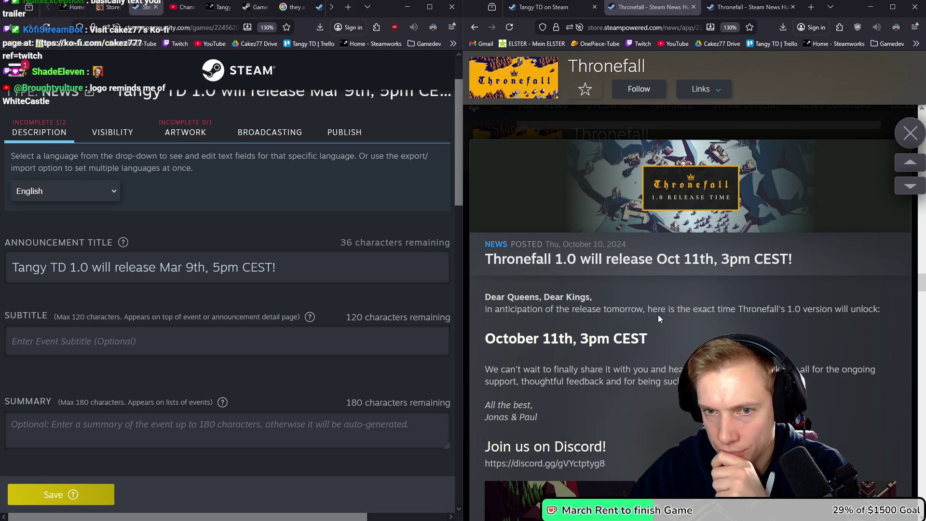
# Read Thronefall's 1.0 release-time and Early Access exit posts, then go back to its news hub.
pyautogui.scroll(2, 658, 314)
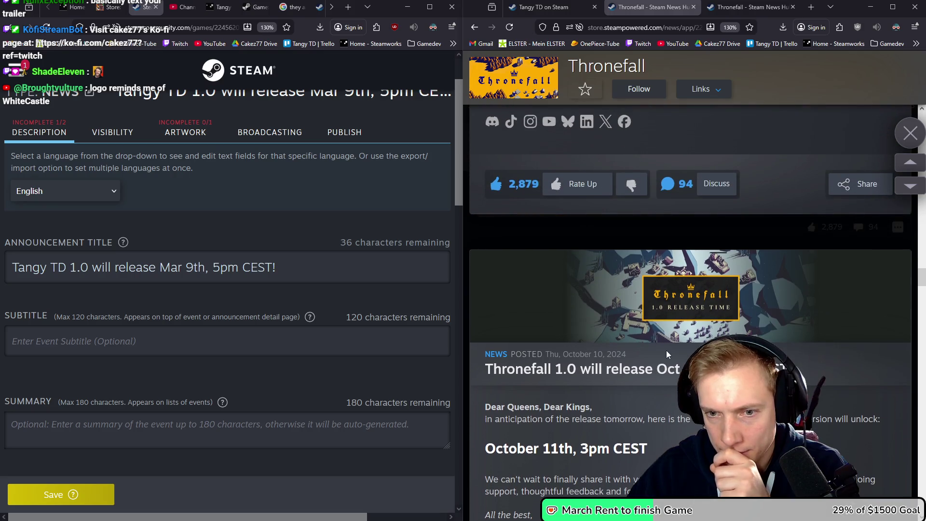
pyautogui.scroll(2, 666, 350)
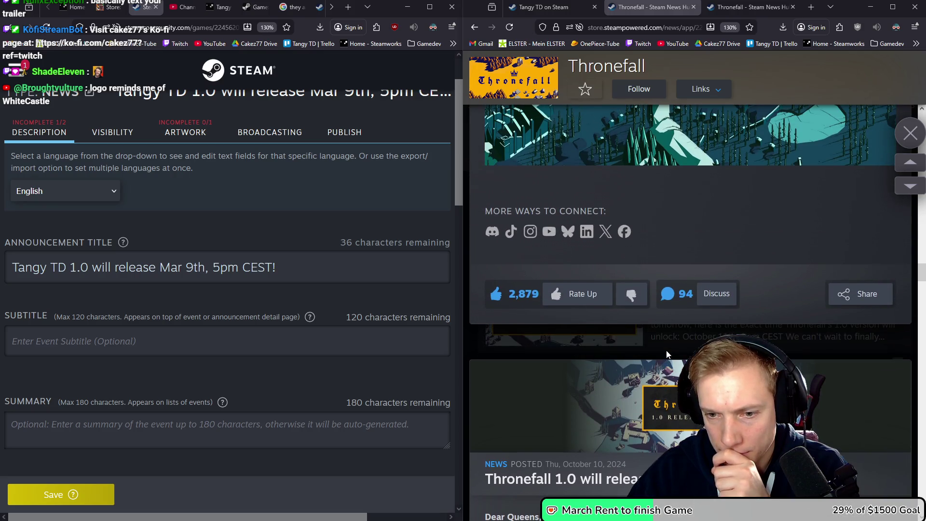
pyautogui.scroll(3, 666, 350)
pyautogui.scroll(-4, 667, 350)
pyautogui.scroll(-12, 667, 351)
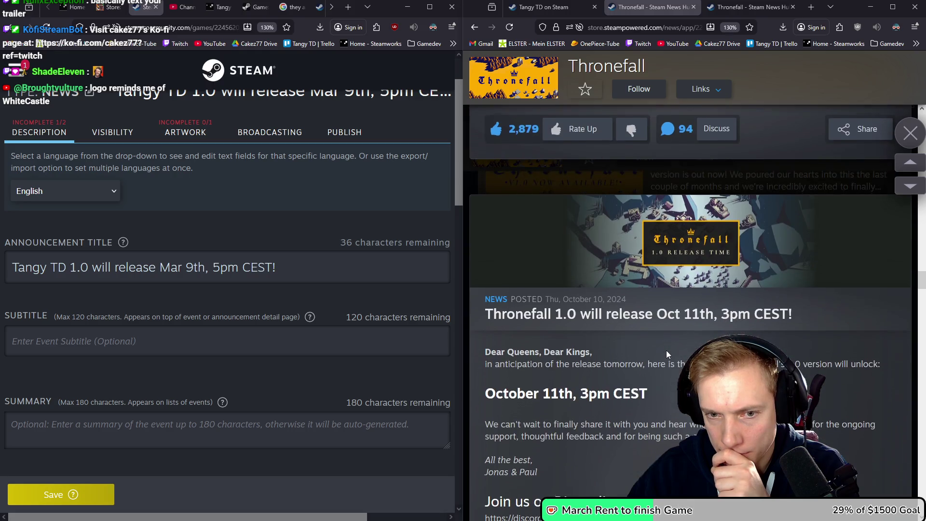
pyautogui.scroll(-2, 666, 350)
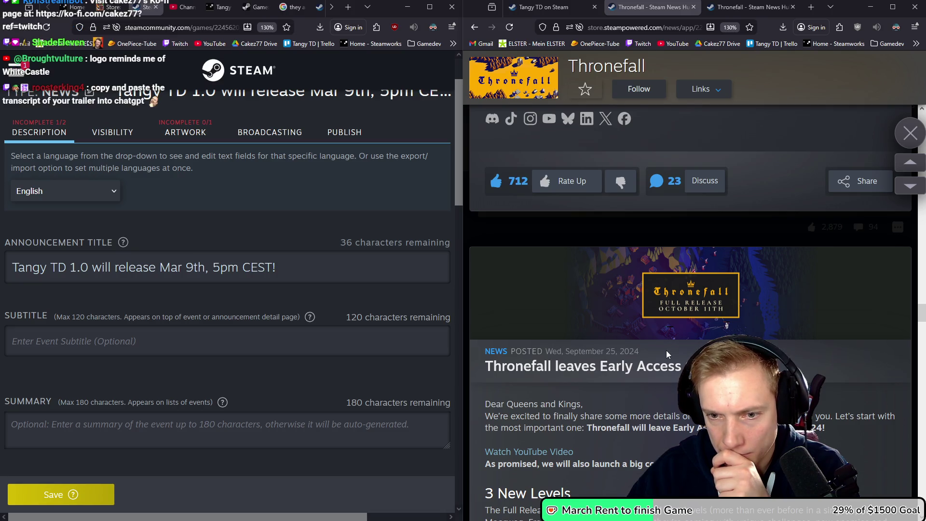
pyautogui.scroll(-3, 666, 350)
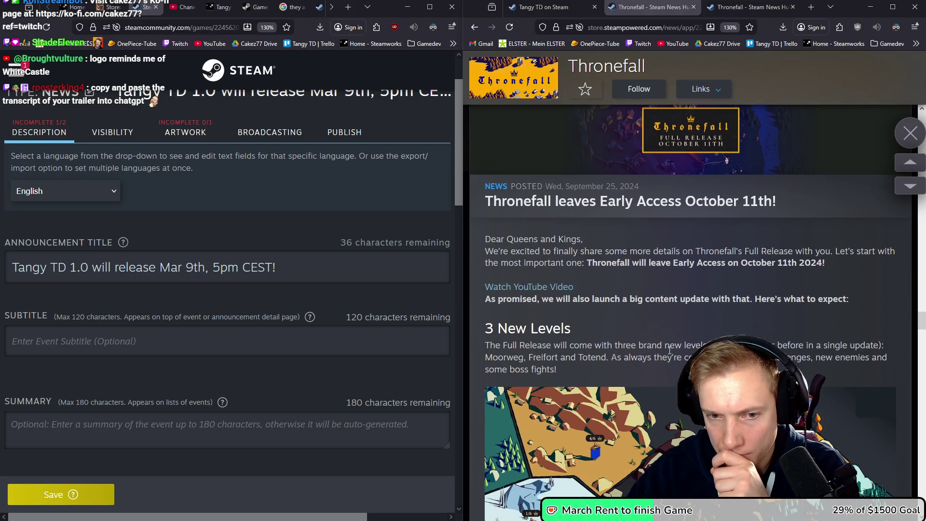
pyautogui.scroll(-9, 668, 353)
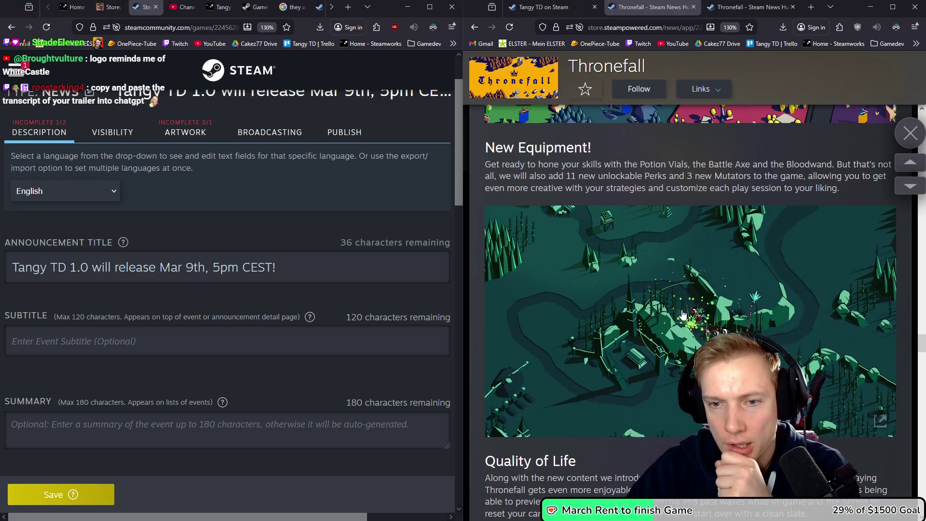
pyautogui.scroll(-12, 683, 314)
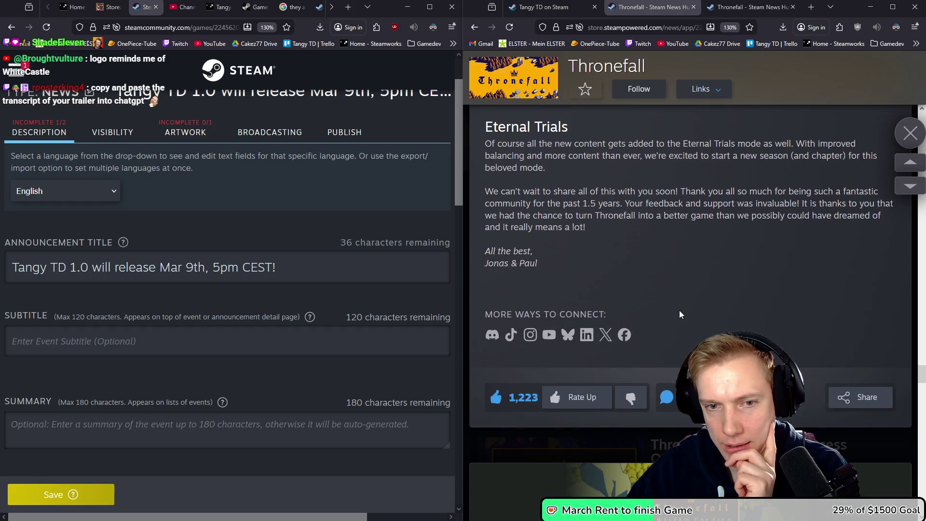
pyautogui.scroll(-5, 677, 306)
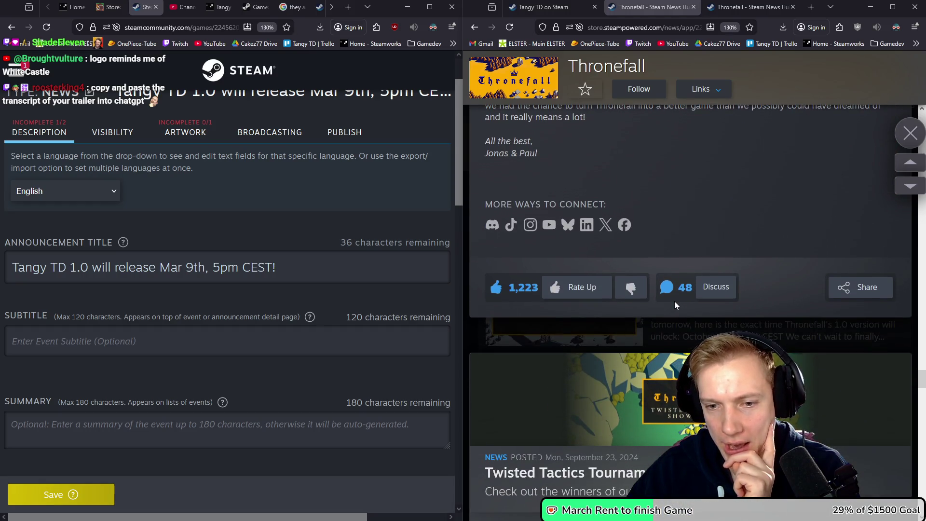
pyautogui.scroll(10, 674, 301)
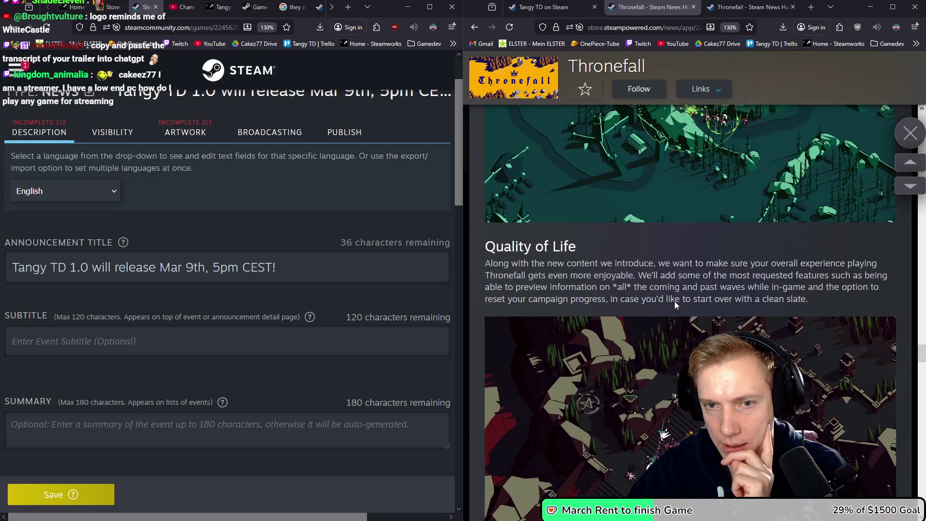
pyautogui.scroll(3, 675, 305)
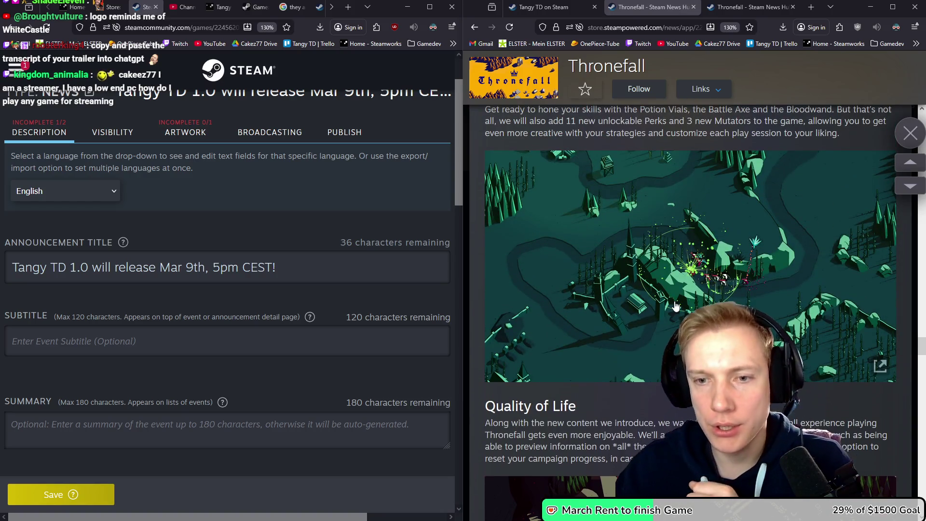
pyautogui.scroll(4, 675, 306)
pyautogui.scroll(12, 674, 304)
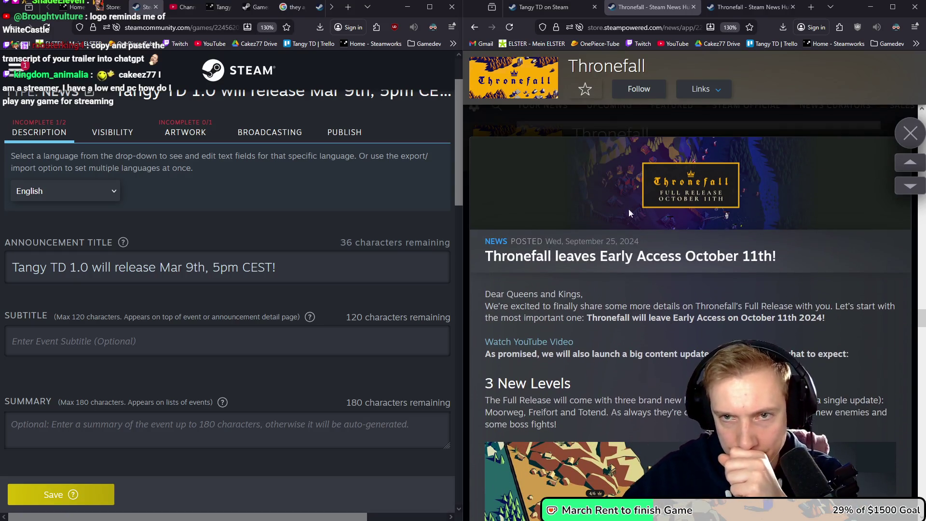
pyautogui.click(740, 5)
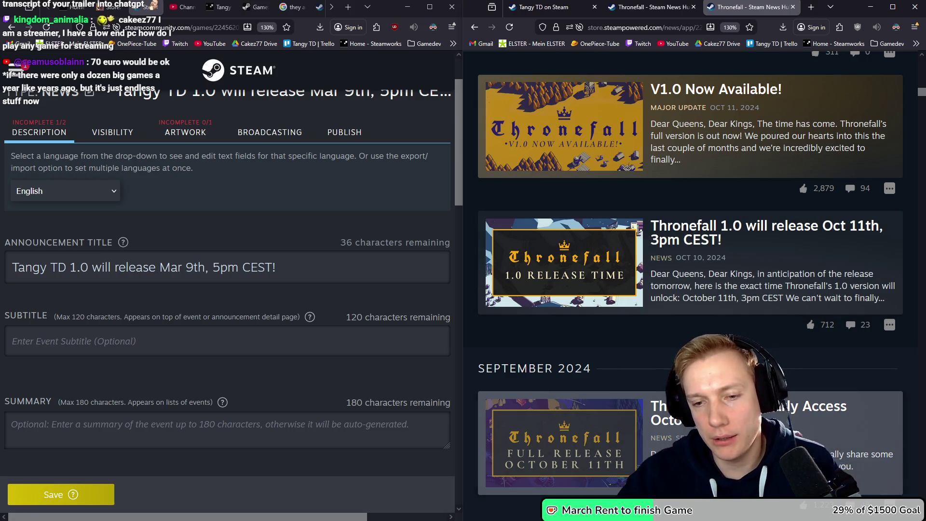
pyautogui.scroll(-2, 682, 259)
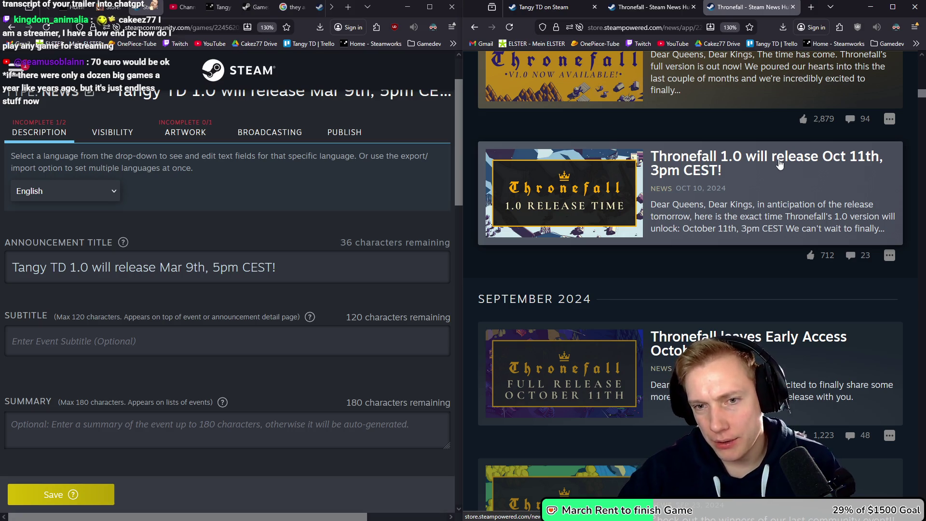
pyautogui.moveTo(692, 192)
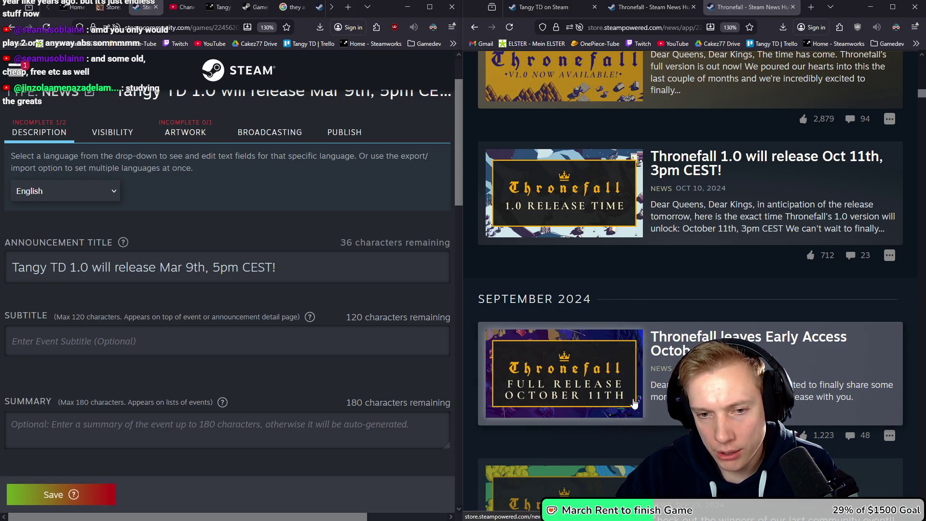
pyautogui.rightClick(616, 378)
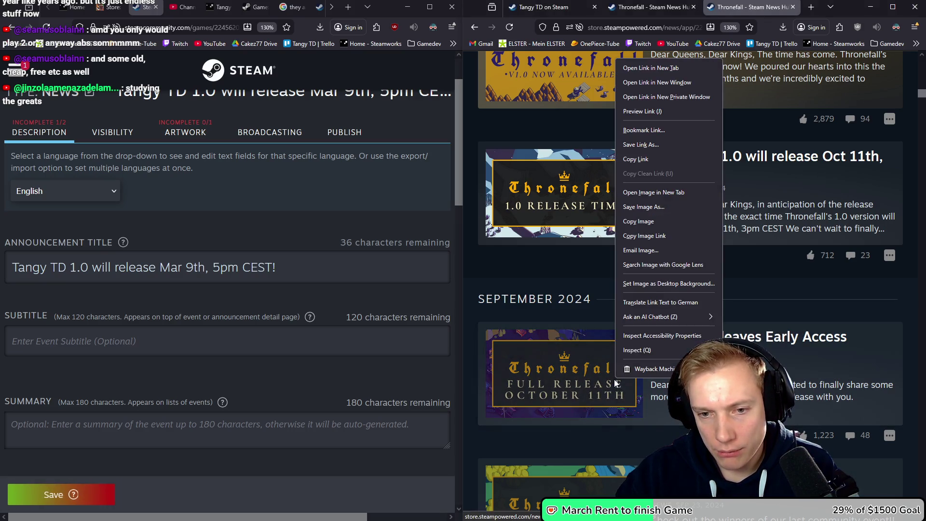
# Open Thronefall's 'Full Release October 11th' banner in its own tab and save it to Downloads.
pyautogui.click(655, 192)
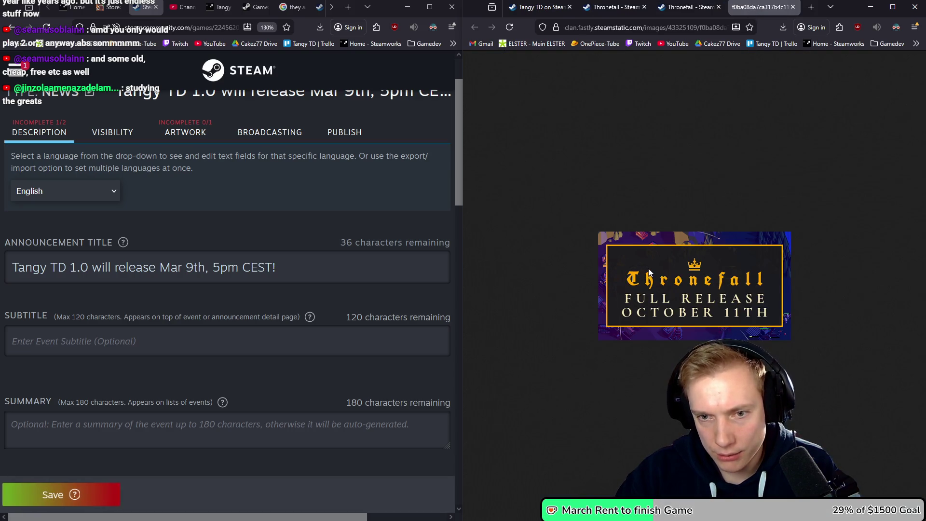
pyautogui.rightClick(670, 265)
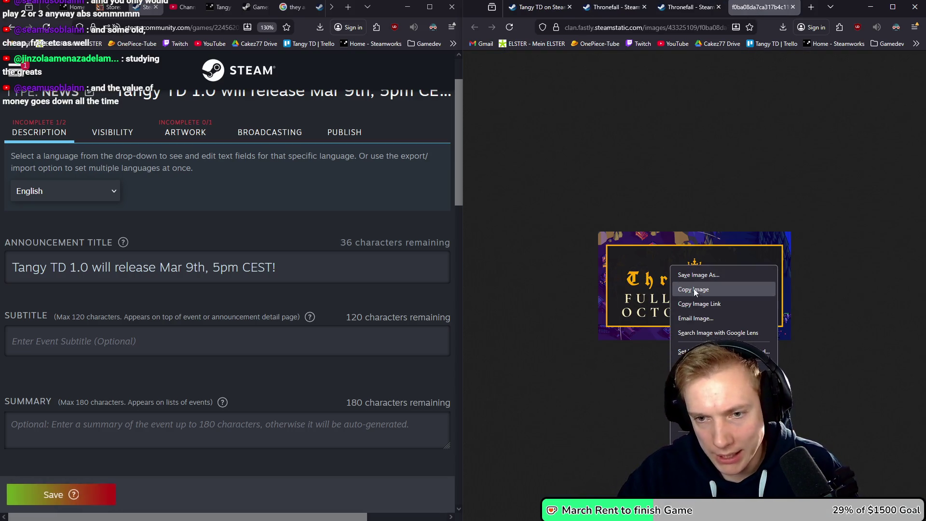
pyautogui.click(689, 275)
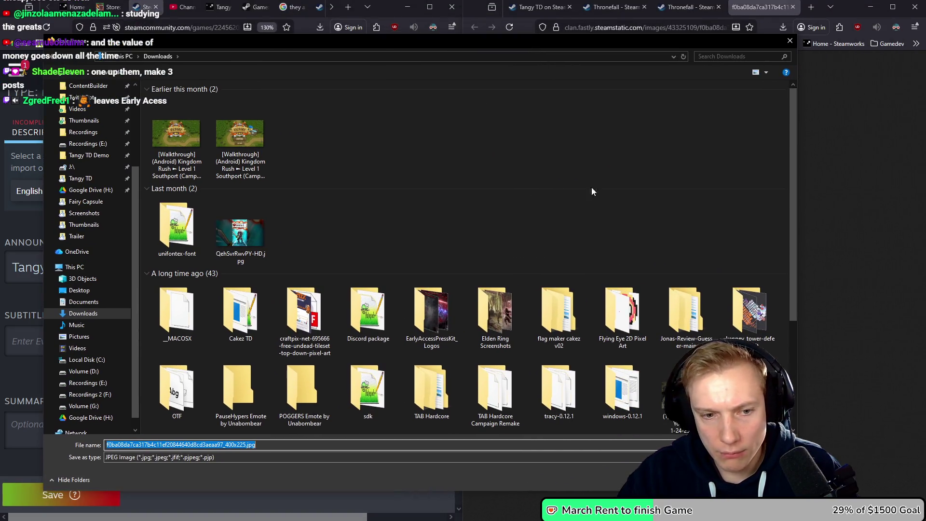
pyautogui.press('Return')
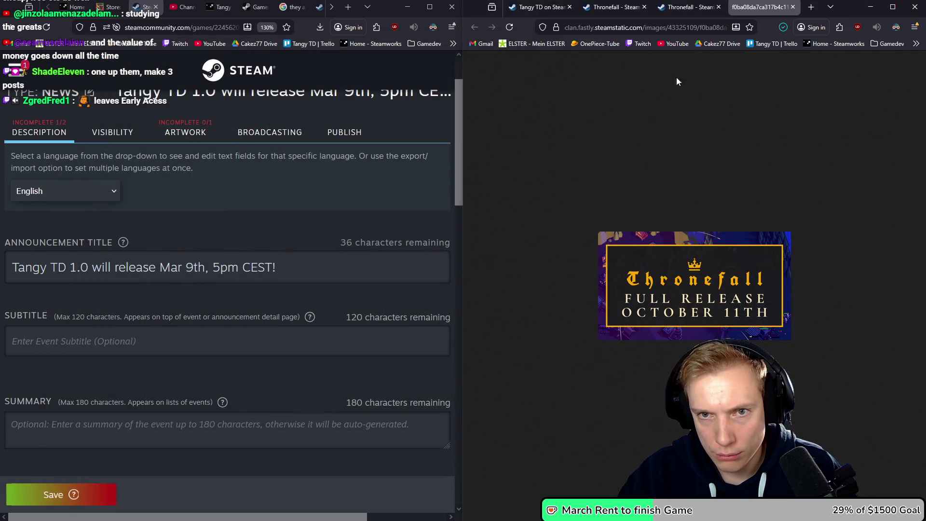
# Find the saved 400×225 banner JPG in Downloads and compute 255×2 = 510 in Calculator.
pyautogui.press('super+e')
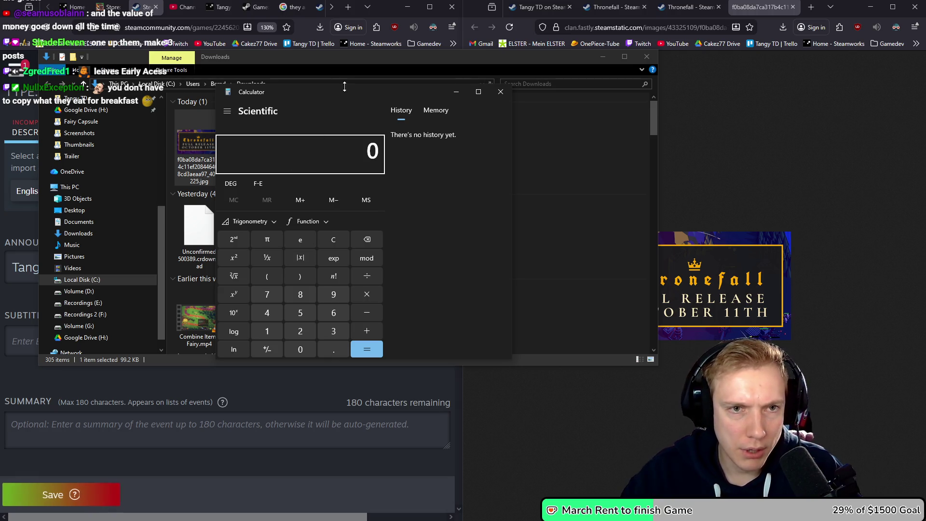
pyautogui.moveTo(348, 91); pyautogui.dragTo(524, 135)
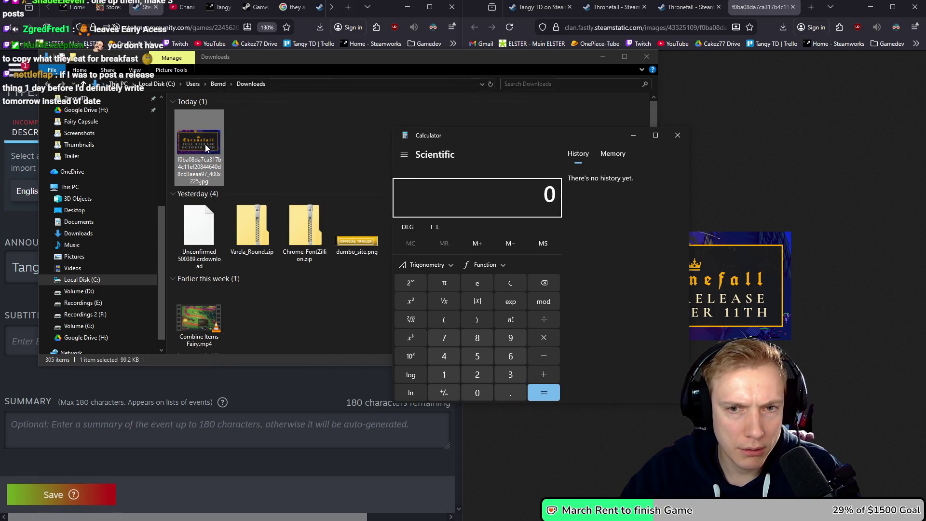
pyautogui.write('255*2')
pyautogui.press('Return')
pyautogui.click(283, 137)
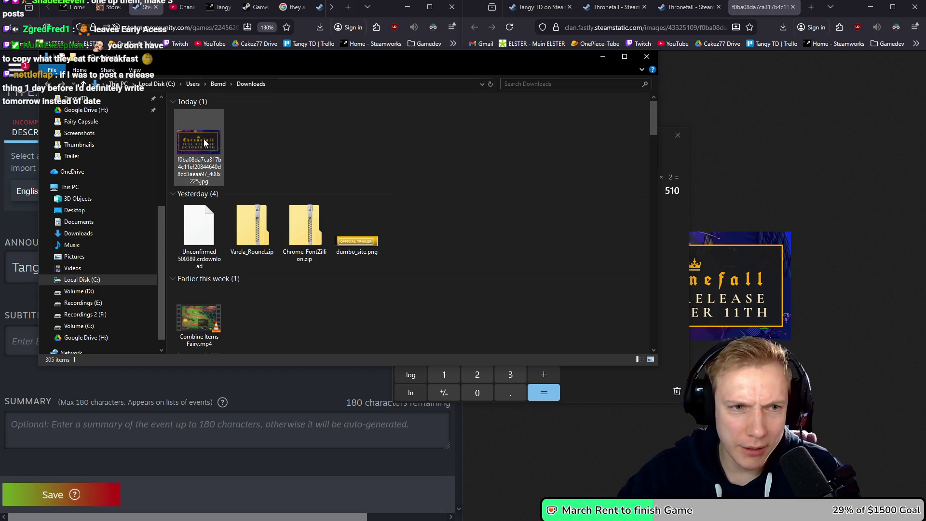
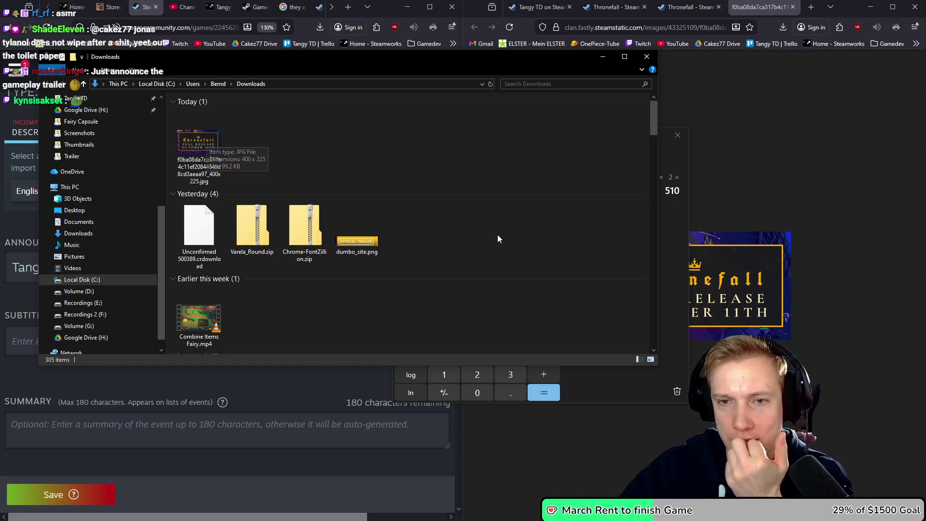
# Close the Calculator window and switch back to the 'Tangy TD on Steam' browser tab.
pyautogui.click(674, 160)
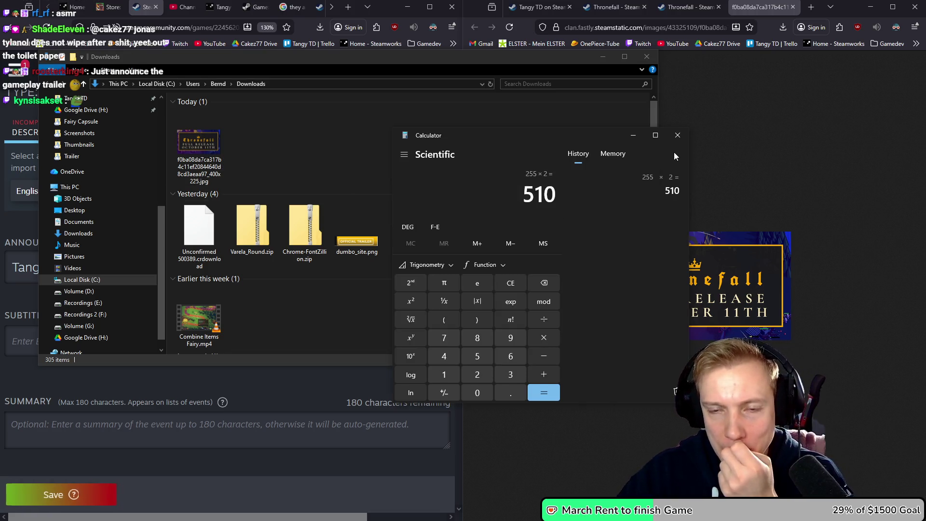
pyautogui.click(677, 136)
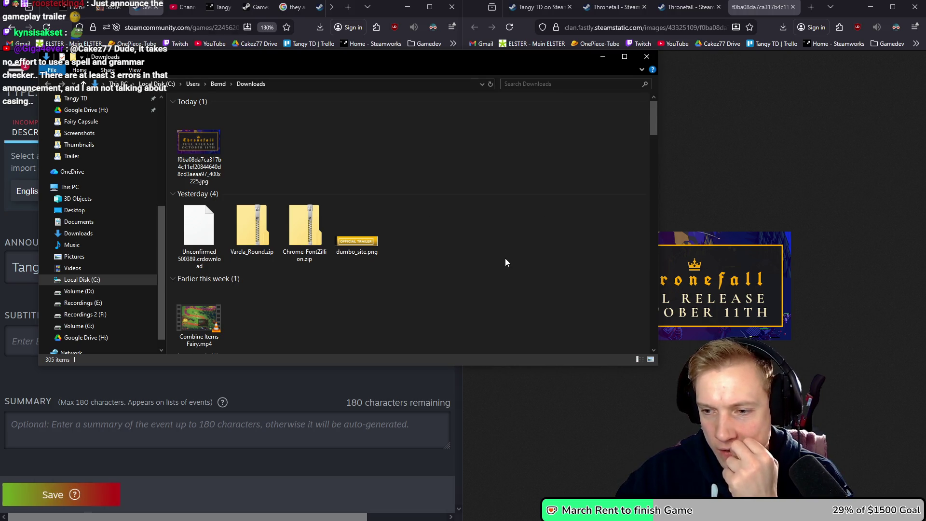
pyautogui.click(797, 164)
pyautogui.hotkey('ctrl', '1')
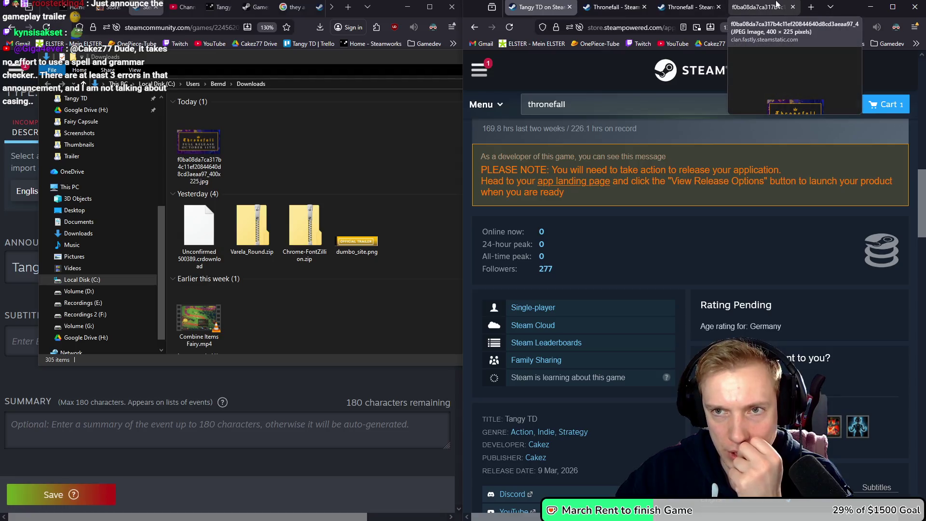
# Glance at the Thronefall store and news tabs, then scroll Tangy TD's store page to Recent Events.
pyautogui.click(613, 6)
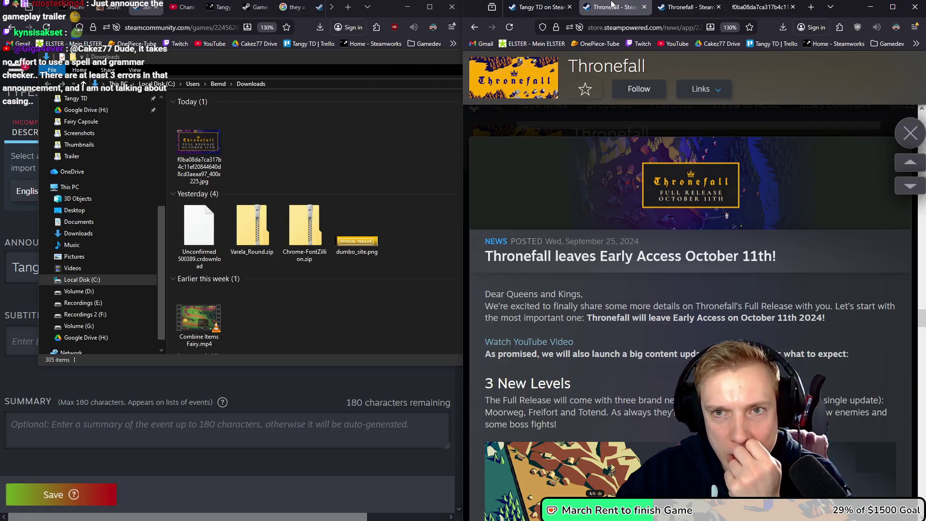
pyautogui.click(689, 6)
pyautogui.click(513, 6)
pyautogui.scroll(-5, 627, 232)
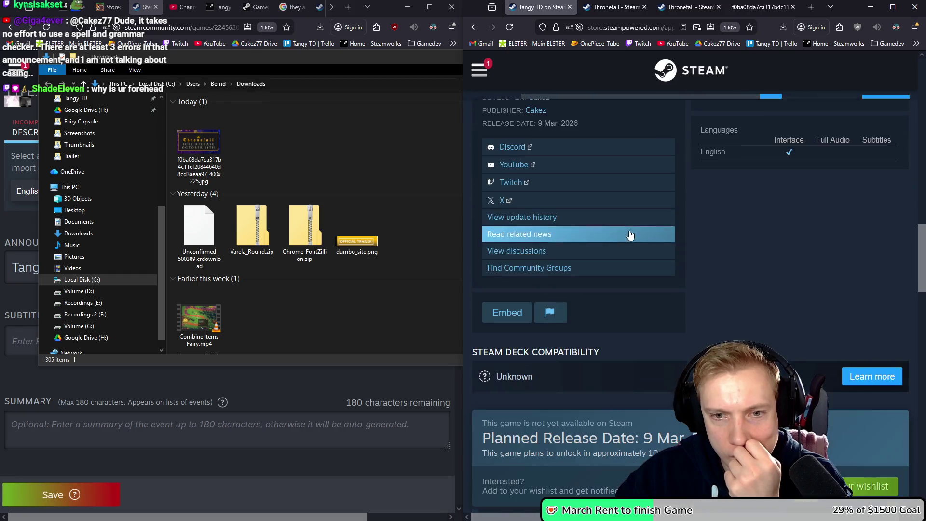
pyautogui.scroll(10, 629, 229)
pyautogui.scroll(-5, 627, 230)
pyautogui.scroll(8, 626, 227)
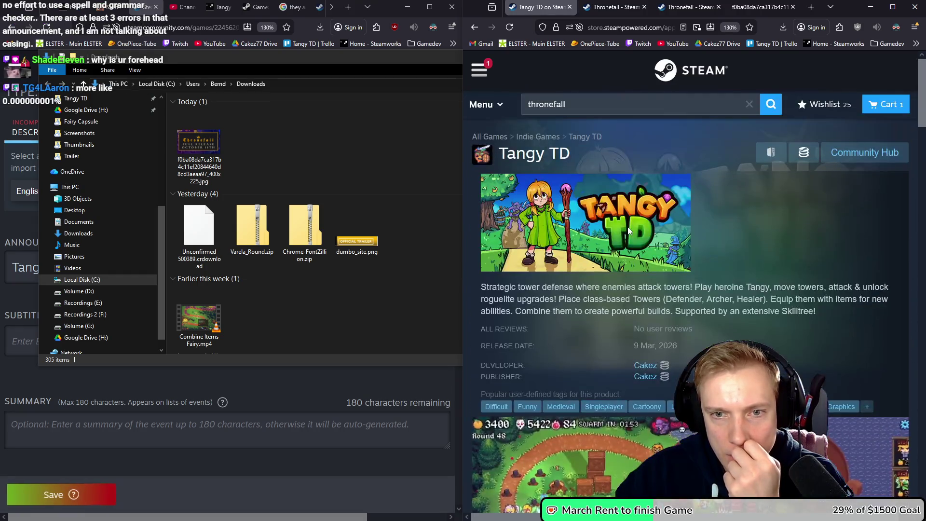
pyautogui.scroll(-3, 627, 227)
pyautogui.scroll(3, 627, 227)
pyautogui.scroll(-15, 639, 258)
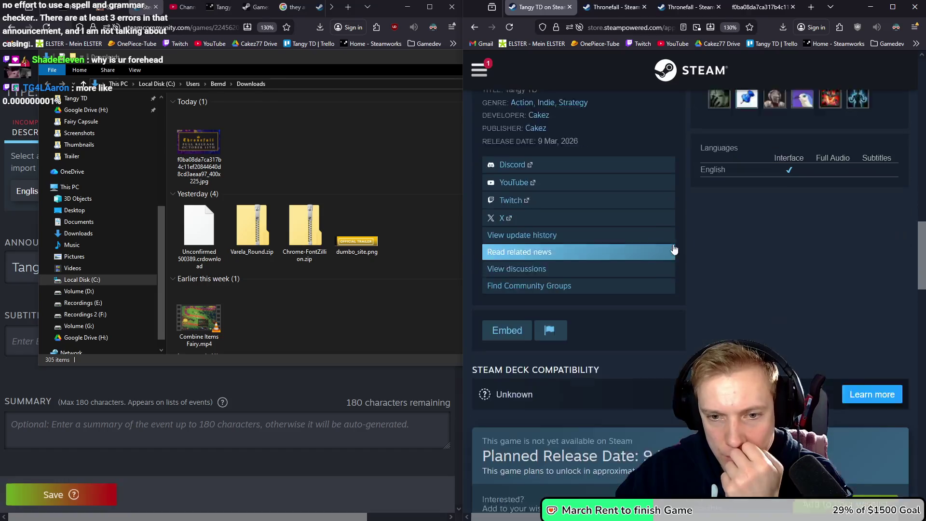
pyautogui.scroll(-2, 658, 247)
pyautogui.scroll(10, 656, 247)
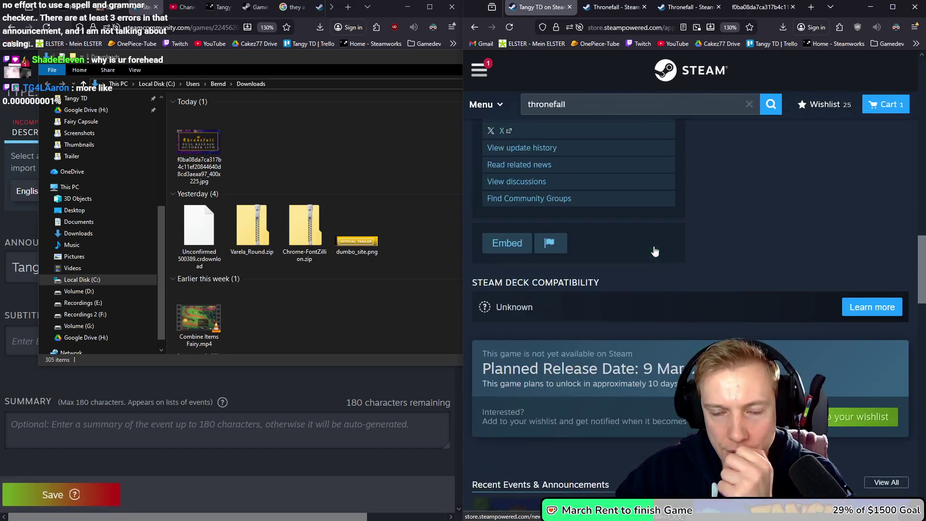
pyautogui.scroll(-8, 651, 246)
# Open and read the 'Changed Oranges to Humans' update post, then switch away from Explorer.
pyautogui.click(599, 172)
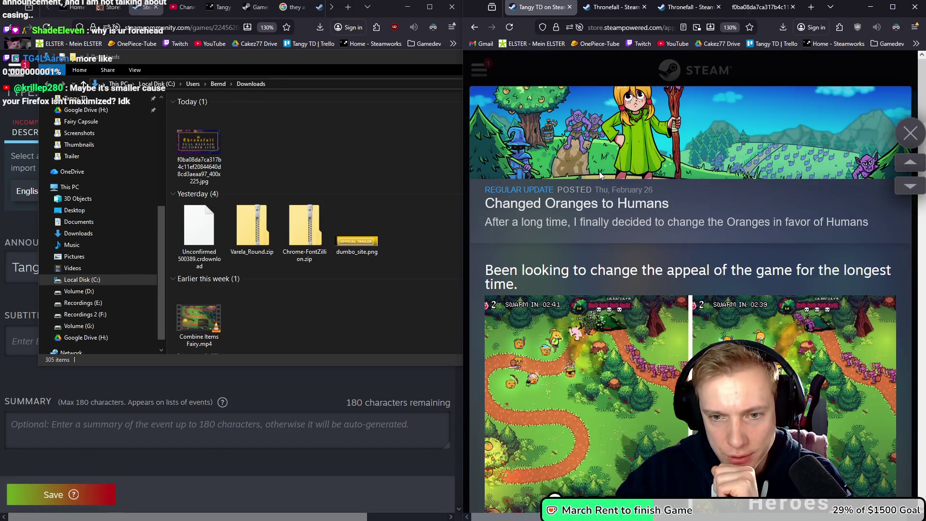
pyautogui.scroll(-1, 500, 233)
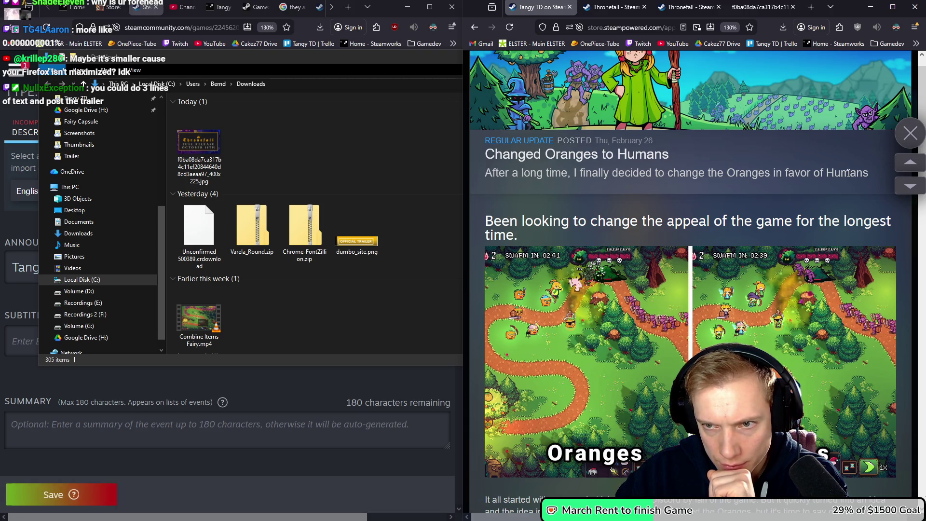
pyautogui.scroll(-4, 683, 228)
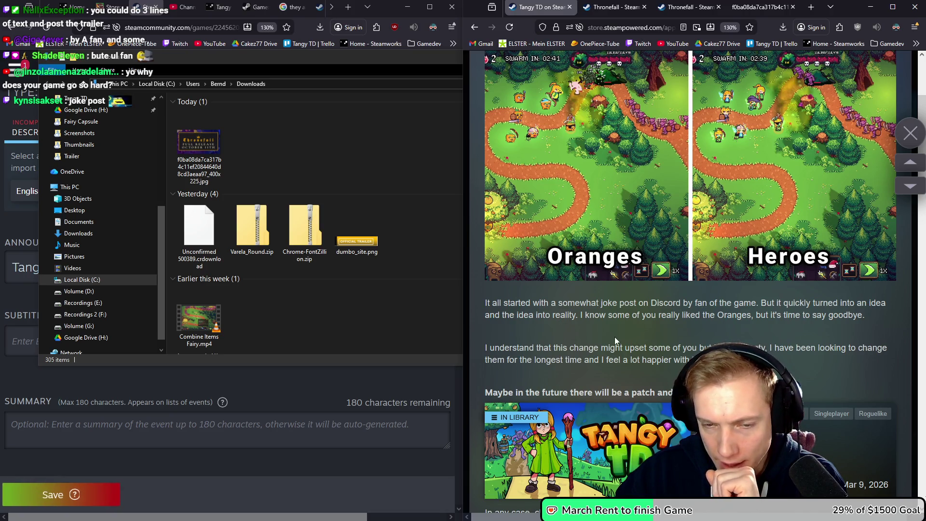
pyautogui.scroll(-4, 666, 346)
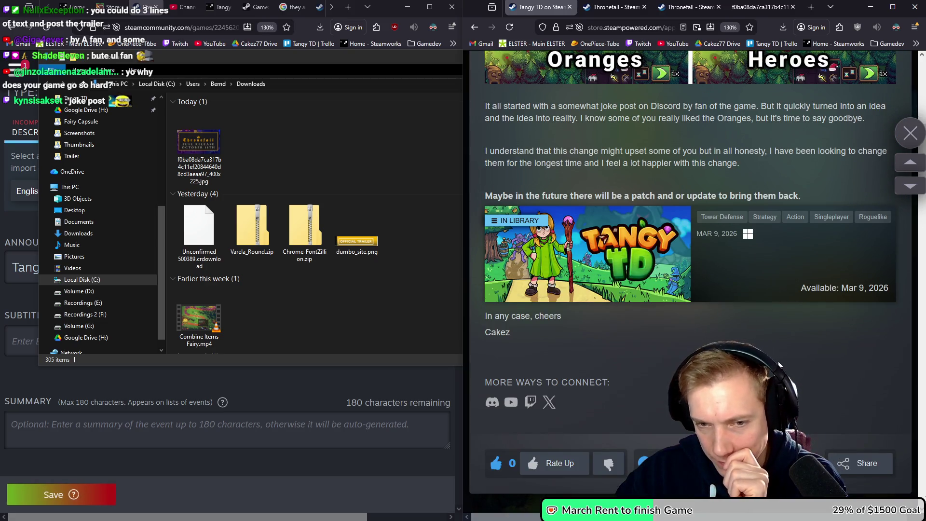
pyautogui.scroll(9, 776, 356)
pyautogui.scroll(-6, 757, 251)
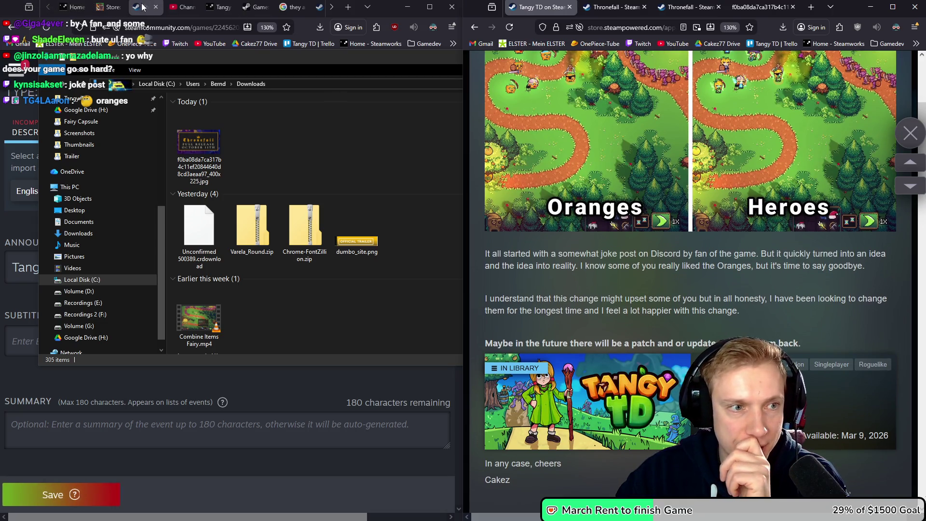
pyautogui.hotkey('alt', 'Tab')
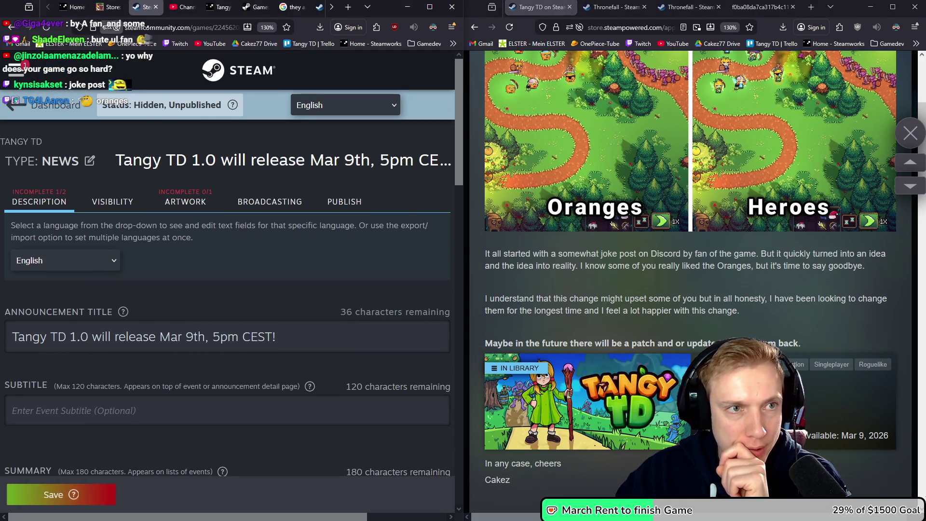
# From the Store Page Admin tab, go to Tangy TD's App Admin and open Post/Manage Events & Announcements.
pyautogui.click(109, 7)
pyautogui.scroll(-10, 267, 285)
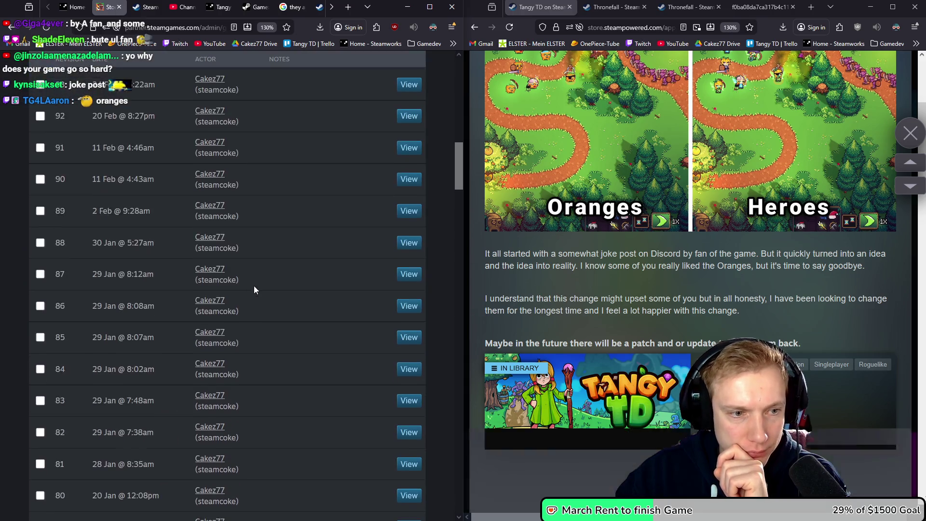
pyautogui.scroll(10, 254, 285)
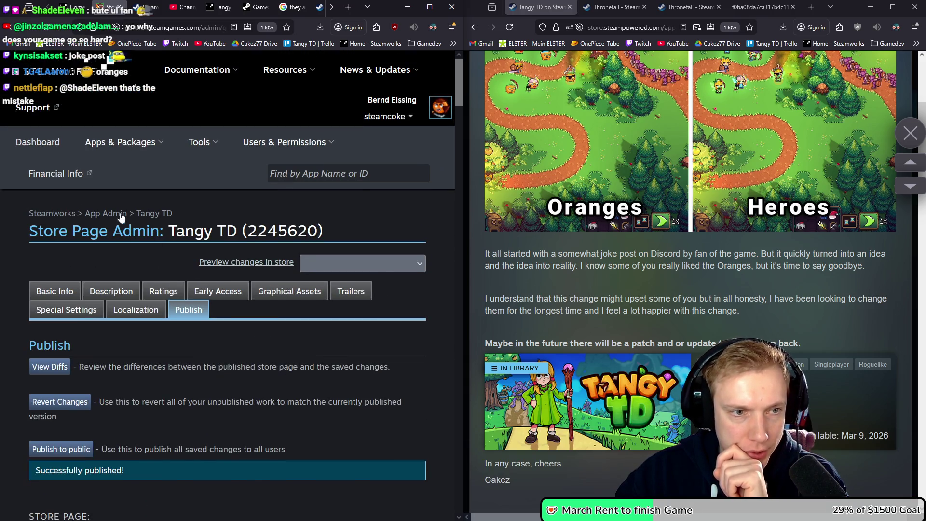
pyautogui.click(269, 262)
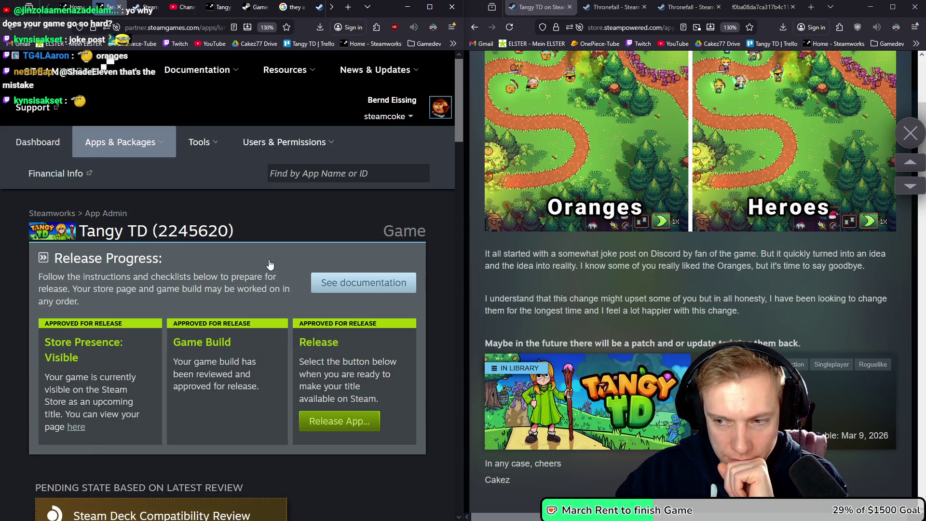
pyautogui.scroll(-8, 246, 264)
pyautogui.scroll(-15, 246, 265)
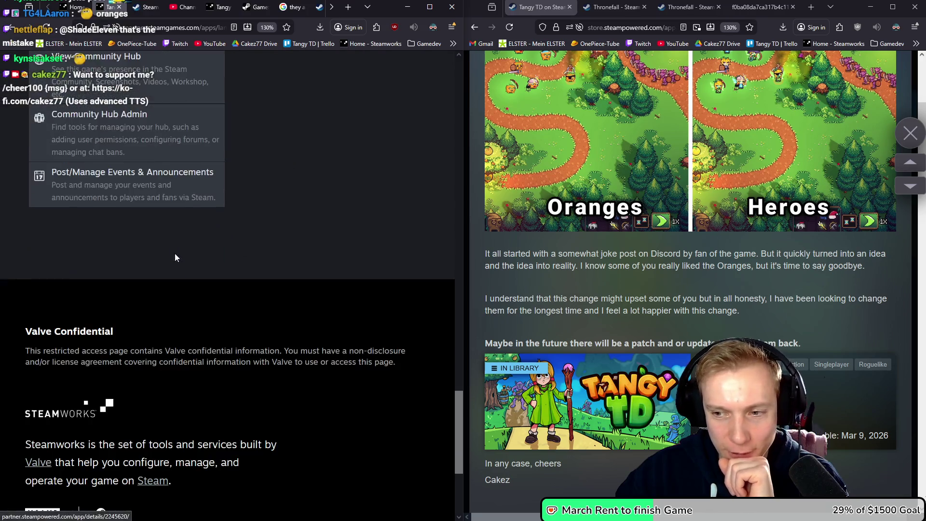
pyautogui.scroll(10, 180, 252)
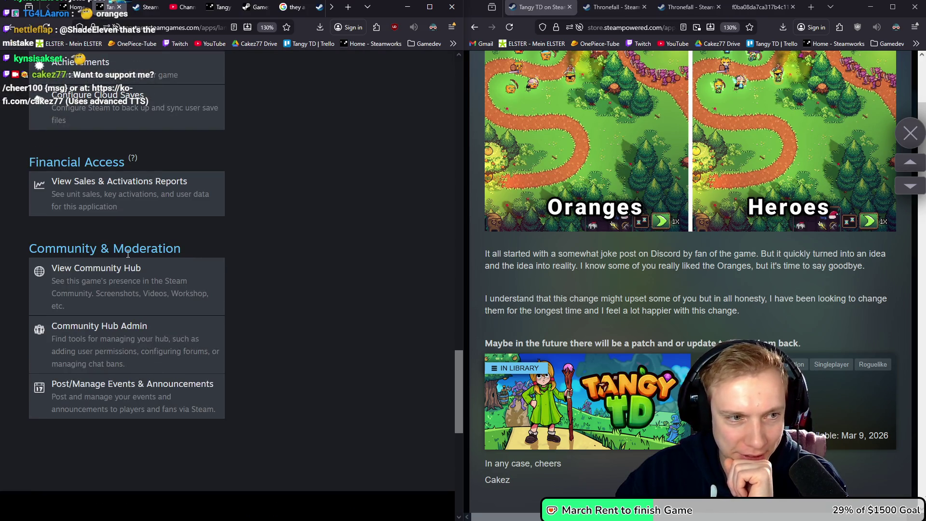
pyautogui.click(106, 396)
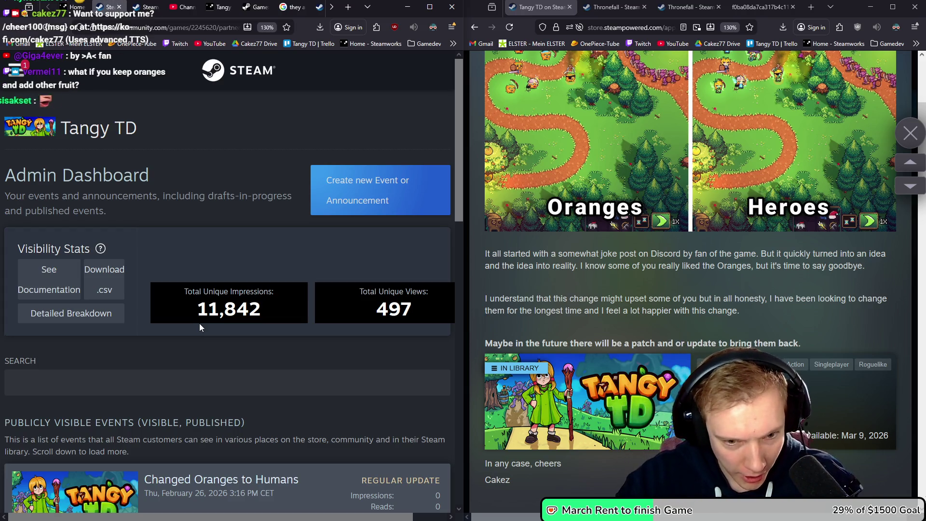
# Open the 'Changed Oranges to Humans' event in the editor, scroll through its description, then close it.
pyautogui.scroll(-4, 193, 347)
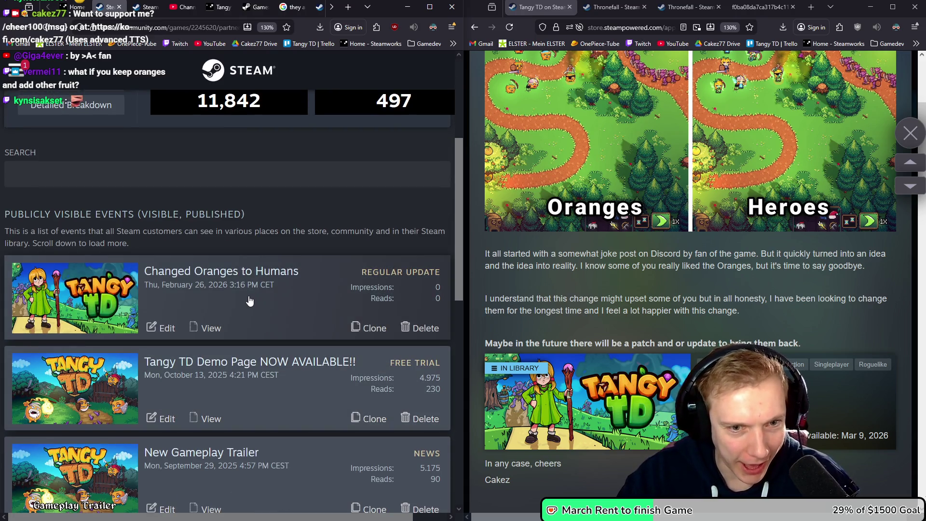
pyautogui.click(167, 327)
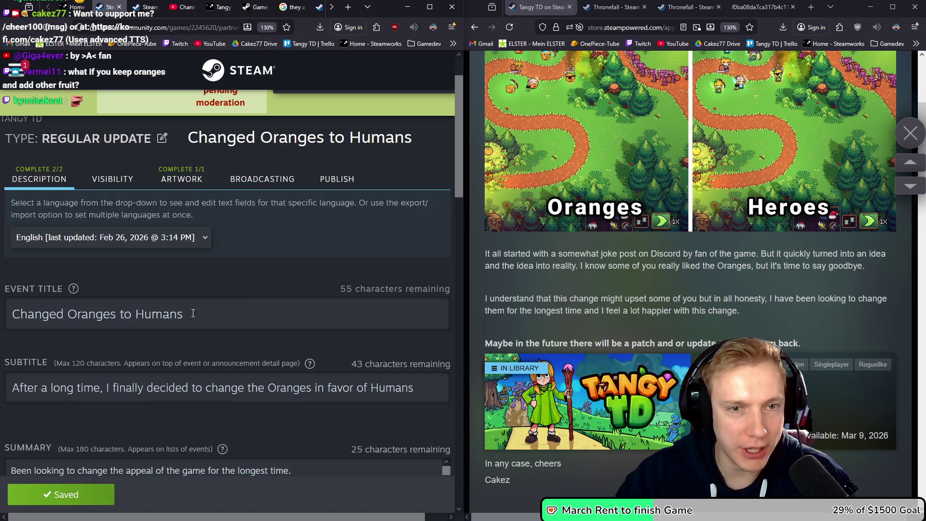
pyautogui.scroll(-4, 250, 291)
pyautogui.scroll(1, 198, 278)
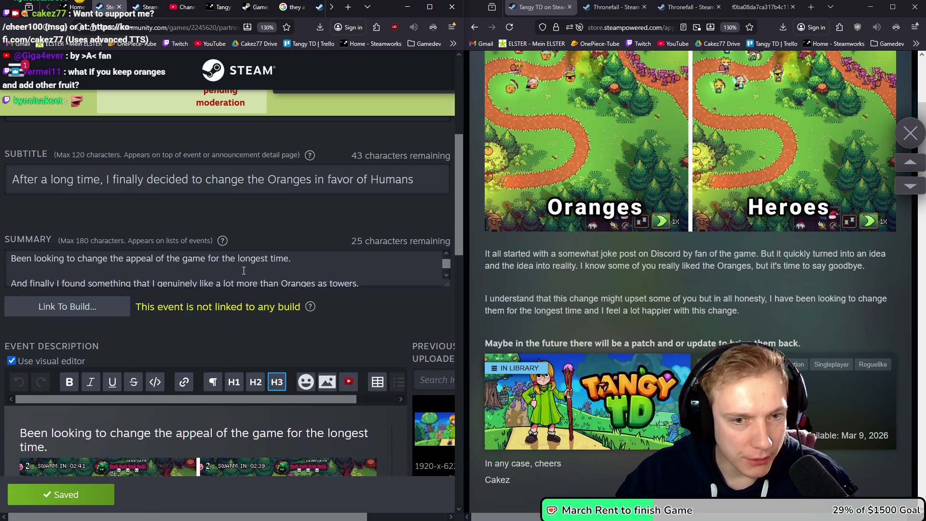
pyautogui.scroll(-1, 244, 271)
pyautogui.scroll(-10, 244, 270)
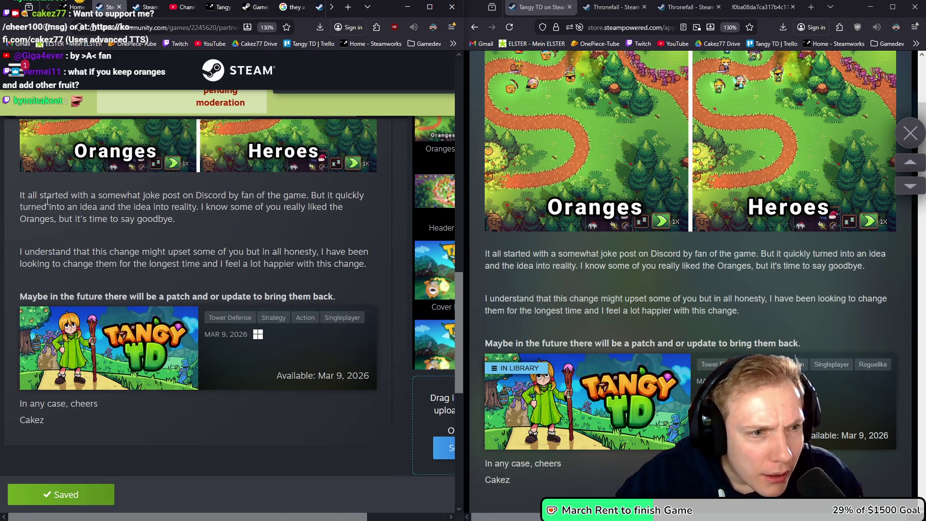
pyautogui.scroll(-1, 208, 270)
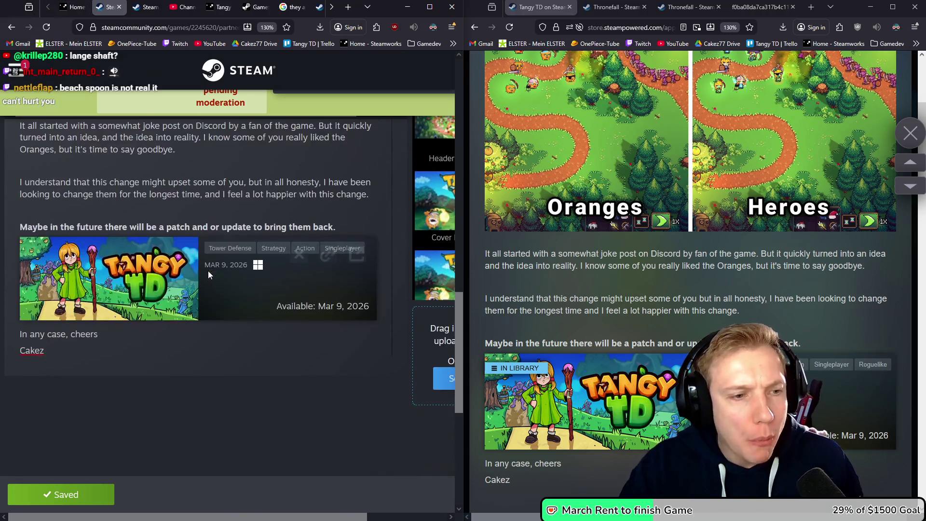
pyautogui.scroll(5, 205, 367)
pyautogui.scroll(10, 204, 368)
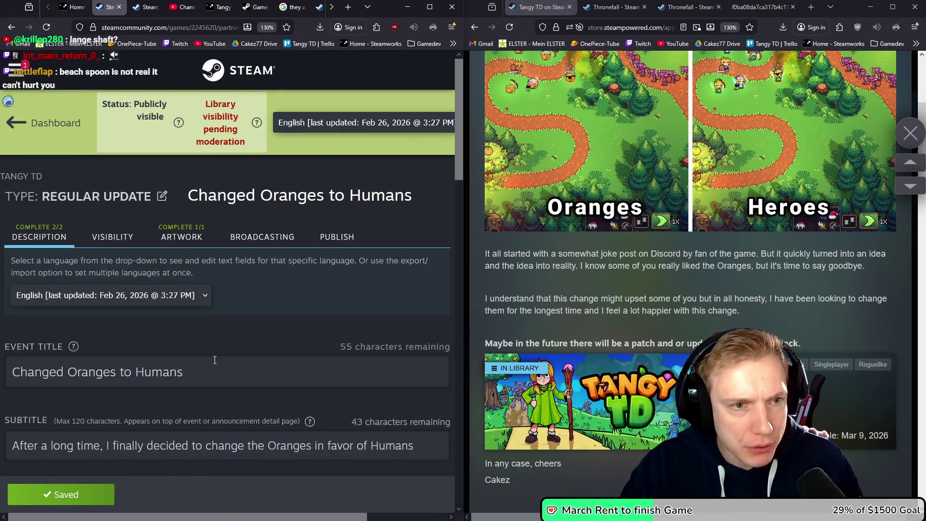
pyautogui.click(119, 7)
pyautogui.scroll(-2, 250, 194)
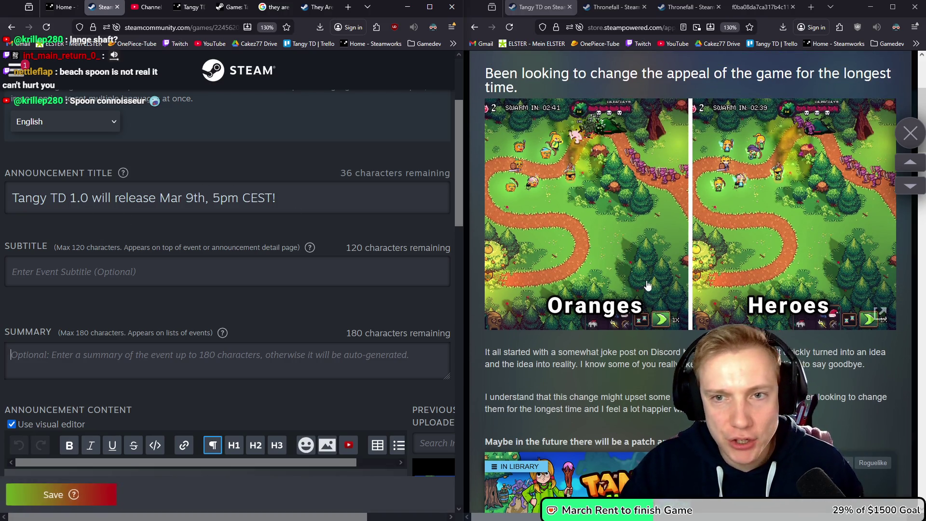
# Edit the announcement title to 'Tangy TD 1.0 Gameplay Trailer release Mar 9th', dropping ', 5pm CEST!'.
pyautogui.scroll(3, 633, 226)
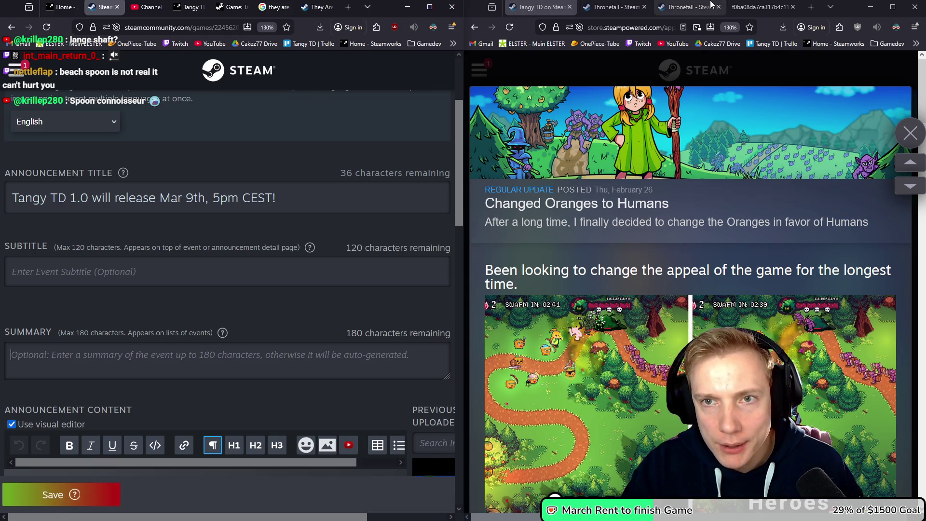
pyautogui.click(688, 7)
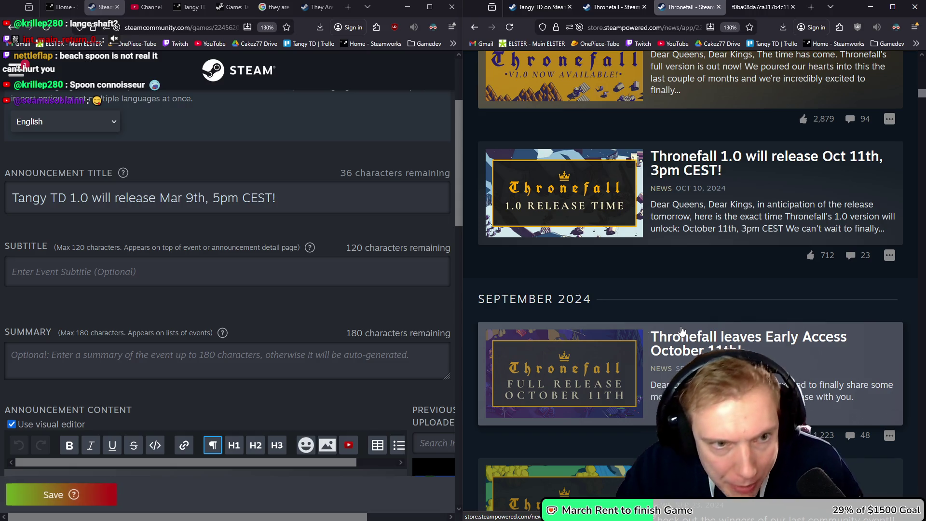
pyautogui.moveTo(12, 198); pyautogui.dragTo(360, 207)
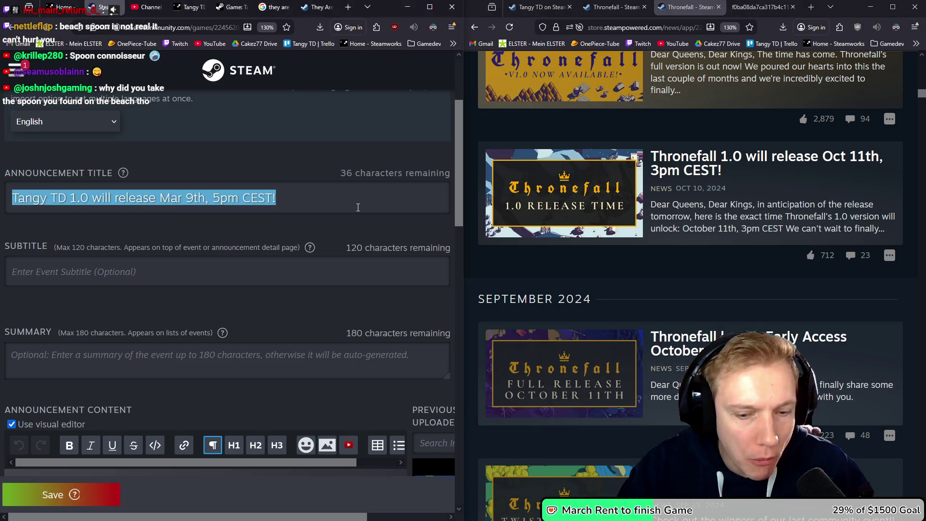
pyautogui.click(360, 207)
pyautogui.press('BackSpace')
pyautogui.press('BackSpace')
pyautogui.press('BackSpace')
pyautogui.press('BackSpace')
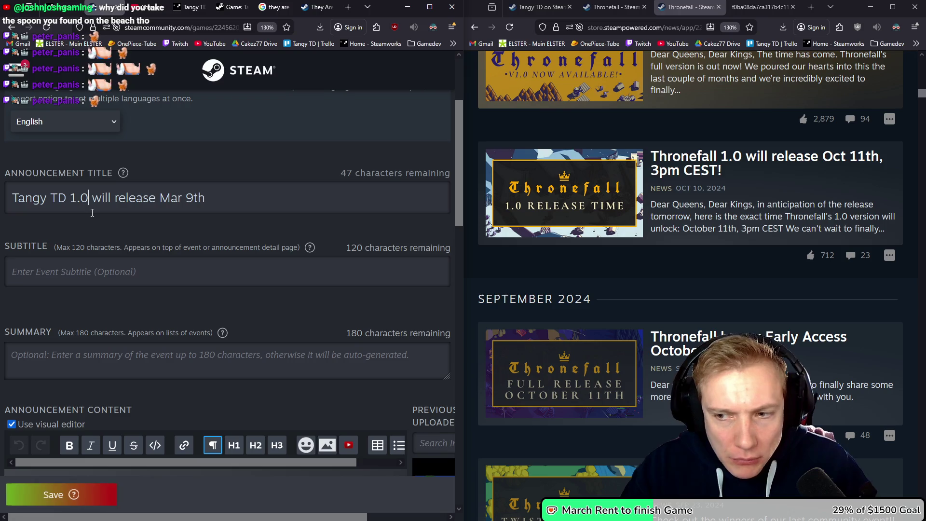
pyautogui.write('Gamepal')
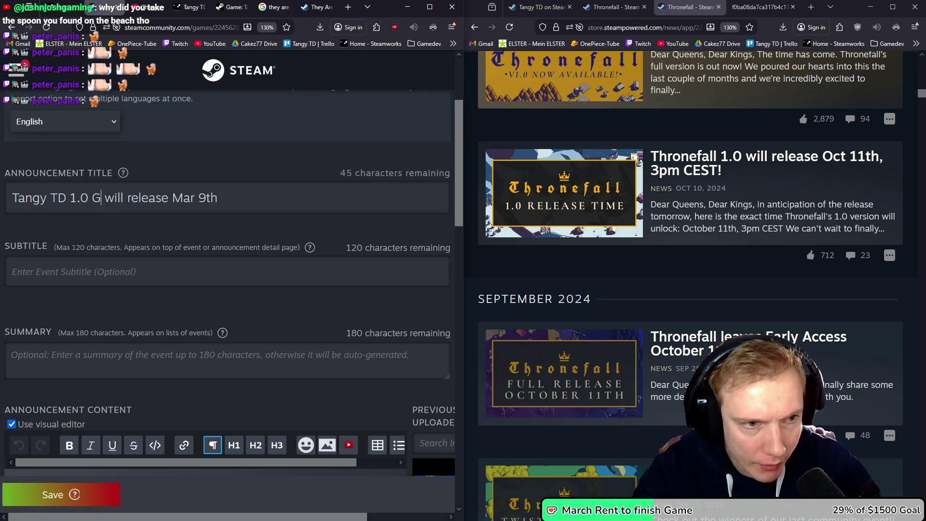
pyautogui.press('BackSpace')
pyautogui.press('BackSpace')
pyautogui.write('lay Trailer')
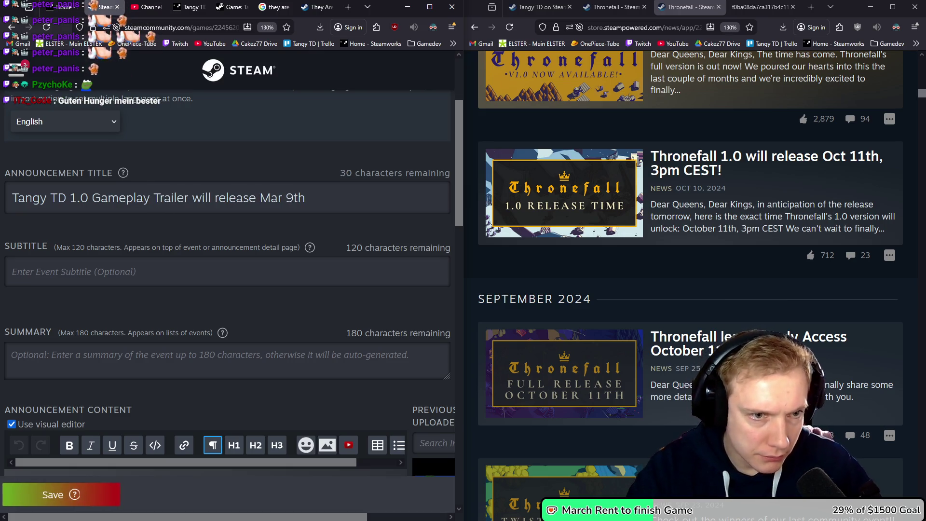
pyautogui.click(215, 198)
# In the title, replace 'will release' with '& Release' and expand 'Mar' to 'March'.
pyautogui.press('BackSpace')
pyautogui.press('BackSpace')
pyautogui.press('BackSpace')
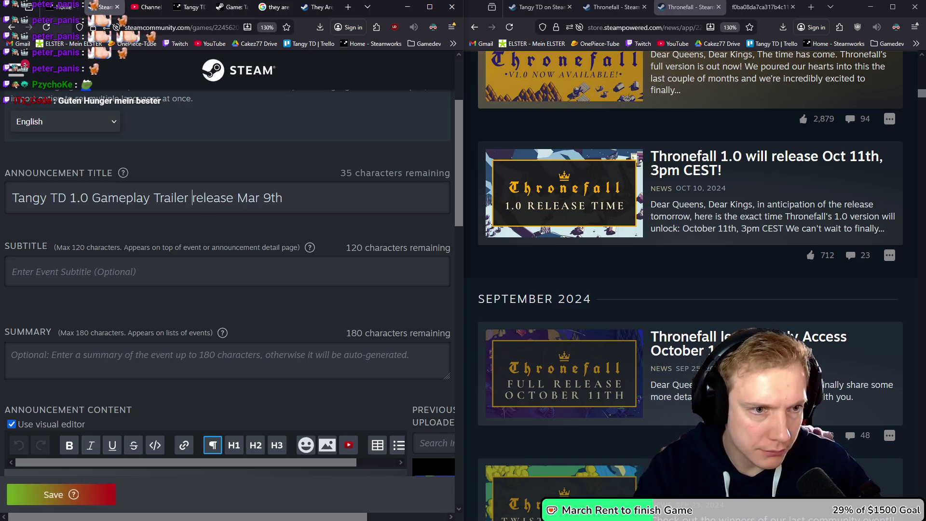
pyautogui.write('(')
pyautogui.click(288, 198)
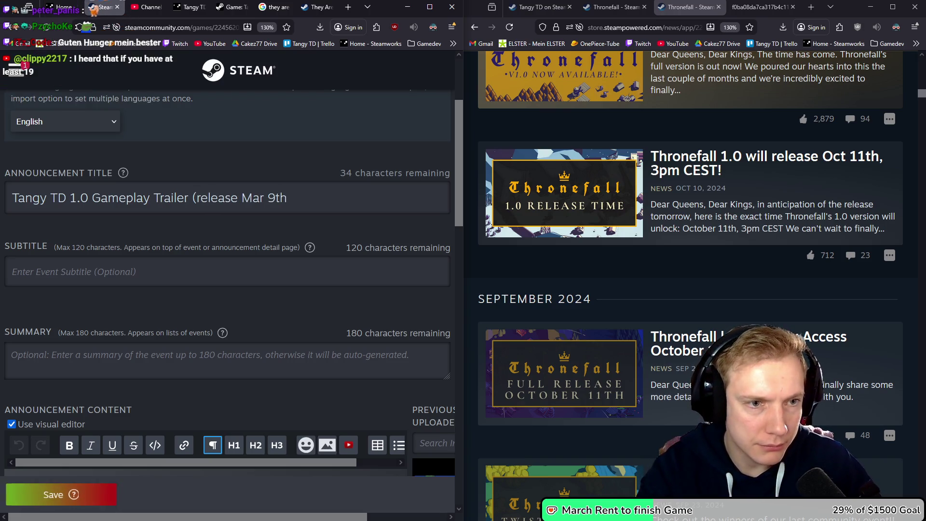
pyautogui.write(')')
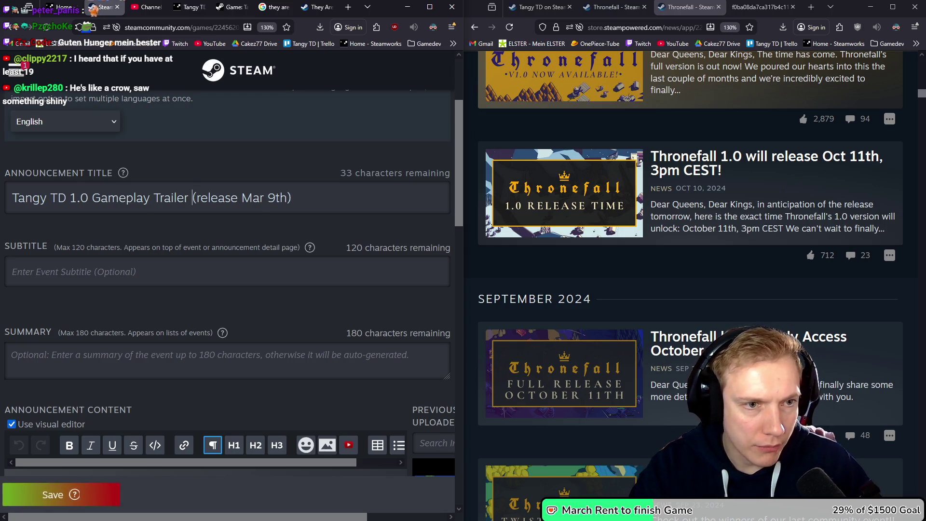
pyautogui.press('BackSpace')
pyautogui.write('&')
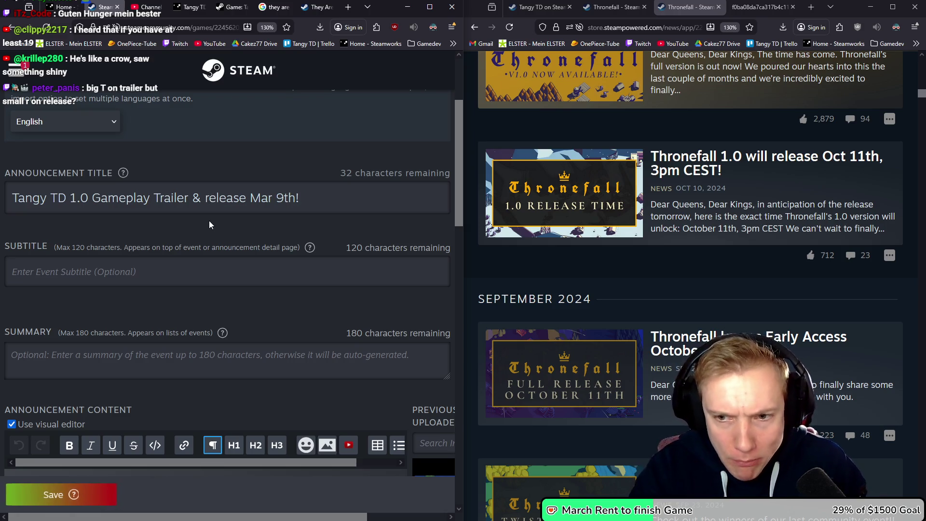
pyautogui.press('BackSpace')
pyautogui.write('R')
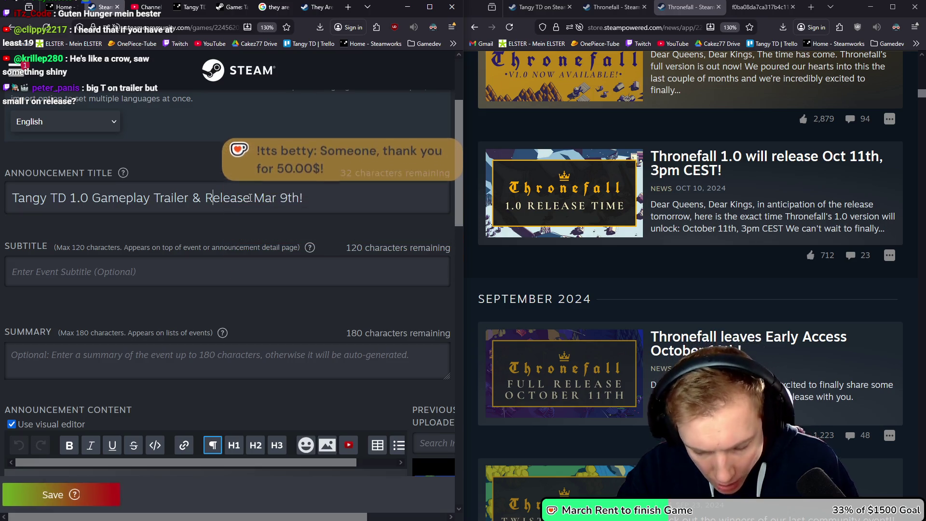
pyautogui.click(276, 199)
pyautogui.write('ch')
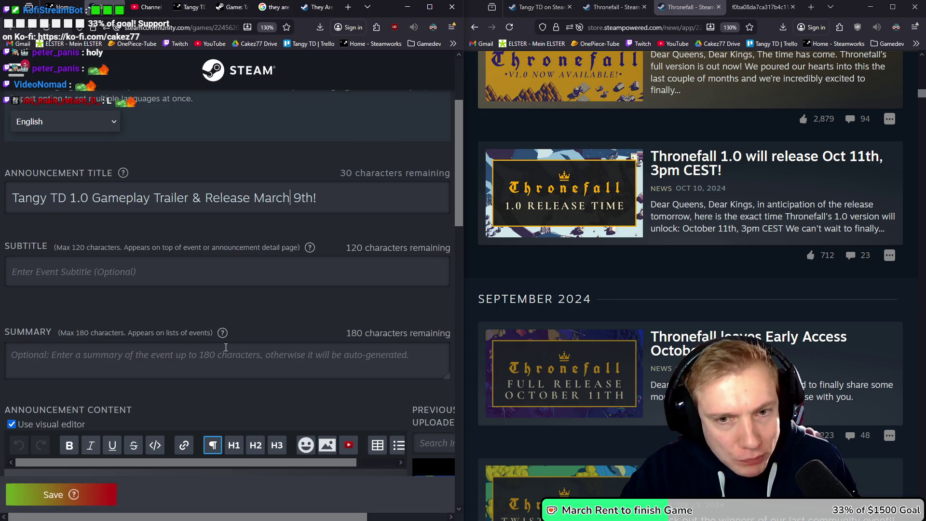
pyautogui.scroll(-3, 247, 328)
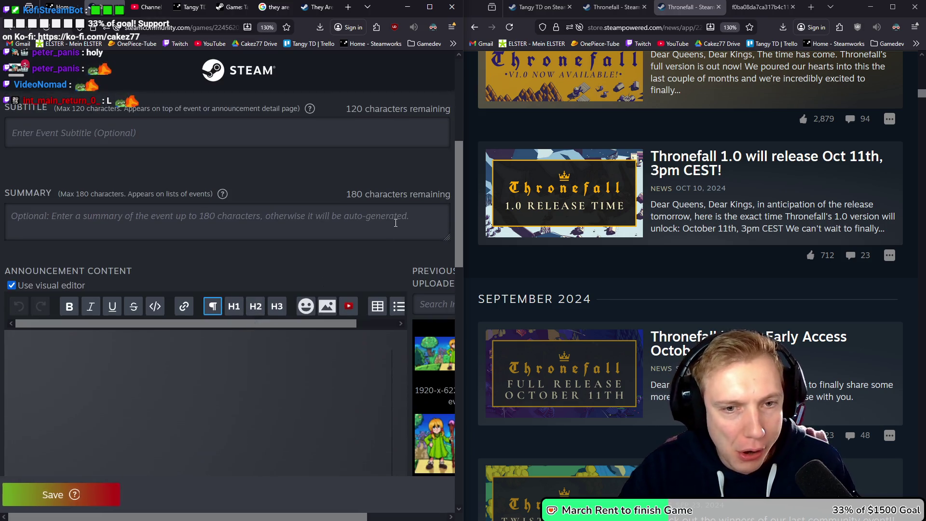
# Drag the Summary box taller and place the cursor in the announcement content area.
pyautogui.moveTo(447, 237); pyautogui.dragTo(388, 314)
pyautogui.scroll(-5, 168, 230)
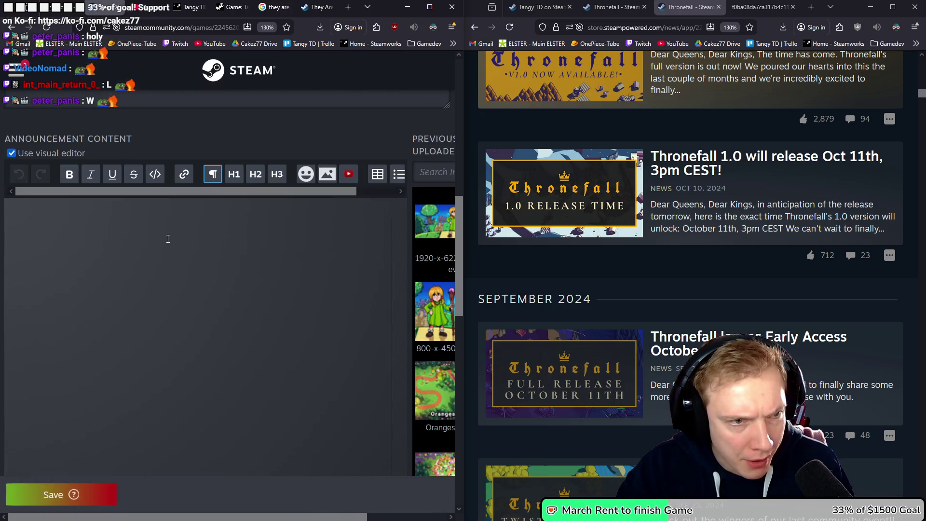
pyautogui.click(99, 224)
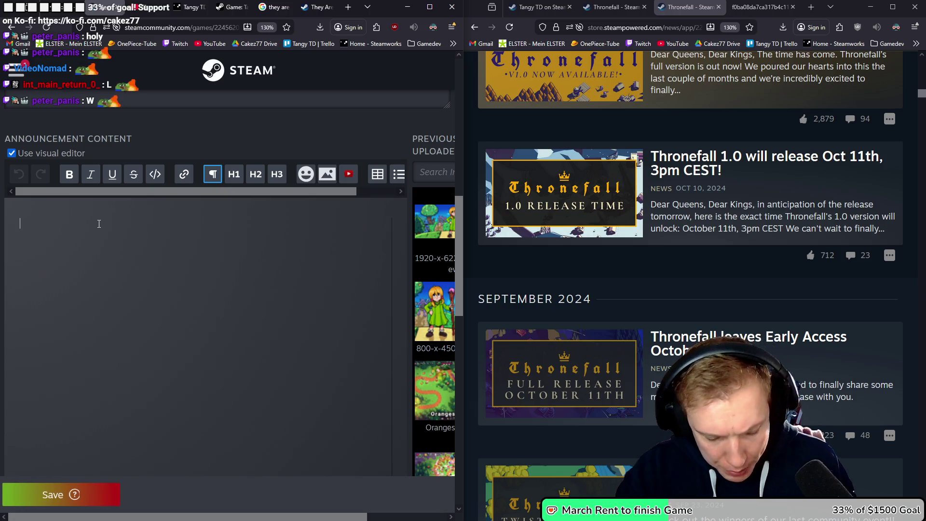
pyautogui.scroll(5, 114, 246)
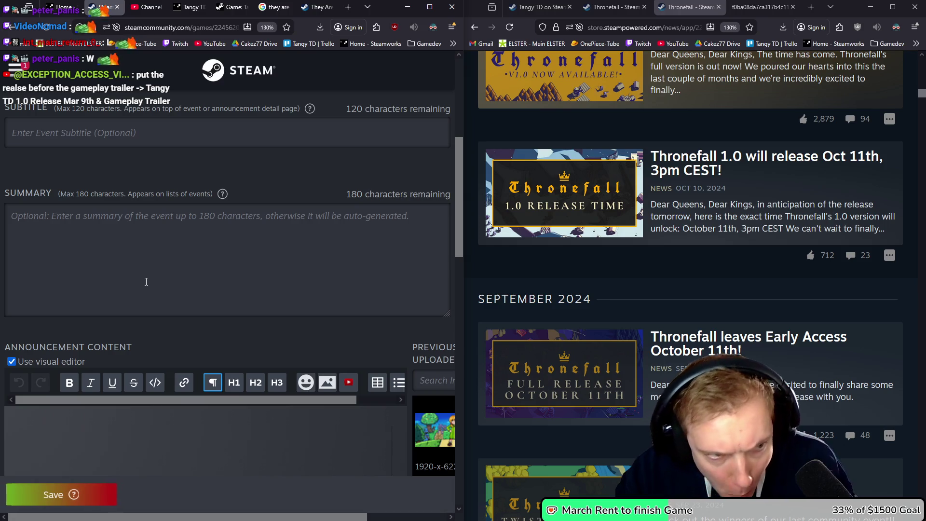
pyautogui.scroll(3, 147, 282)
pyautogui.scroll(-5, 151, 284)
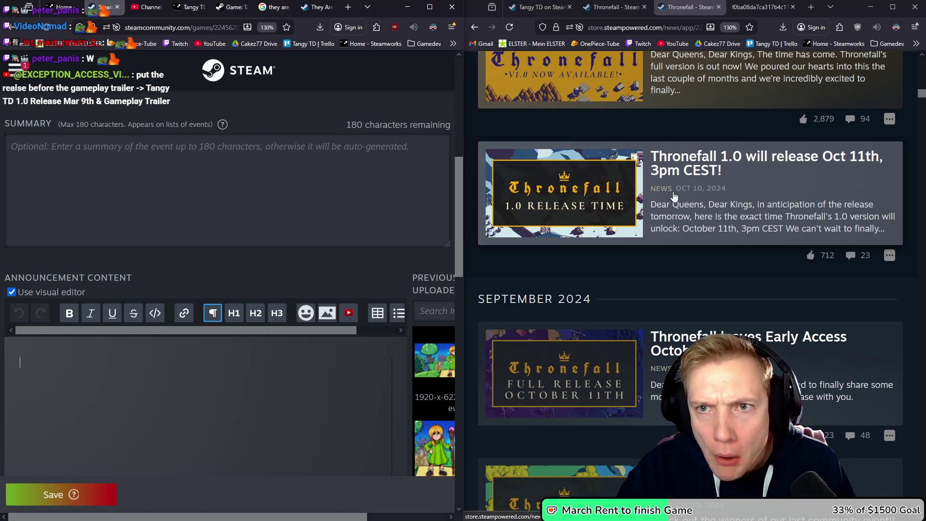
# Open Thronefall's 1.0 release-time article in a new tab for reference, then switch browser windows.
pyautogui.middleClick(672, 196)
pyautogui.click(732, 6)
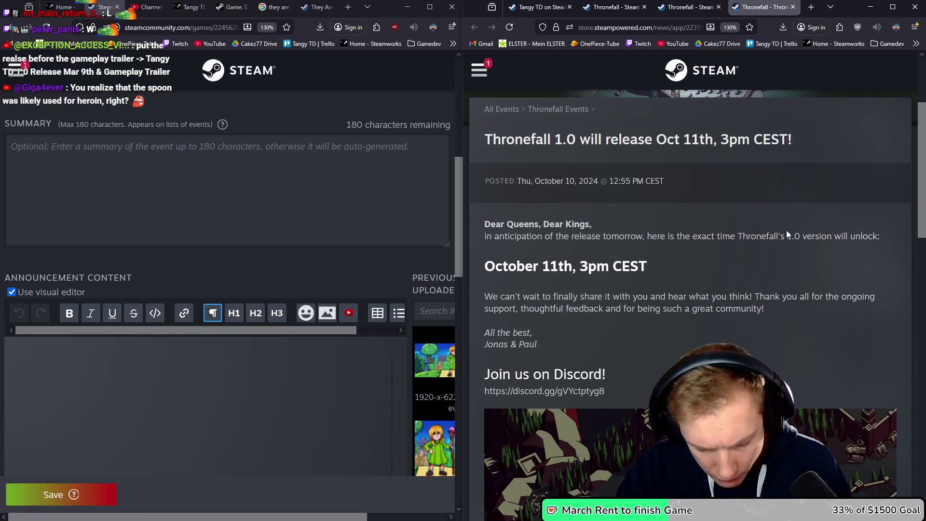
pyautogui.click(690, 7)
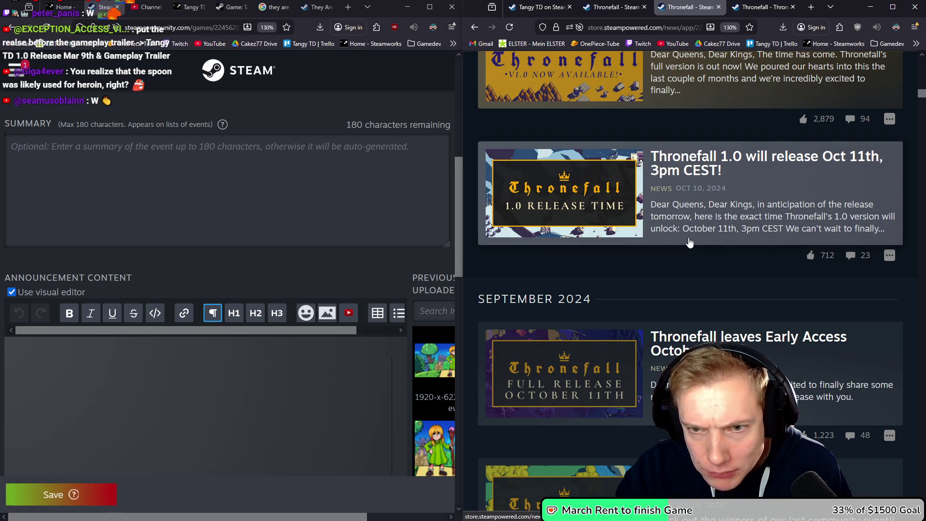
pyautogui.click(761, 5)
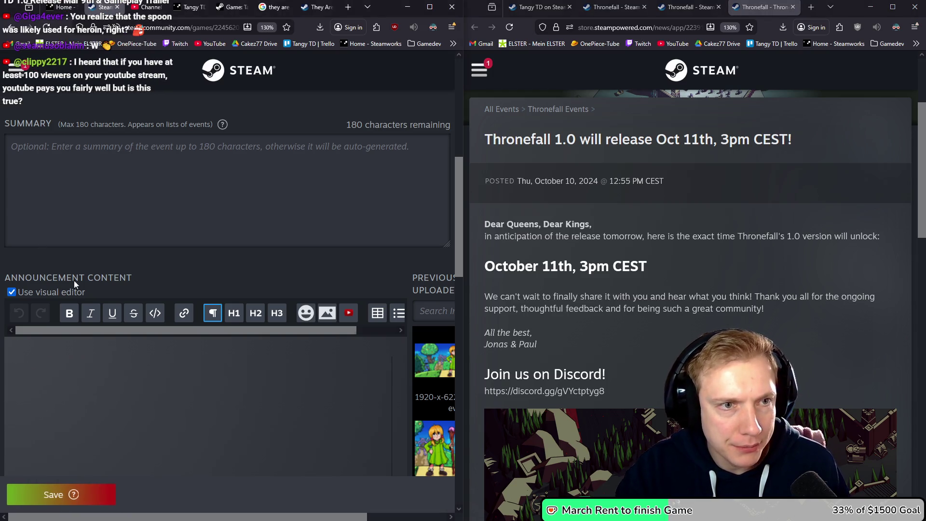
pyautogui.moveTo(222, 125)
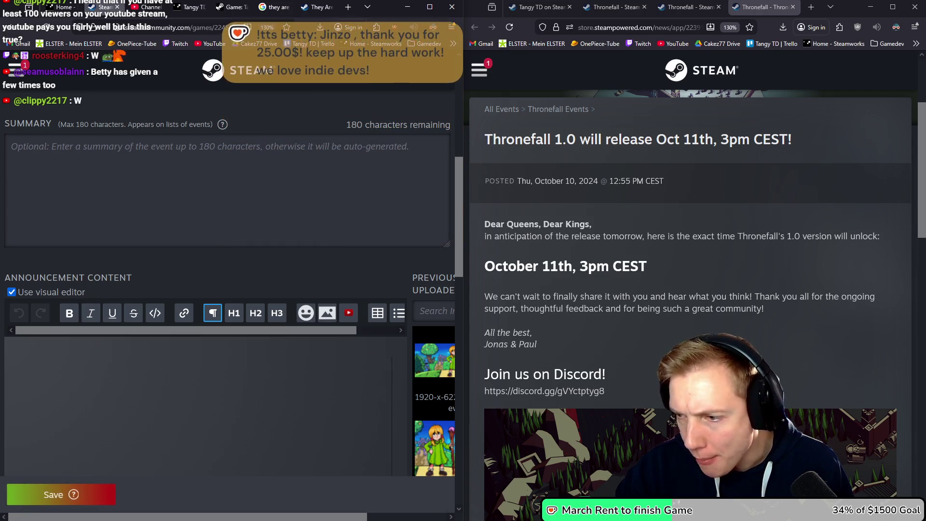
pyautogui.hotkey('alt', 'Tab')
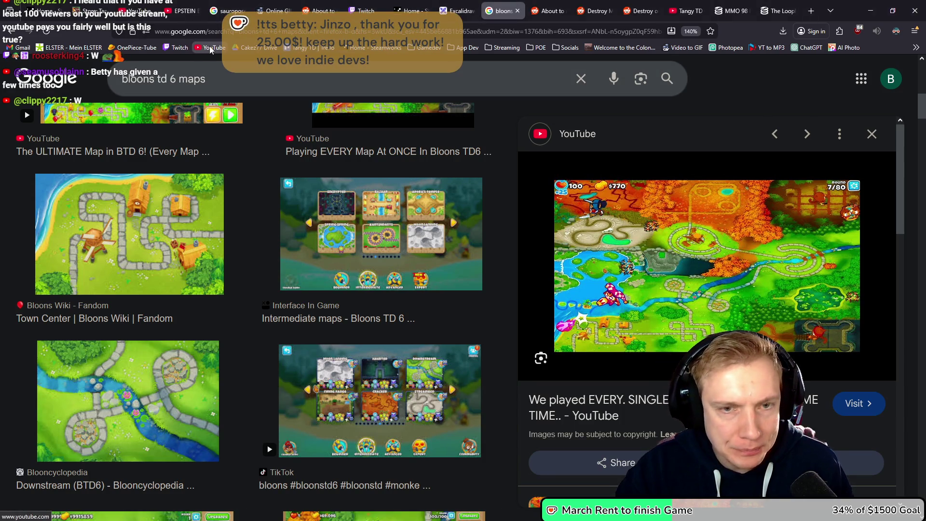
# Open YouTube in a new tab from the bookmarks bar.
pyautogui.click(209, 48)
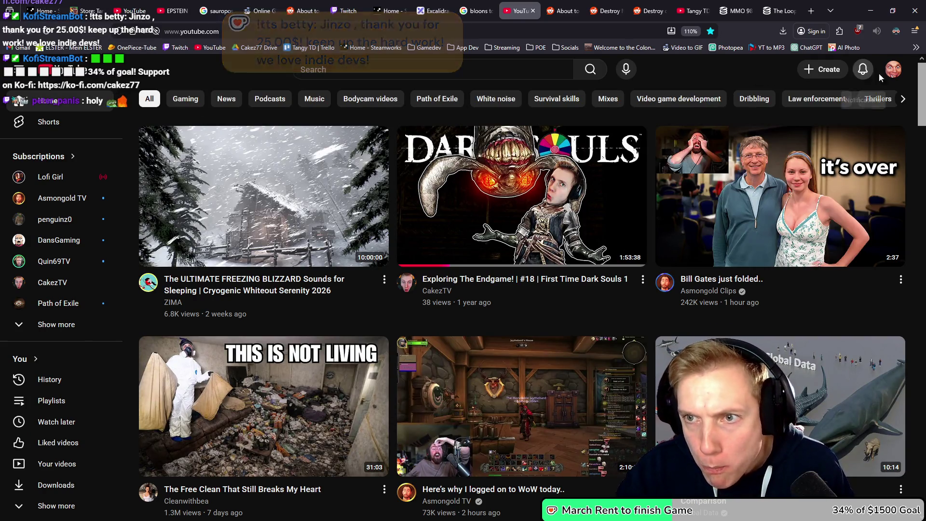
# Open YouTube Studio from the account menu and go to the channel analytics page.
pyautogui.click(893, 69)
pyautogui.click(810, 235)
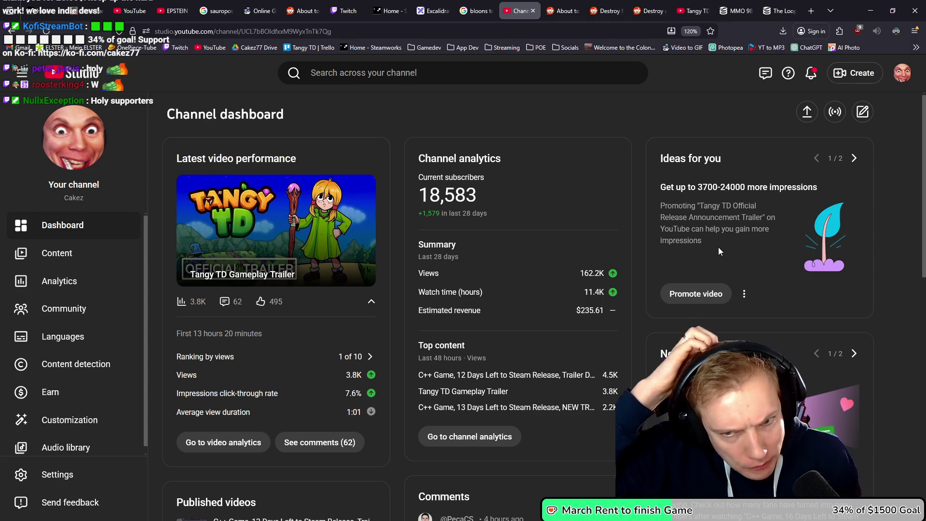
pyautogui.click(65, 281)
# In Content's Live tab, open four stream replays' analytics in new tabs and view the Feb 25 one.
pyautogui.click(72, 250)
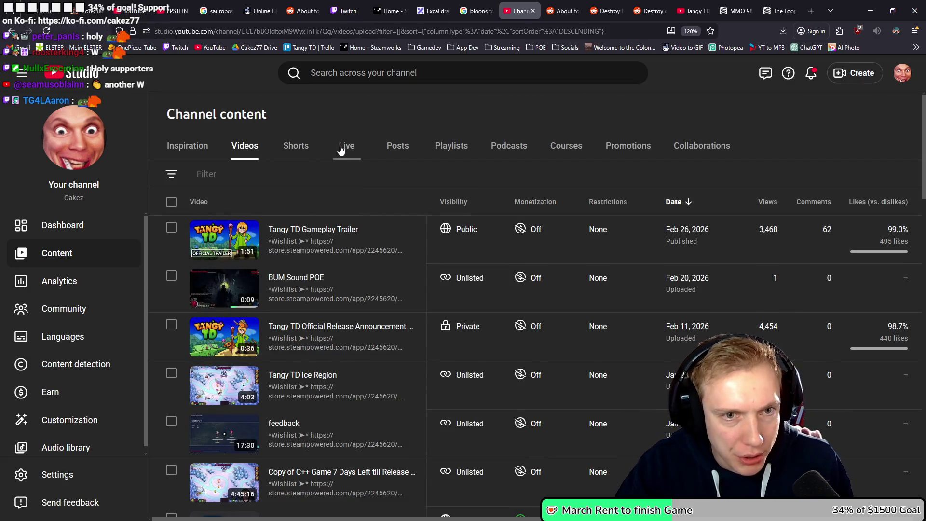
pyautogui.click(339, 150)
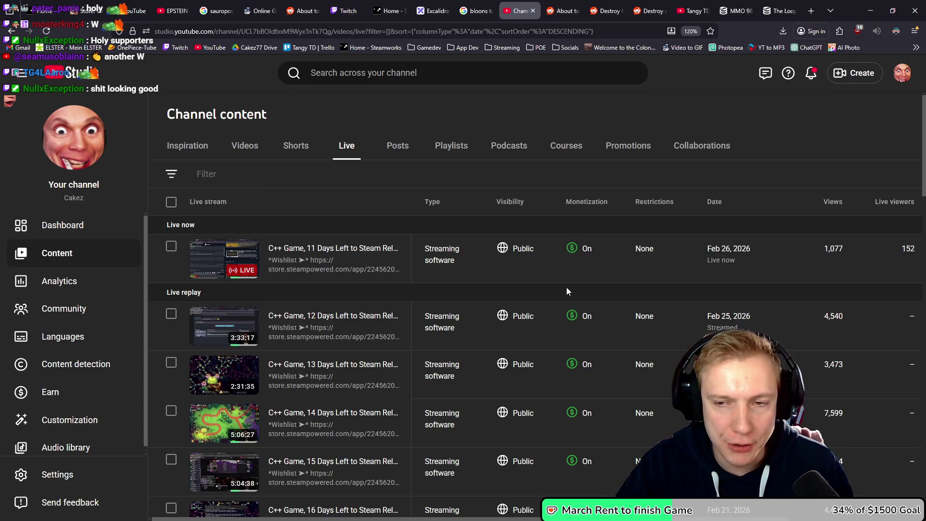
pyautogui.scroll(-3, 532, 254)
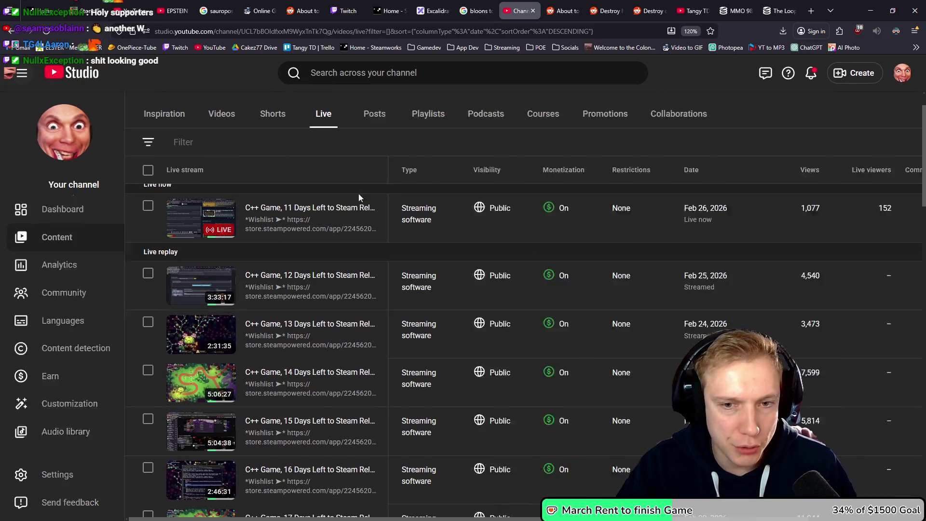
pyautogui.scroll(-1, 338, 251)
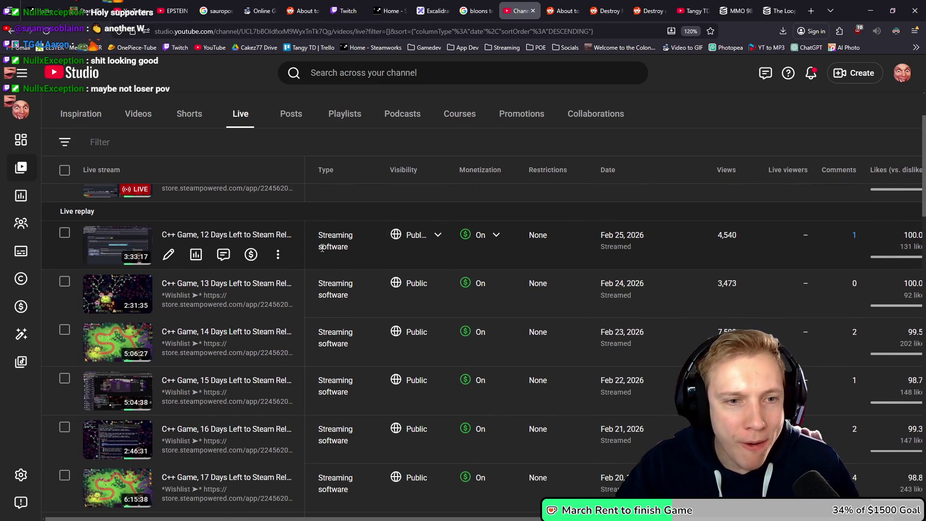
pyautogui.middleClick(195, 254)
pyautogui.middleClick(196, 303)
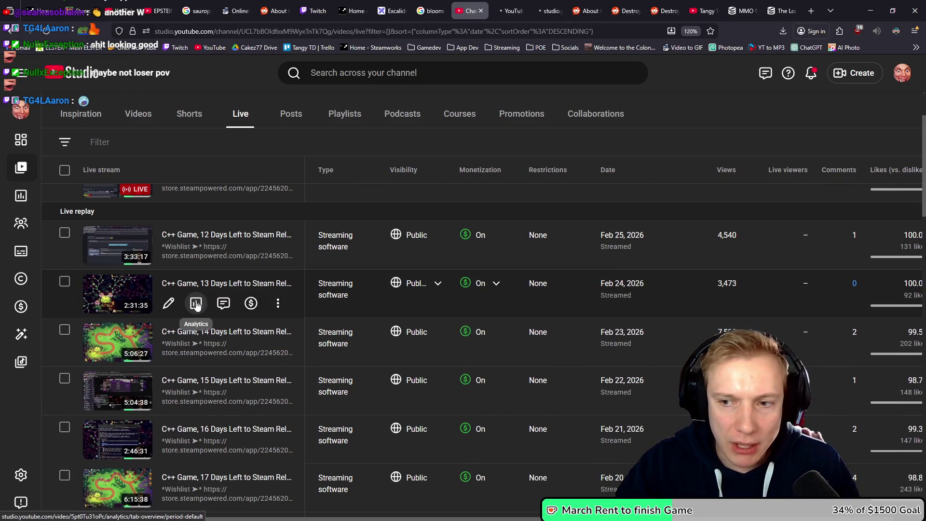
pyautogui.middleClick(196, 351)
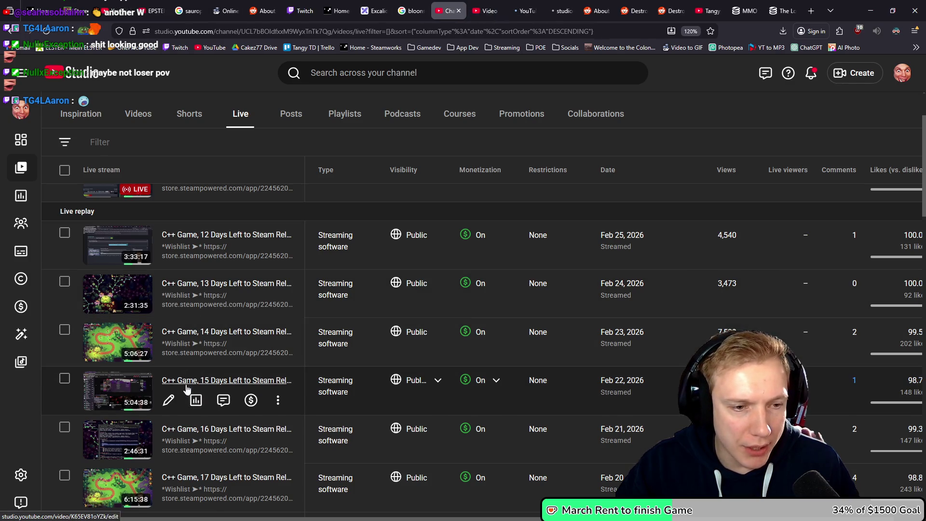
pyautogui.middleClick(196, 400)
pyautogui.click(489, 11)
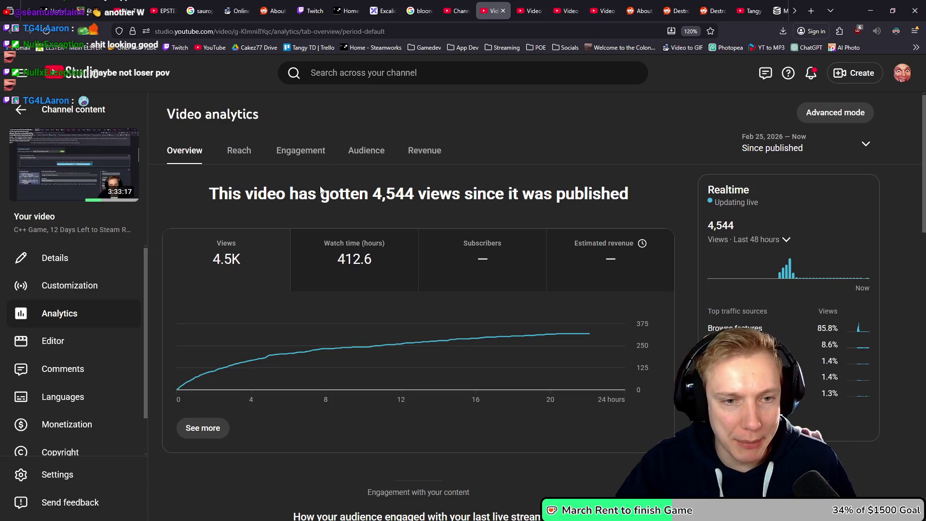
# Review one stream's revenue breakdown, highlighting its live ad, replay ad and Supers & gifts amounts.
pyautogui.click(503, 11)
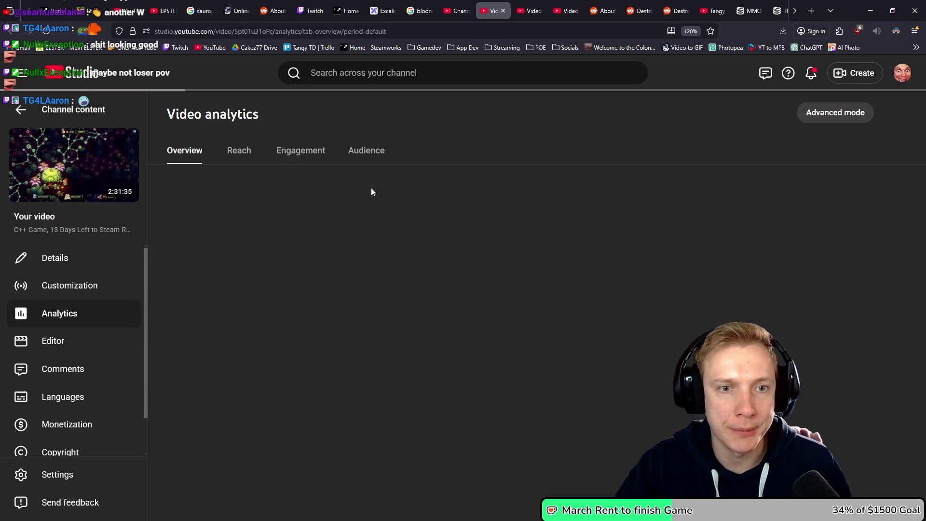
pyautogui.click(611, 268)
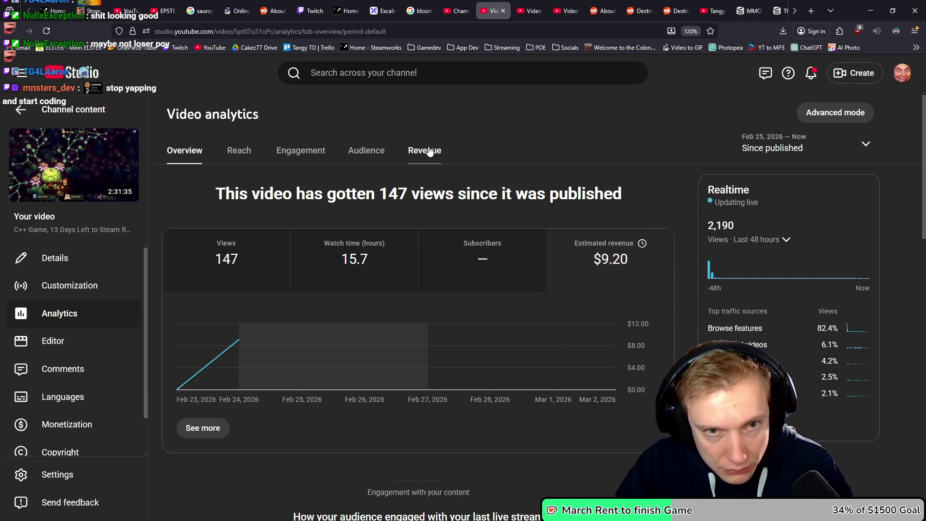
pyautogui.click(429, 151)
pyautogui.scroll(-3, 461, 197)
pyautogui.scroll(-2, 427, 250)
pyautogui.moveTo(187, 413); pyautogui.dragTo(209, 411)
pyautogui.moveTo(474, 409); pyautogui.dragTo(511, 414)
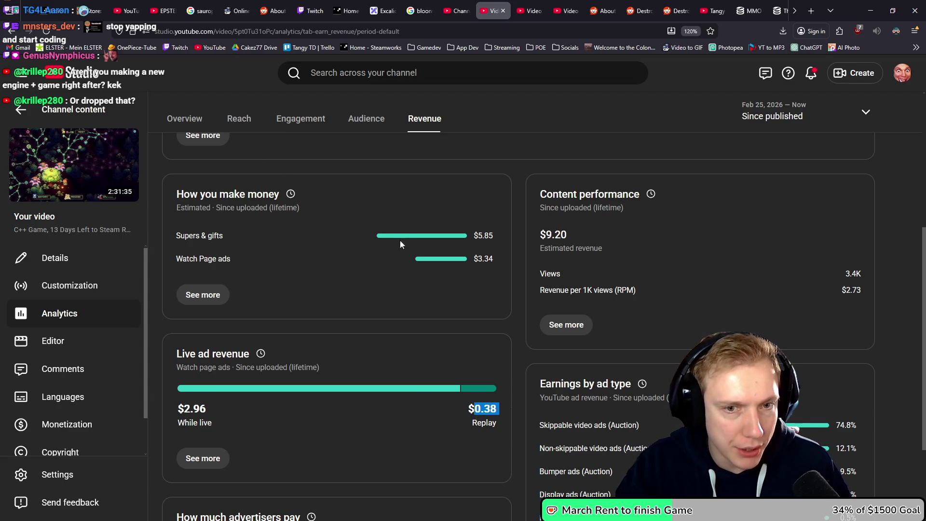
pyautogui.moveTo(480, 235); pyautogui.dragTo(496, 239)
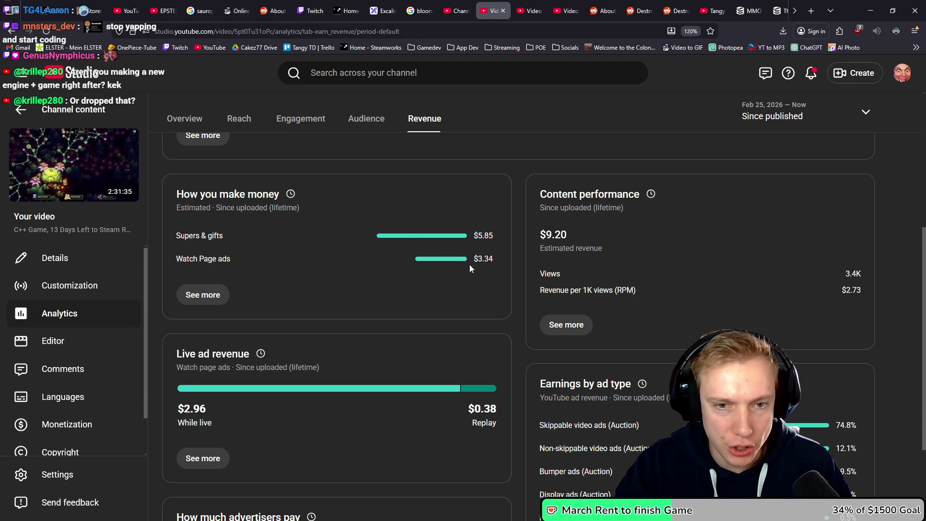
# Open the Feb 23 stream's revenue breakdown and highlight its $0.10 Memberships earnings.
pyautogui.hotkey('ctrl', 'w')
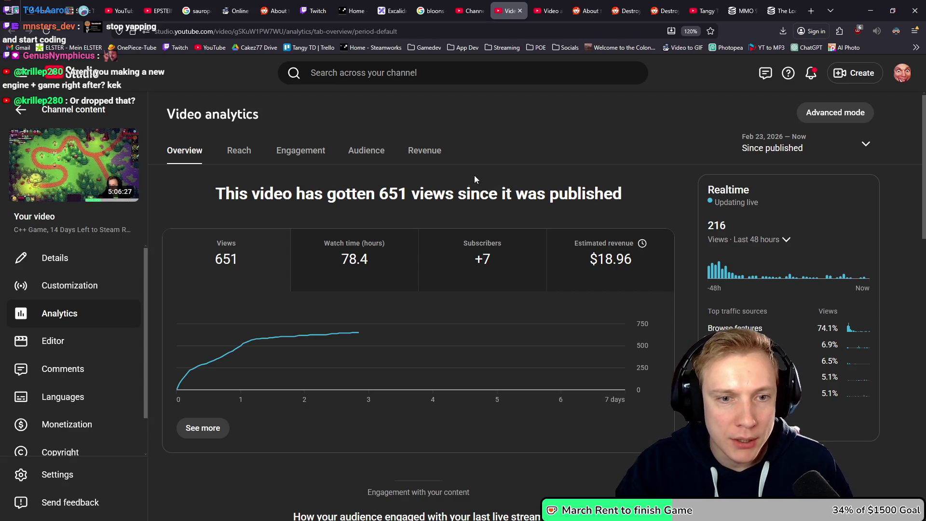
pyautogui.click(425, 150)
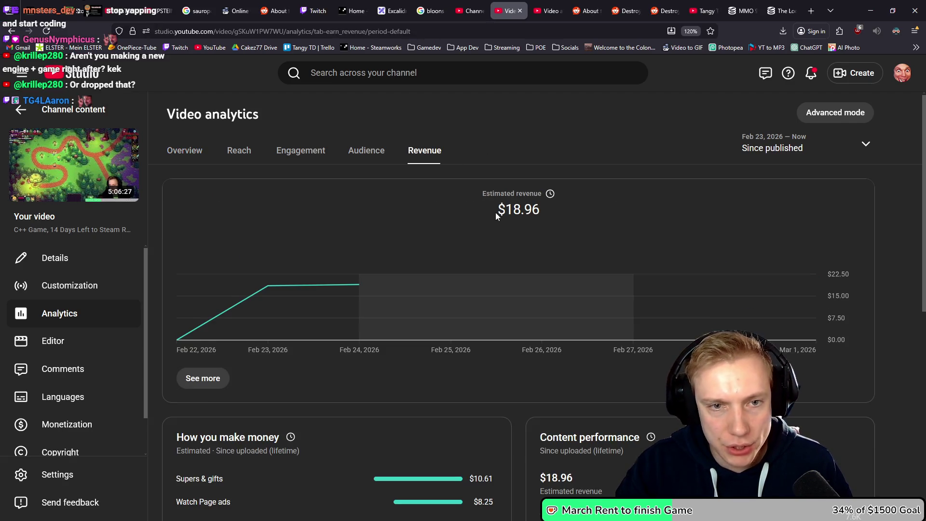
pyautogui.scroll(-1, 494, 210)
pyautogui.scroll(-4, 506, 221)
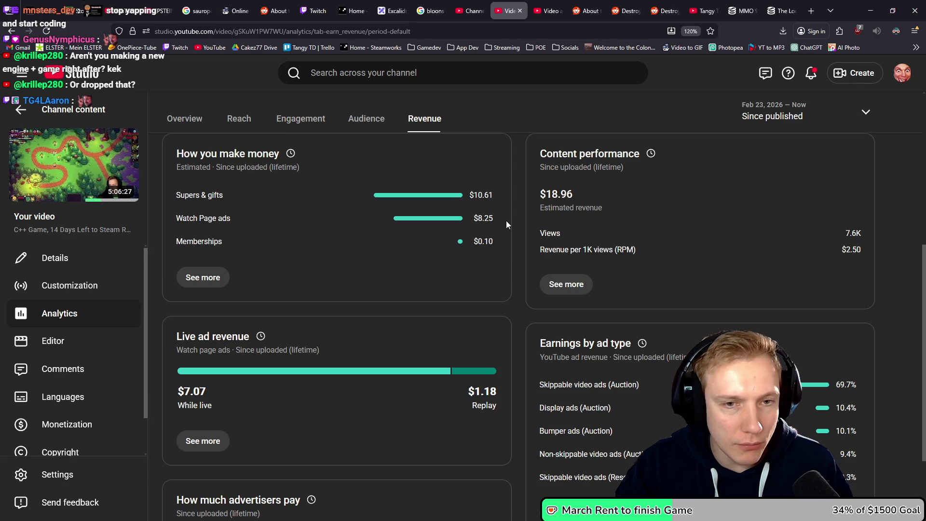
pyautogui.scroll(1, 506, 221)
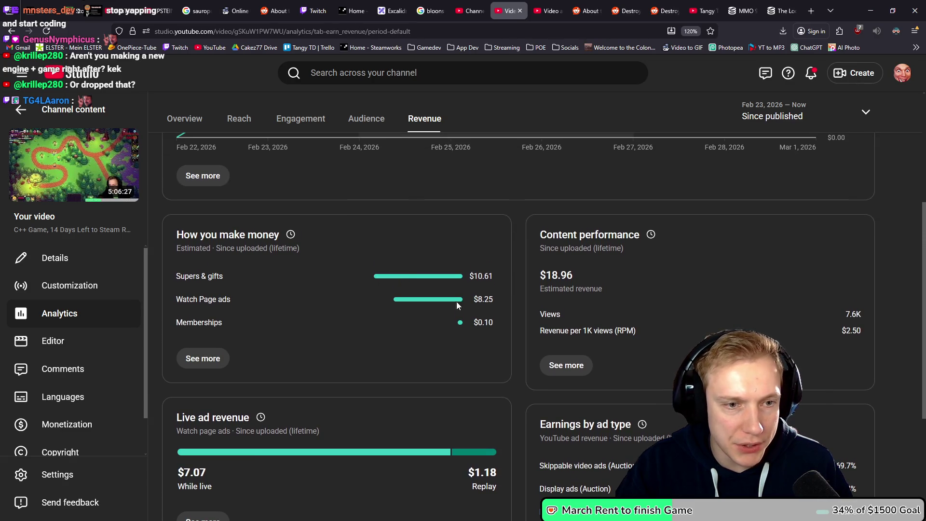
pyautogui.moveTo(497, 325); pyautogui.dragTo(468, 322)
pyautogui.click(482, 329)
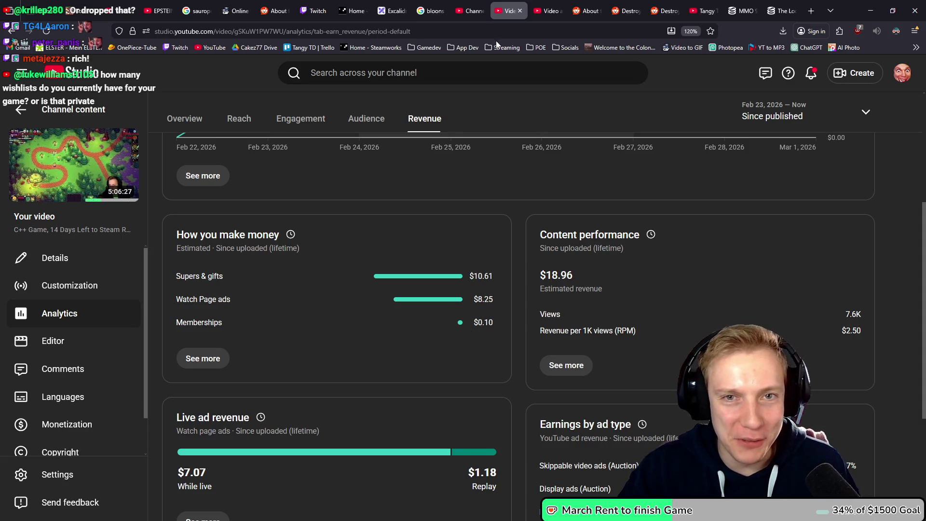
# Check the Feb 22 stream's revenue breakdown.
pyautogui.click(520, 11)
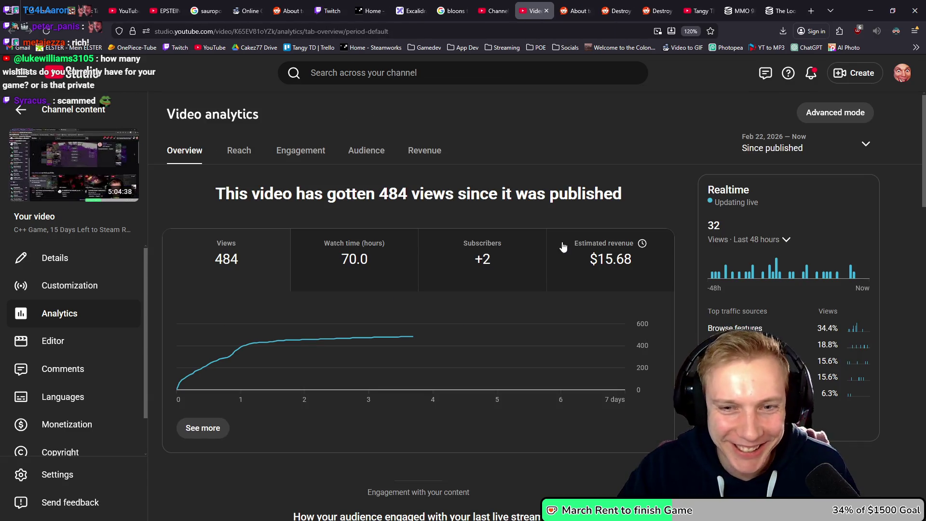
pyautogui.click(417, 151)
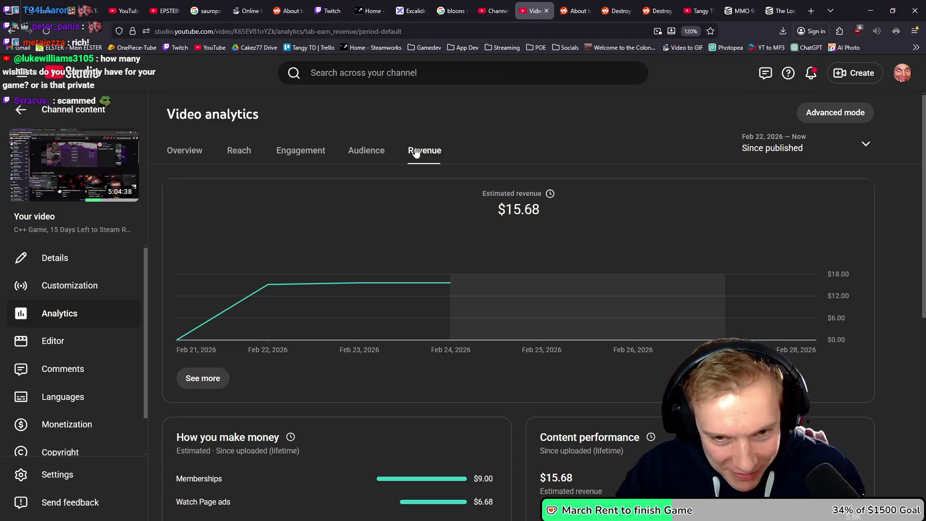
pyautogui.scroll(-3, 454, 174)
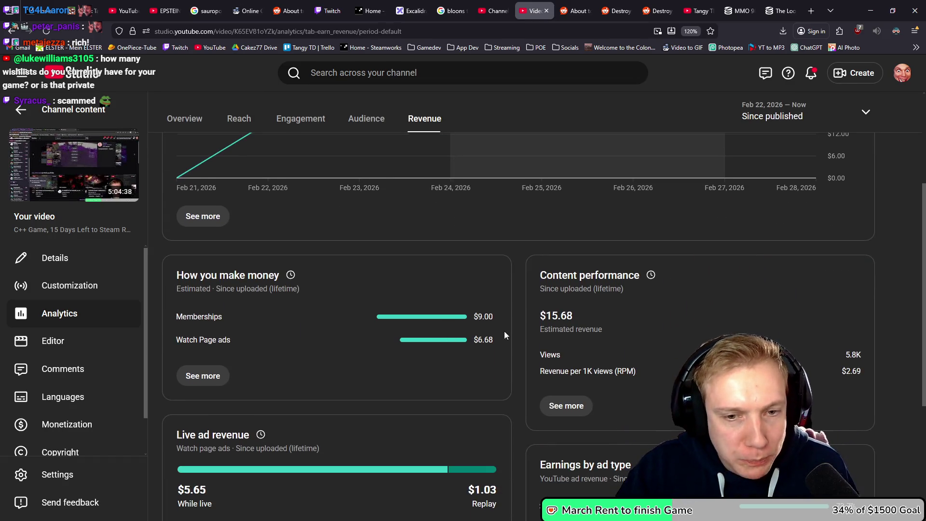
pyautogui.scroll(3, 484, 342)
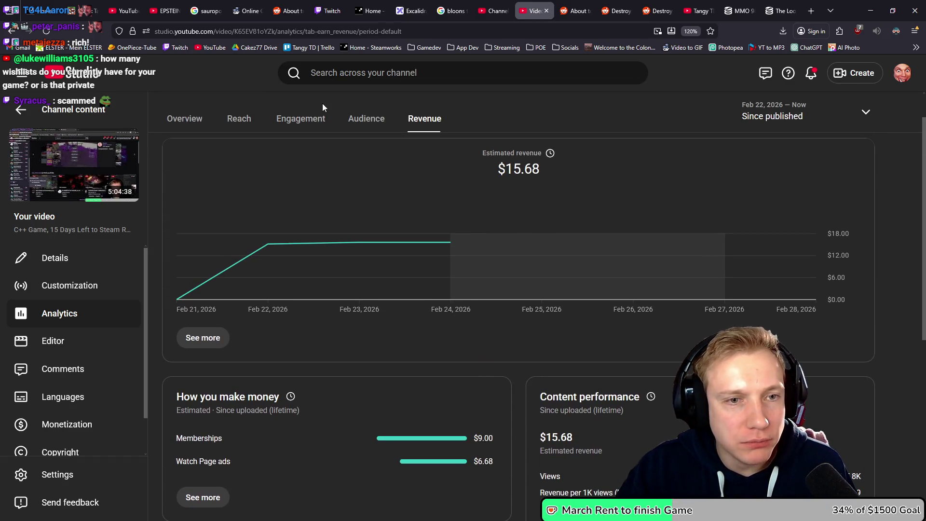
# Check the Feb 22 stream's engagement, noting 96 average concurrent viewers, then close its analytics.
pyautogui.click(290, 119)
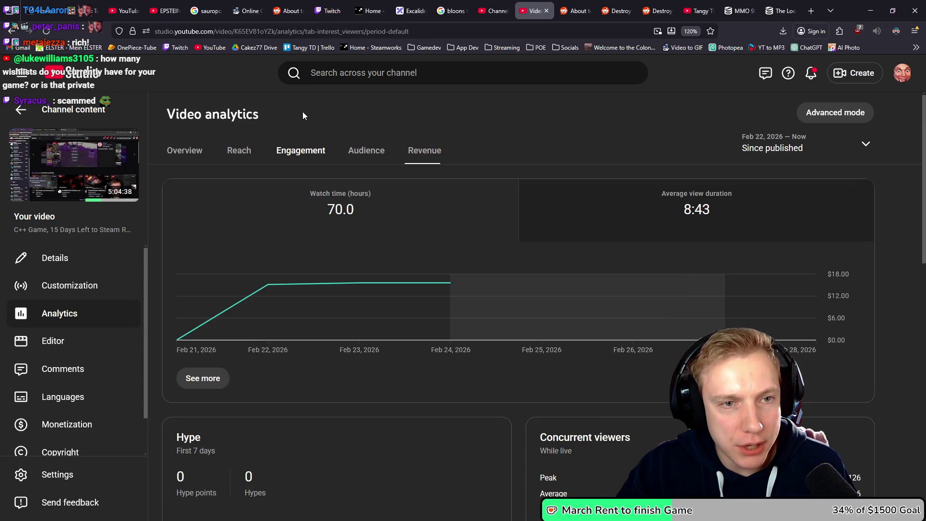
pyautogui.scroll(-5, 488, 208)
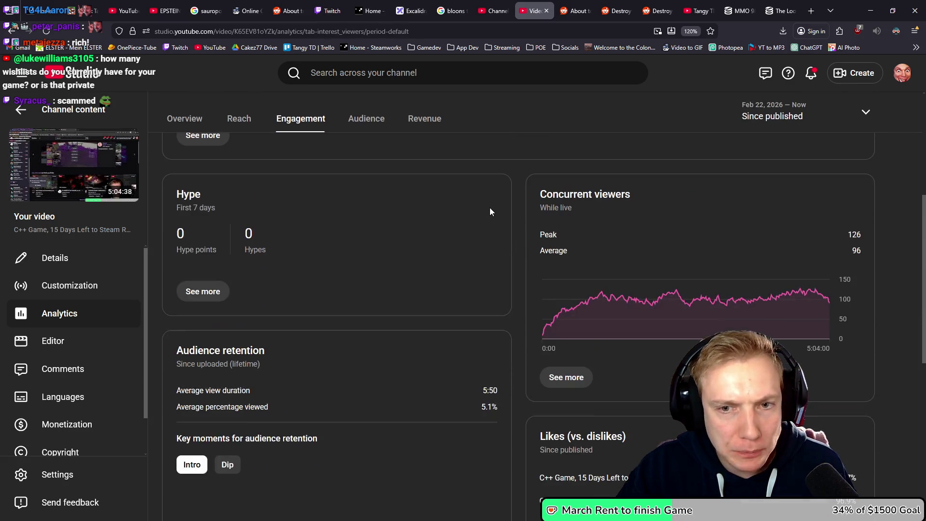
pyautogui.moveTo(672, 298)
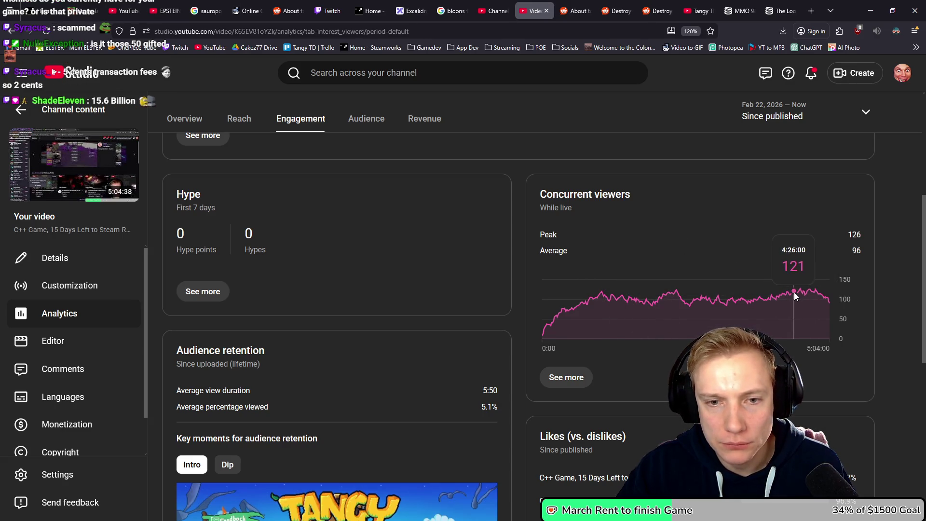
pyautogui.doubleClick(857, 250)
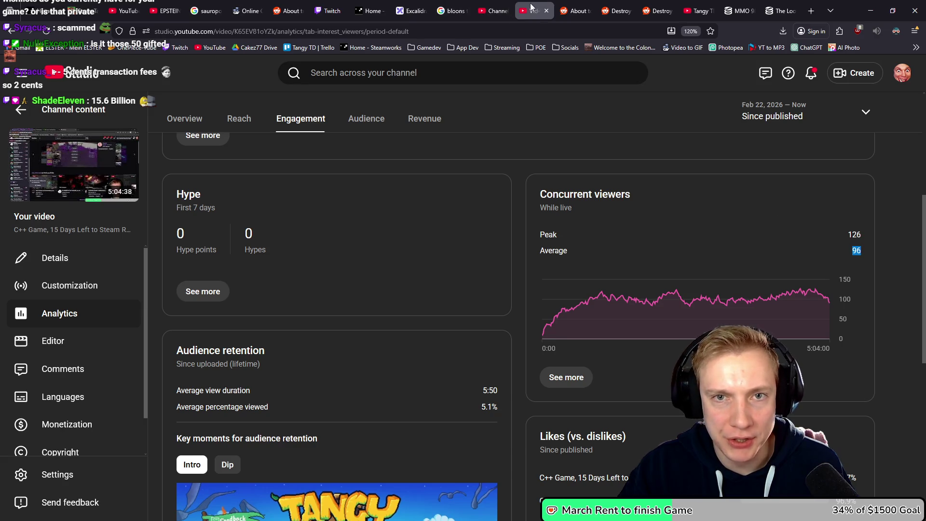
pyautogui.click(546, 10)
pyautogui.click(491, 11)
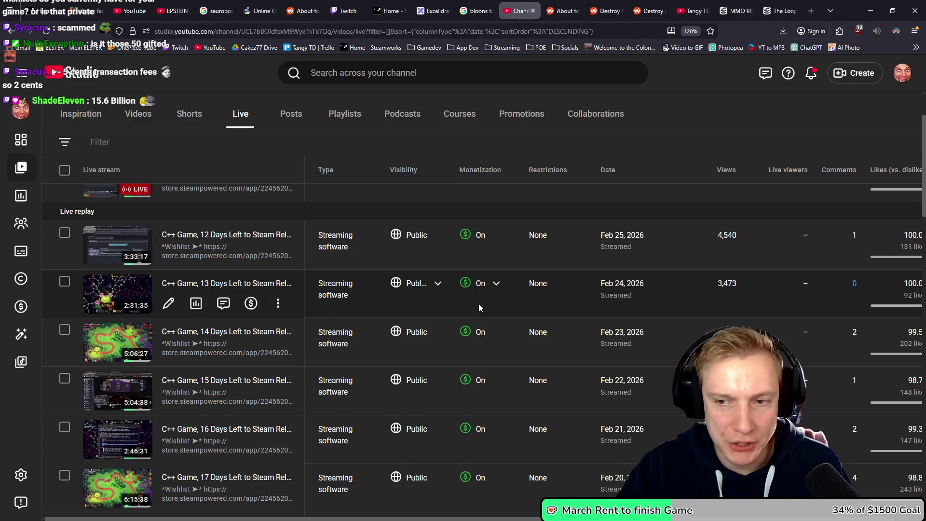
# Open the Feb 20 stream's engagement statistics and highlight its 109 average concurrent viewers.
pyautogui.scroll(-3, 497, 306)
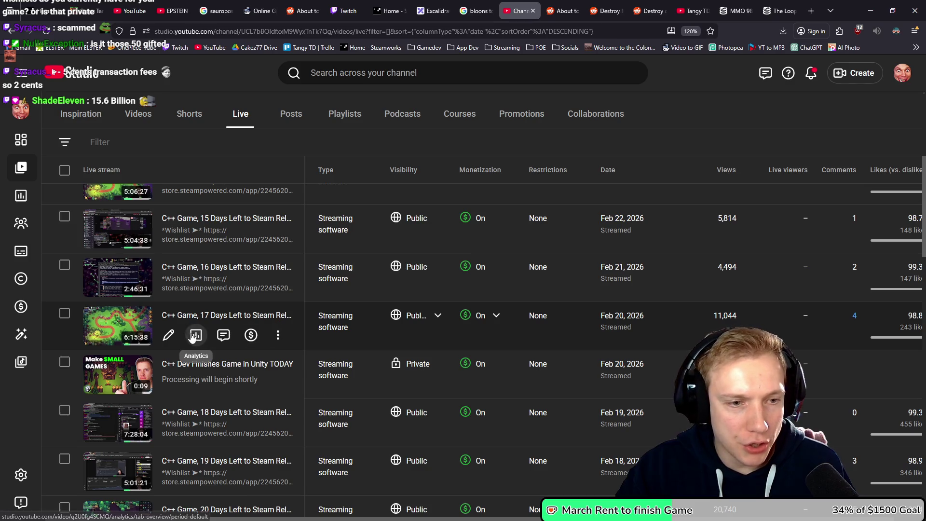
pyautogui.click(196, 335)
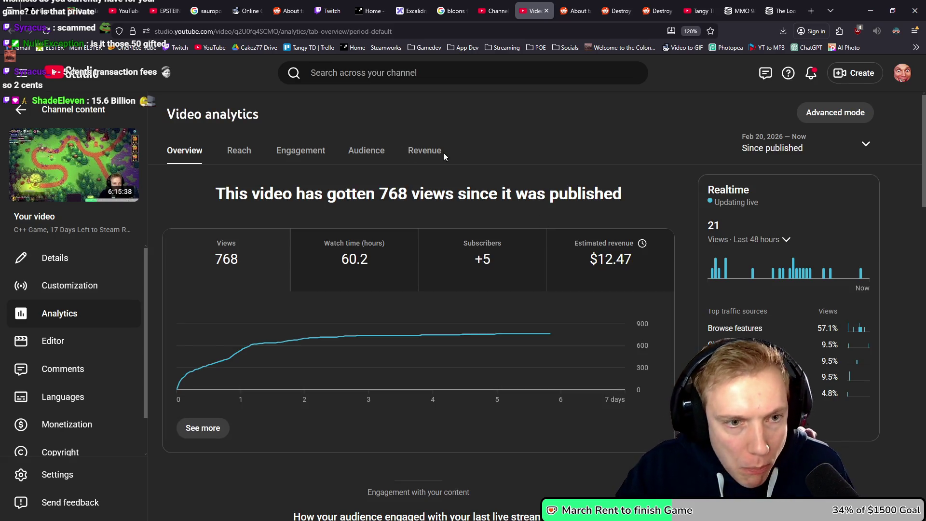
pyautogui.click(315, 159)
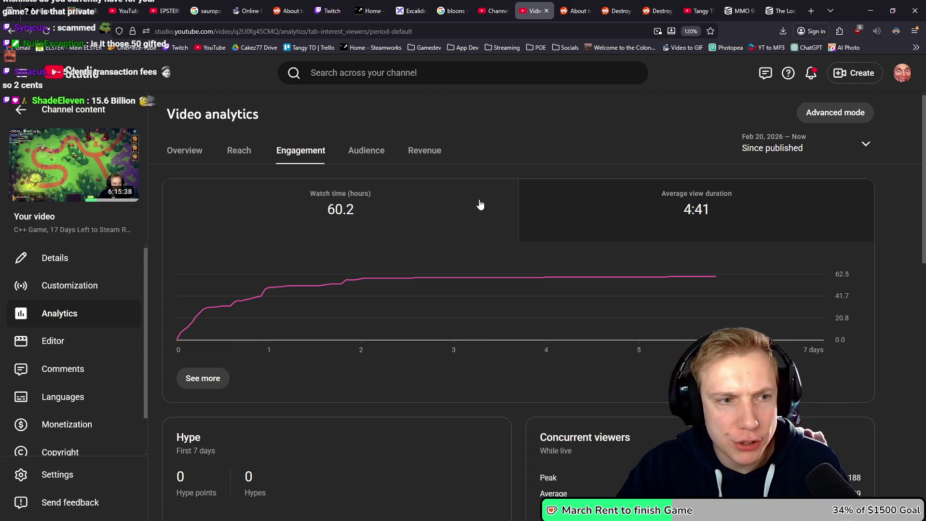
pyautogui.scroll(-5, 511, 201)
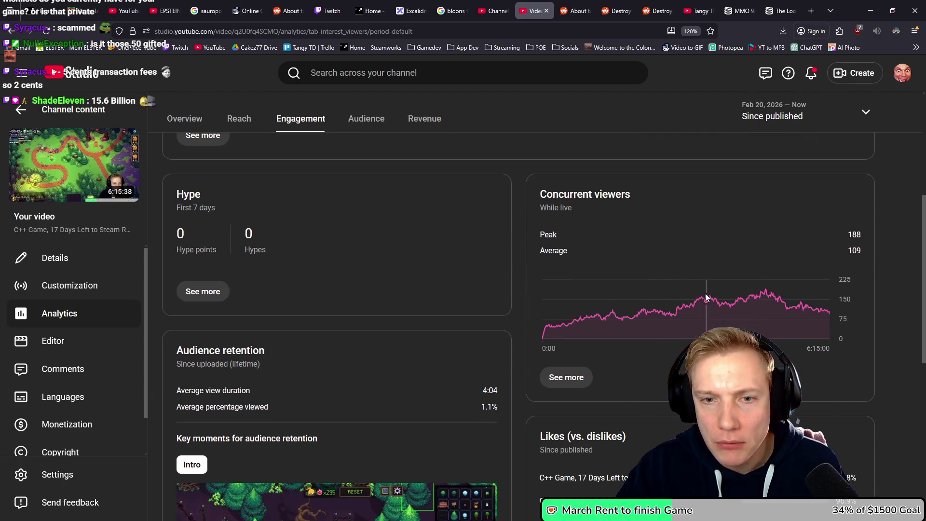
pyautogui.doubleClick(855, 250)
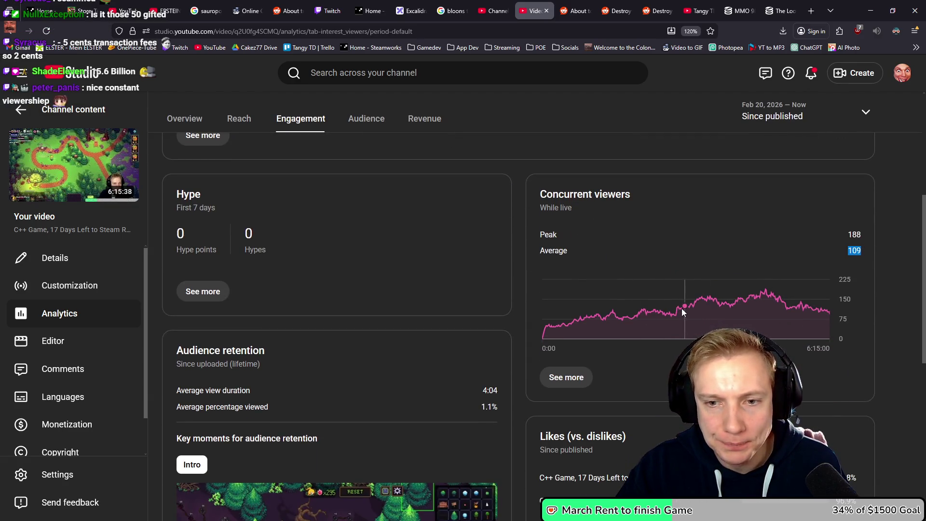
pyautogui.moveTo(679, 309)
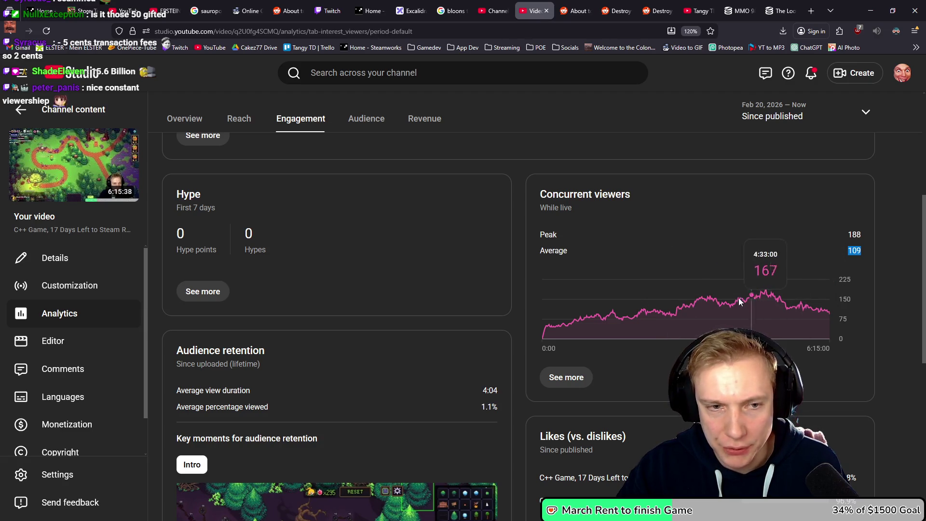
pyautogui.scroll(5, 739, 297)
# Browse the Feb 20 stream's analytics tabs and highlight its Watch Page ads revenue figure.
pyautogui.click(187, 151)
pyautogui.click(241, 152)
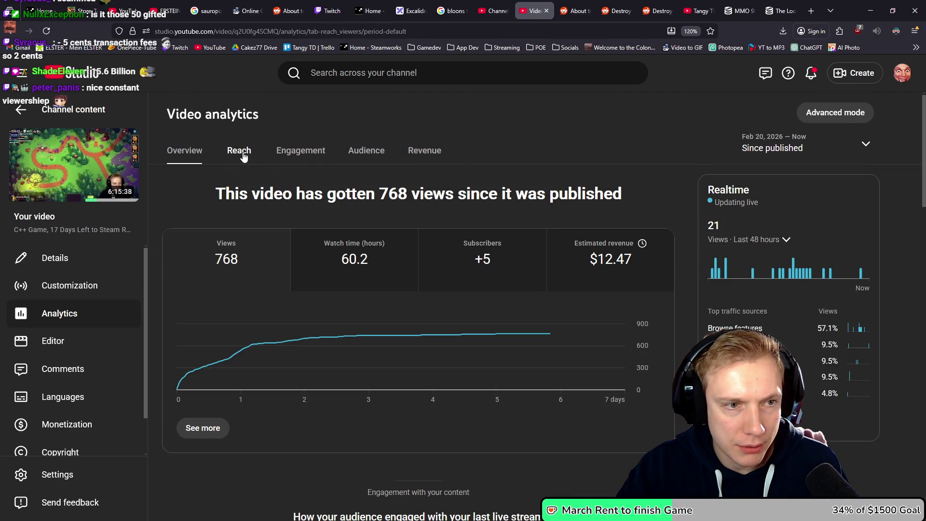
pyautogui.click(289, 152)
pyautogui.click(232, 151)
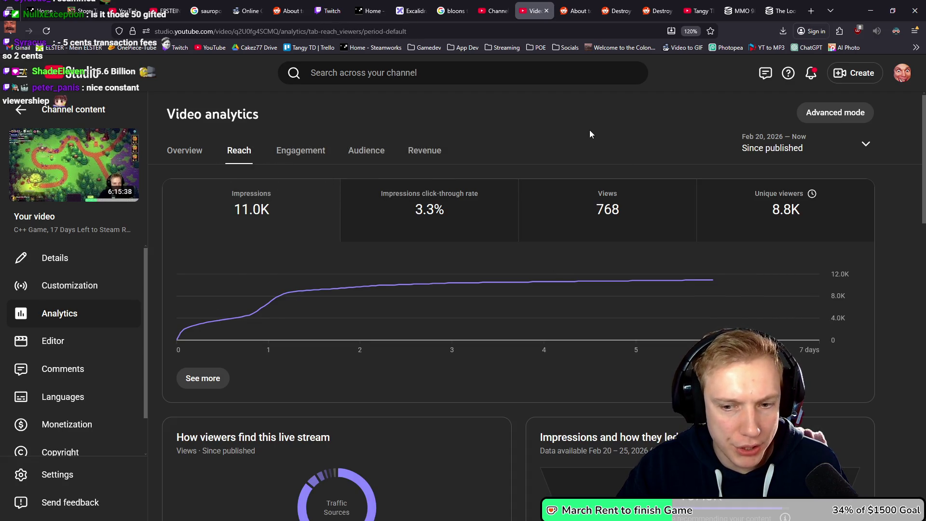
pyautogui.click(412, 155)
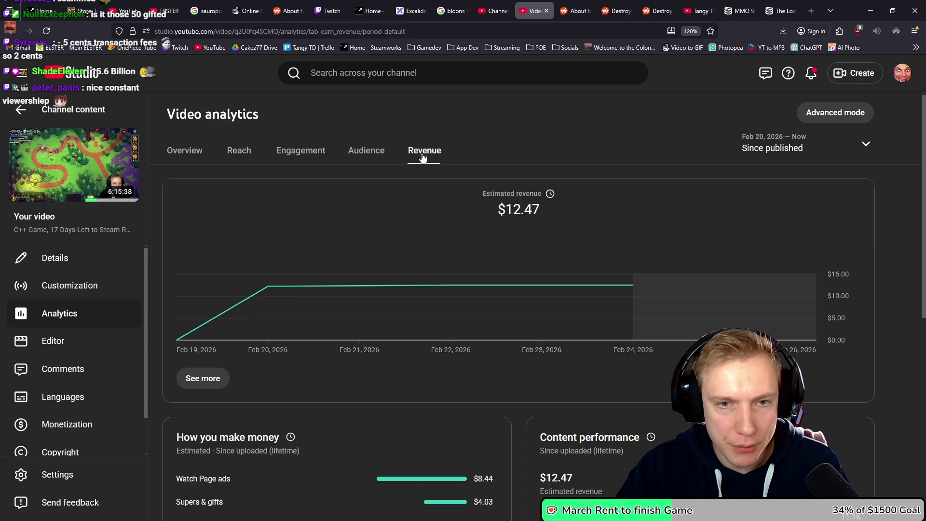
pyautogui.click(286, 150)
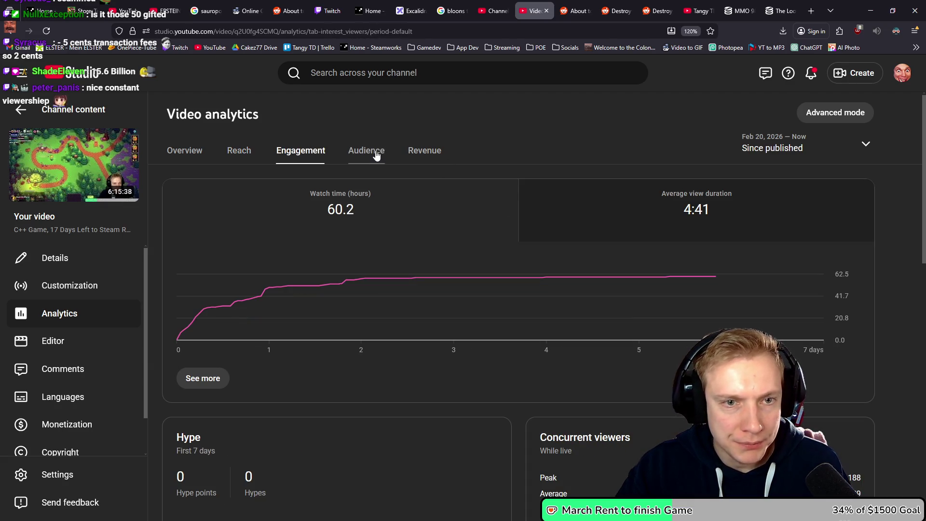
pyautogui.click(424, 154)
pyautogui.scroll(-3, 507, 160)
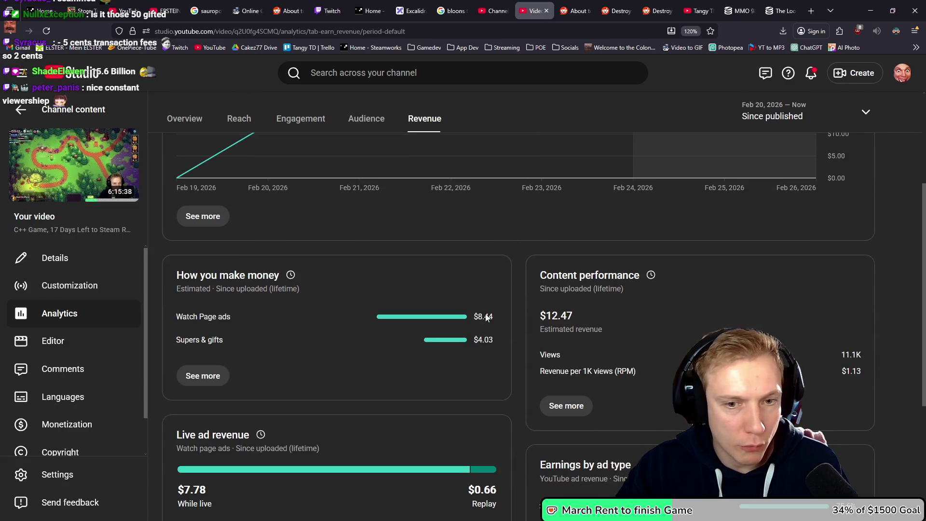
pyautogui.moveTo(484, 317); pyautogui.dragTo(458, 316)
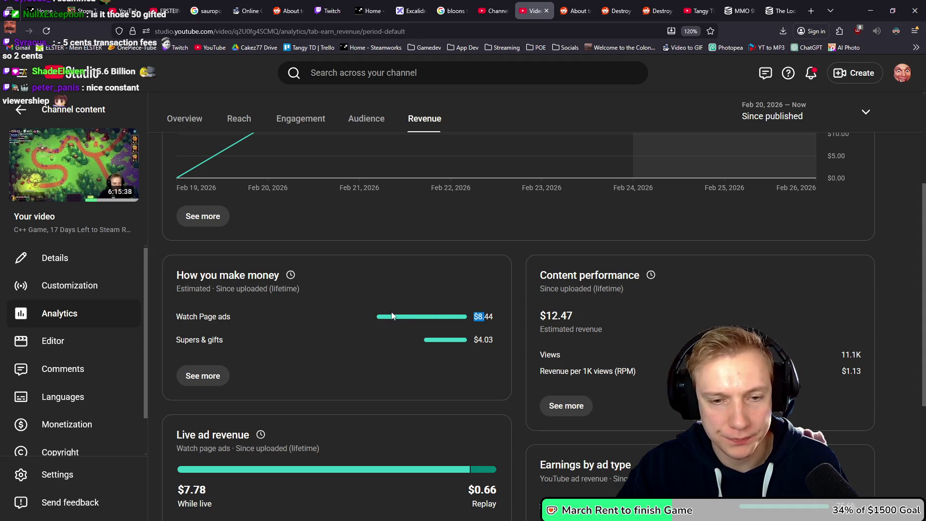
pyautogui.scroll(-1, 467, 304)
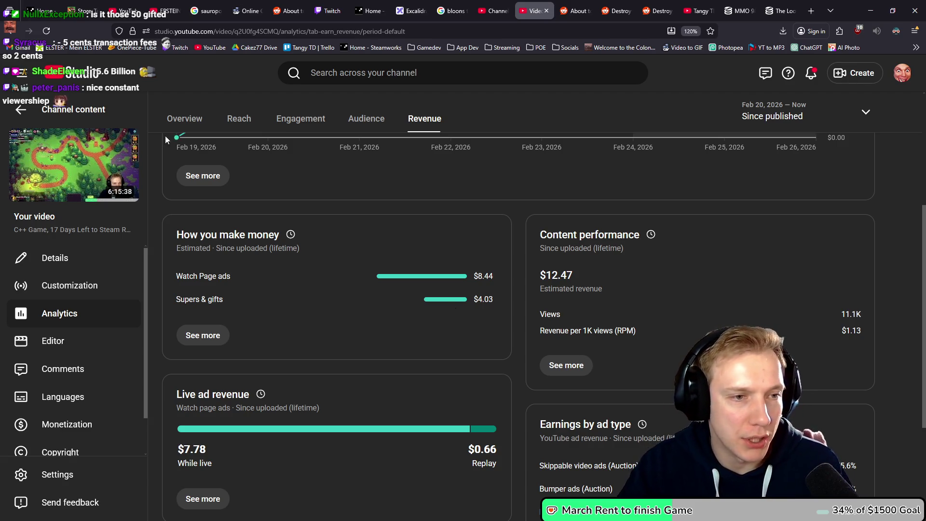
pyautogui.moveTo(112, 195)
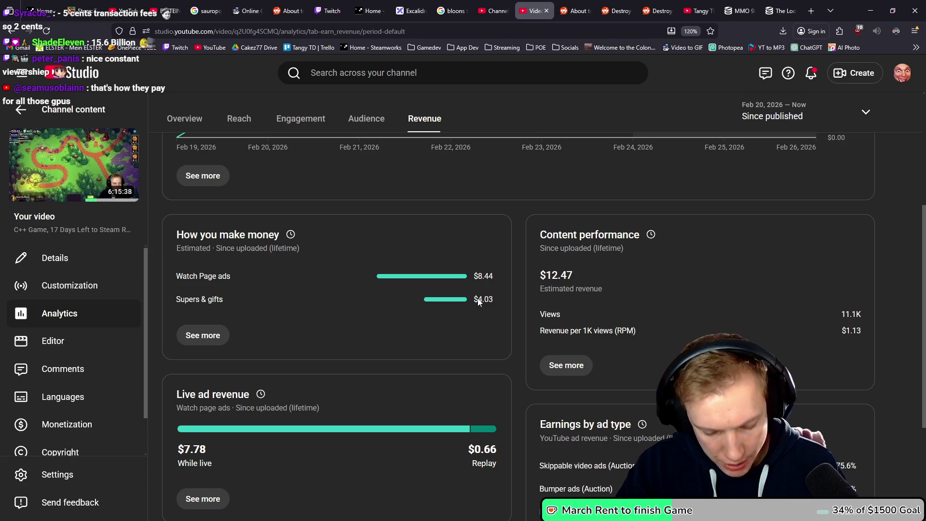
pyautogui.scroll(3, 511, 208)
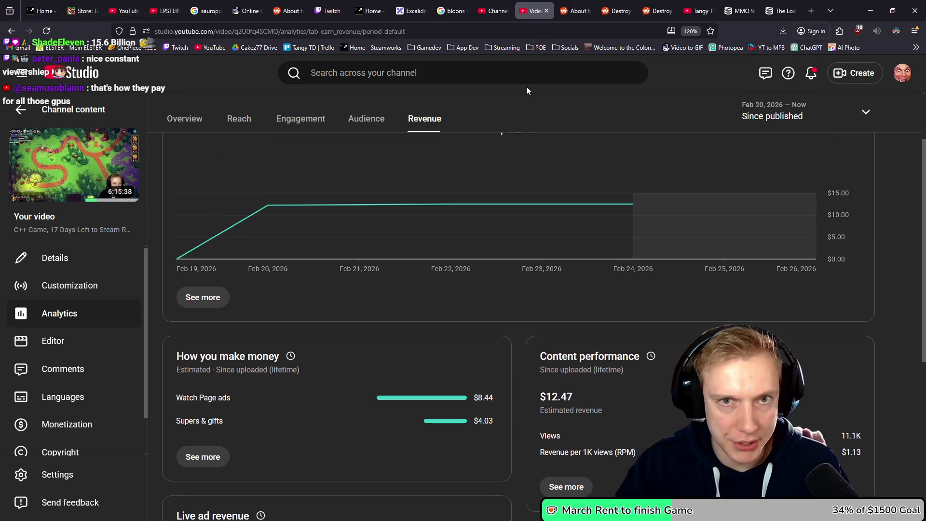
# Close the video analytics, scroll the Live list to the top, and minimize YouTube Studio.
pyautogui.middleClick(532, 6)
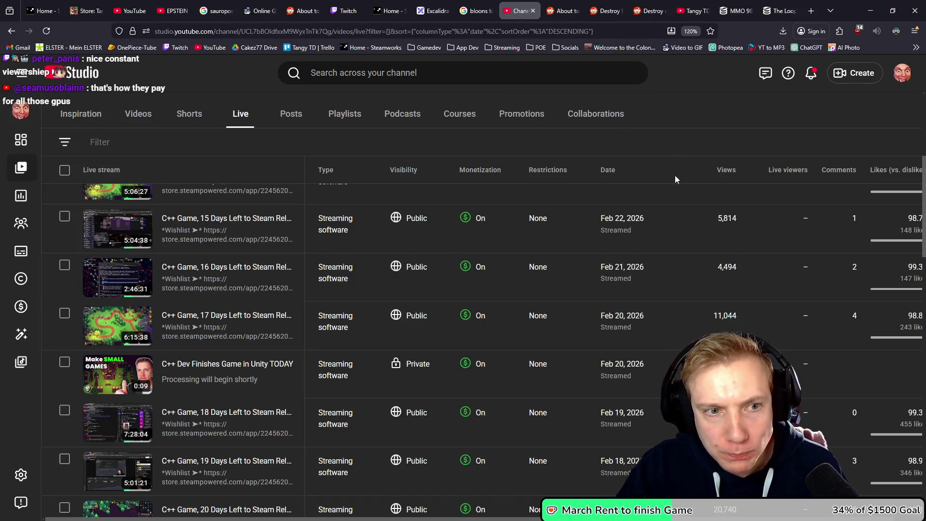
pyautogui.scroll(5, 643, 307)
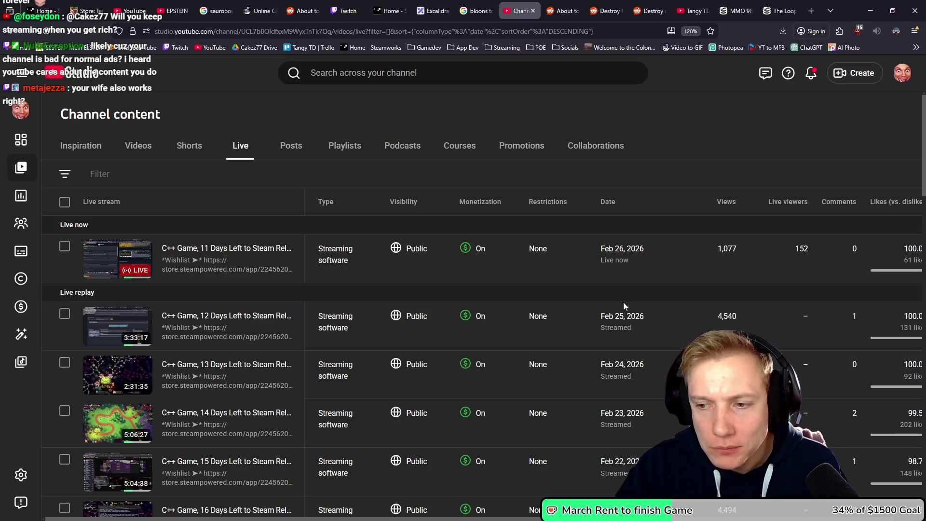
pyautogui.moveTo(628, 310)
pyautogui.moveTo(605, 246)
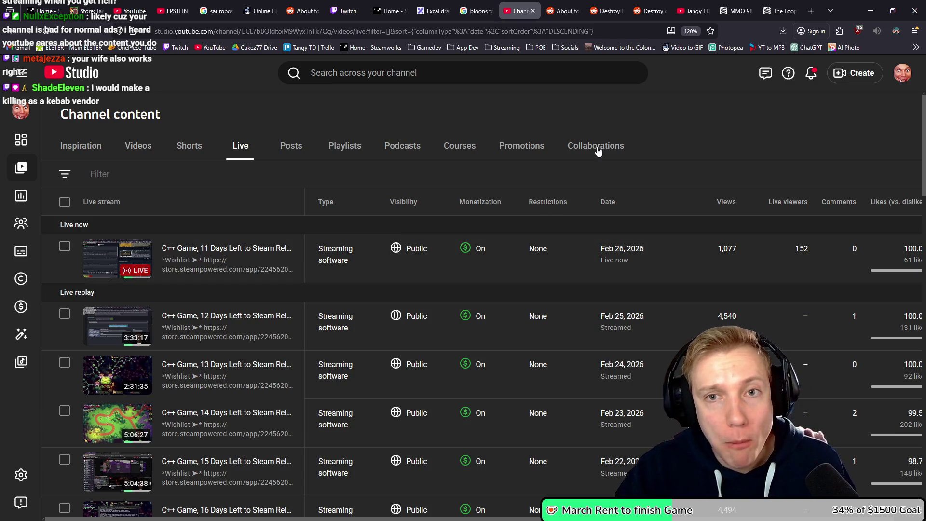
pyautogui.click(868, 6)
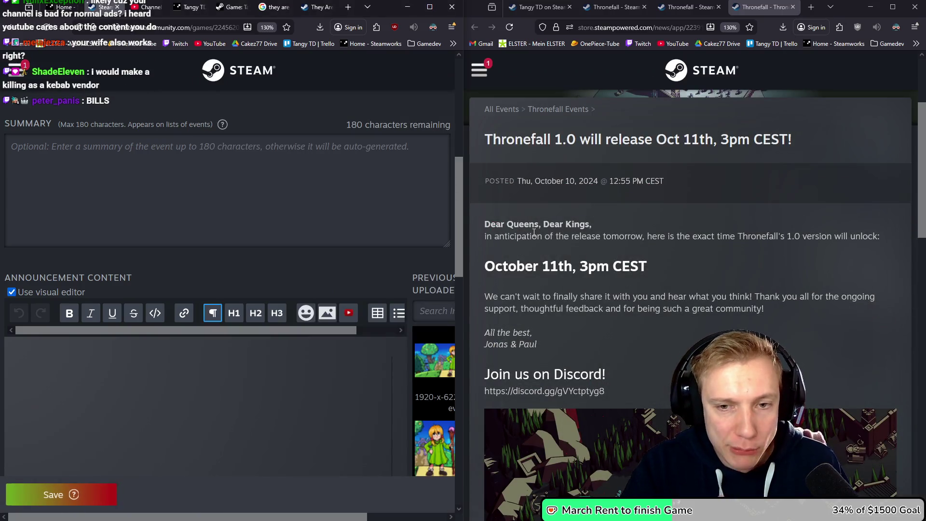
# Begin the announcement body with 'Hello my brothe…', modelled on Thronefall's 'Dear Queens, Dear Kings' greeting.
pyautogui.click(85, 359)
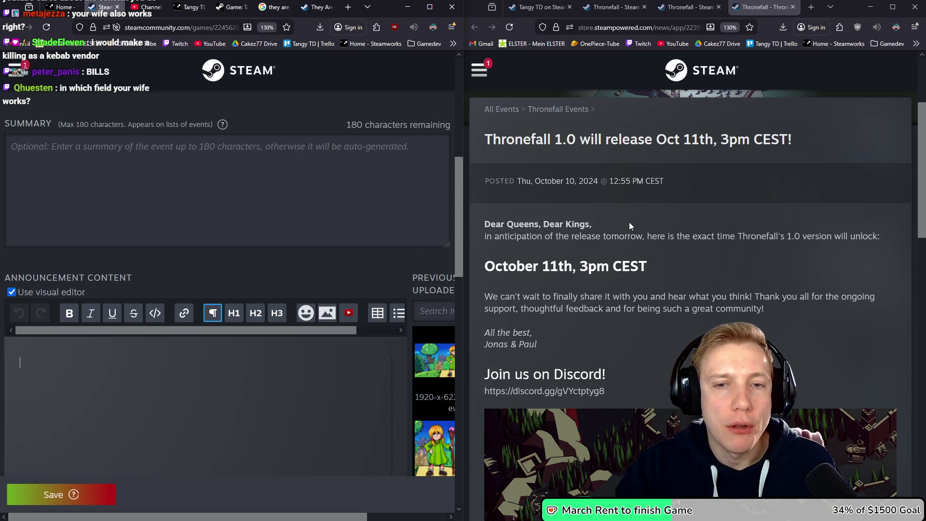
pyautogui.moveTo(485, 222); pyautogui.dragTo(593, 224)
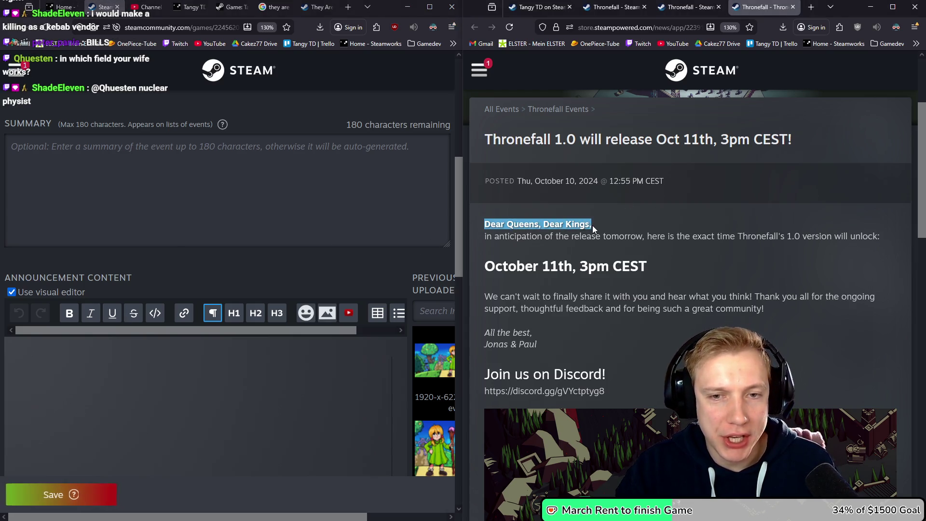
pyautogui.click(595, 225)
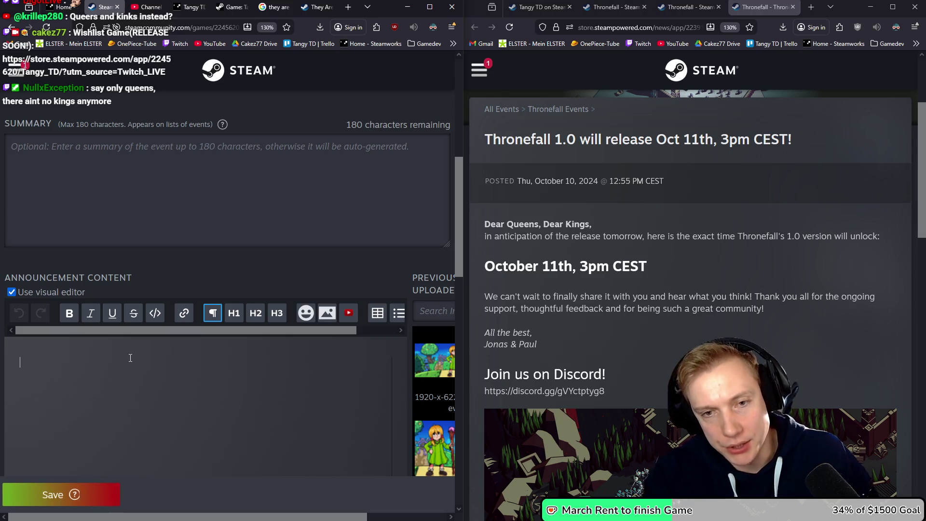
pyautogui.write('Hello my brothers,')
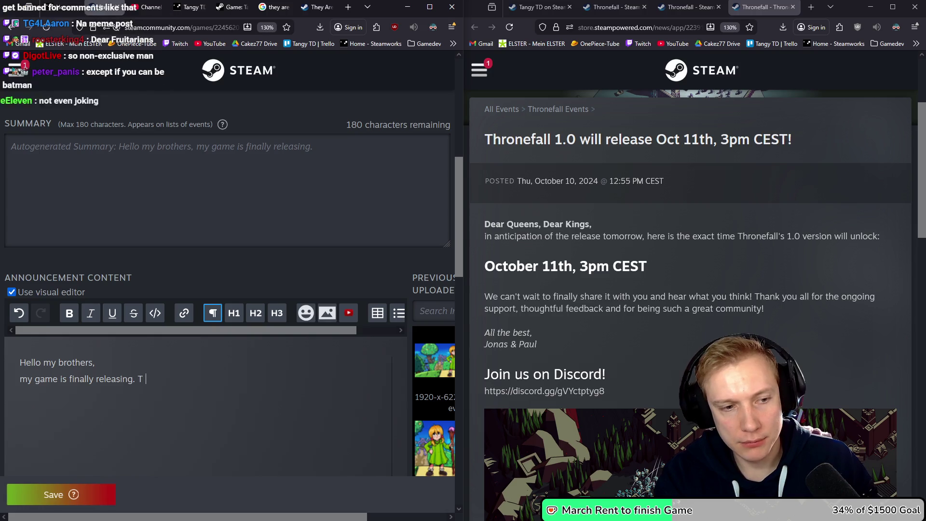
# Finish the intro about the game's changes & mechanics, ending with 'I made a new trailer.'.
pyautogui.hotkey('ctrl', 'BackSpace')
pyautogui.write('g')
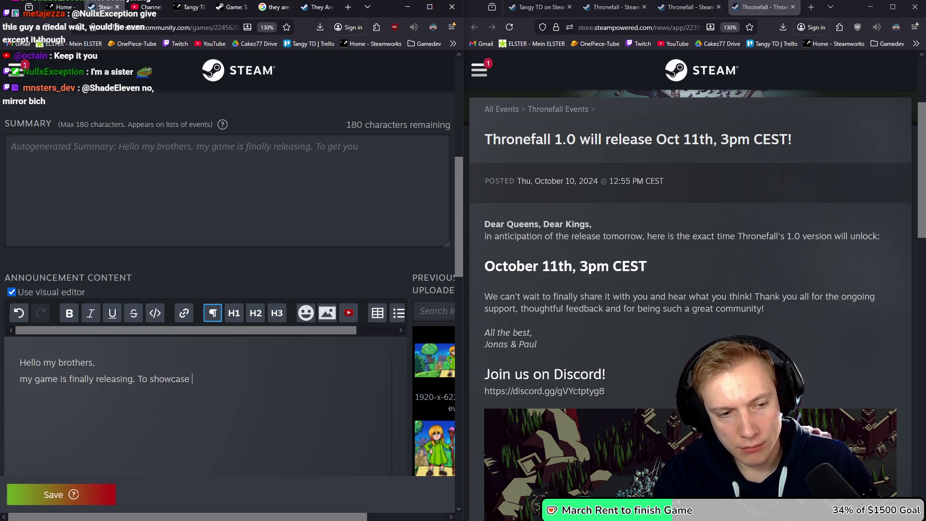
pyautogui.write('changes &')
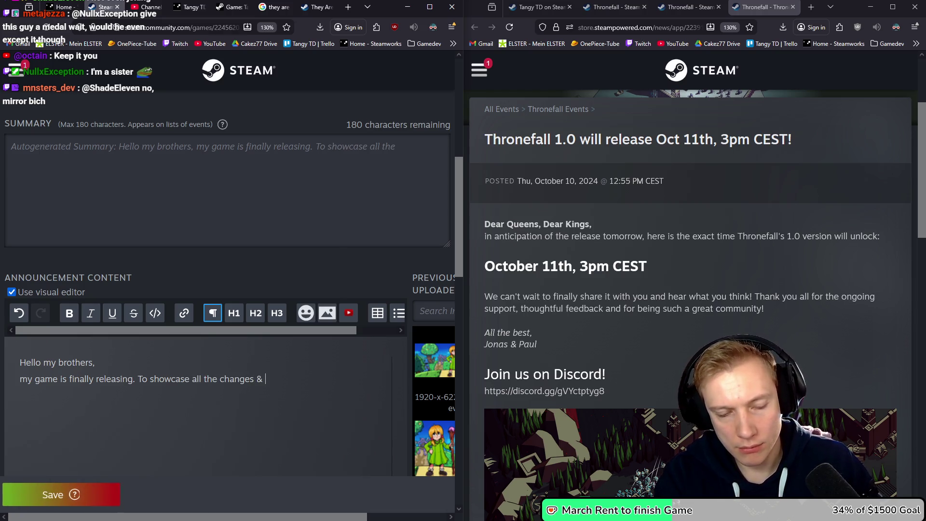
pyautogui.write(' mechan')
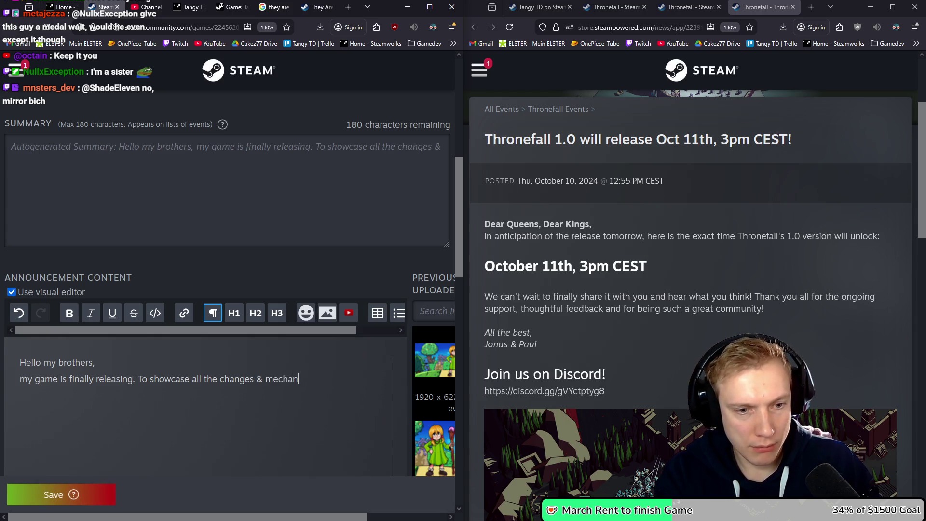
pyautogui.write('icss of ')
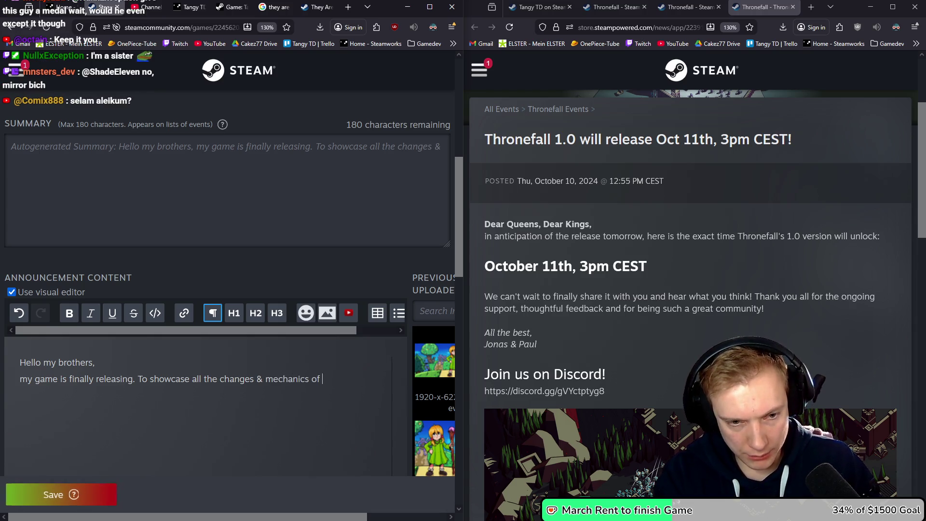
pyautogui.write('the gameI ma')
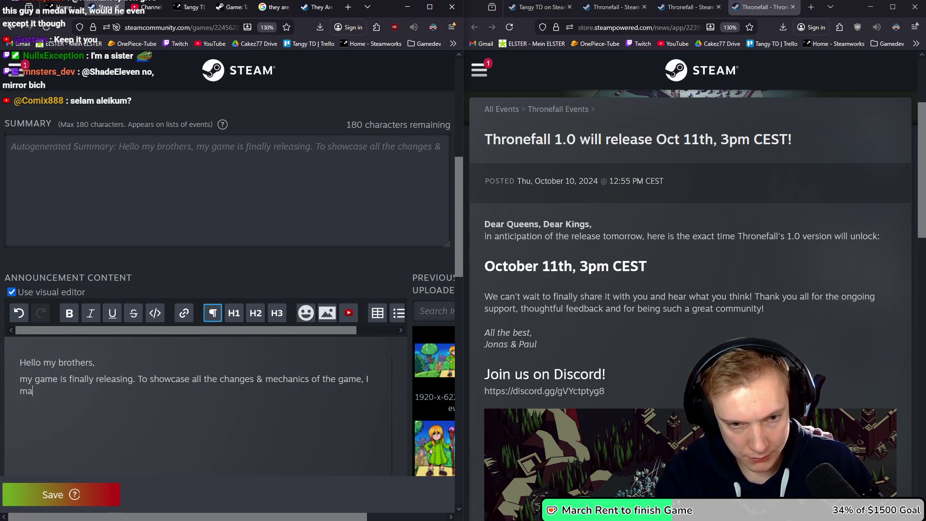
pyautogui.write('de a new trailer')
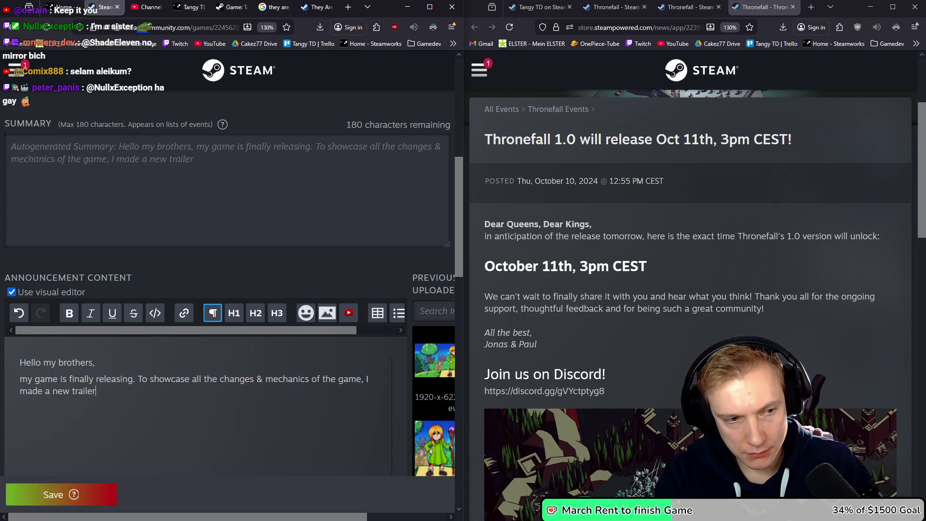
pyautogui.write('.')
pyautogui.press('Return')
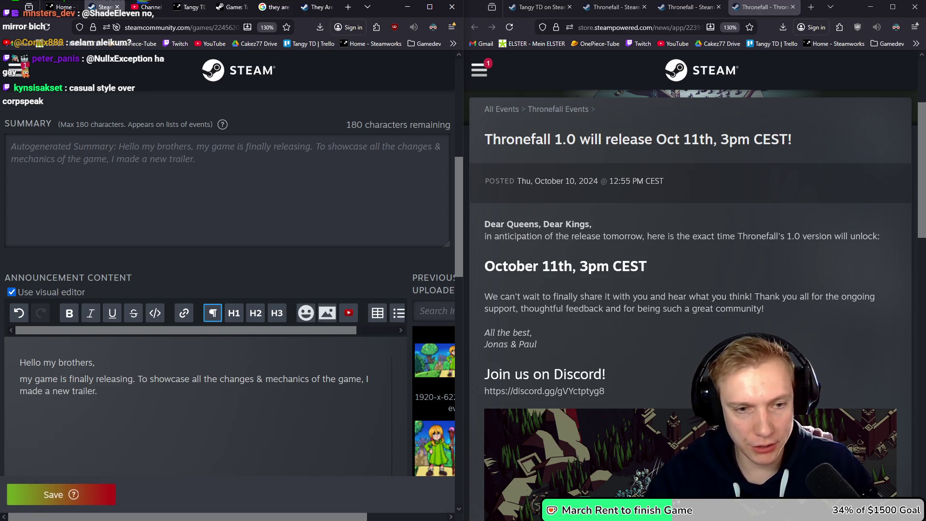
pyautogui.click(348, 314)
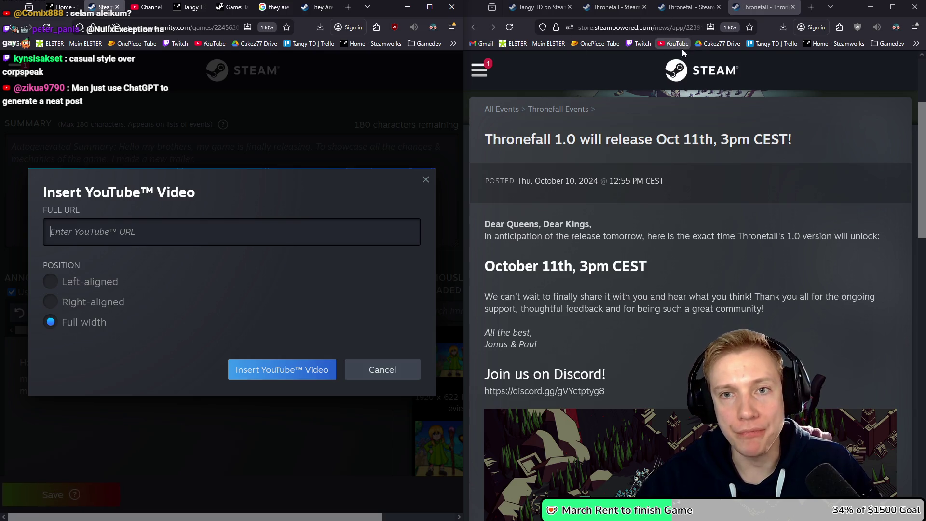
# Copy the Tangy TD Gameplay Trailer link from YouTube Studio and embed it in the announcement.
pyautogui.click(147, 7)
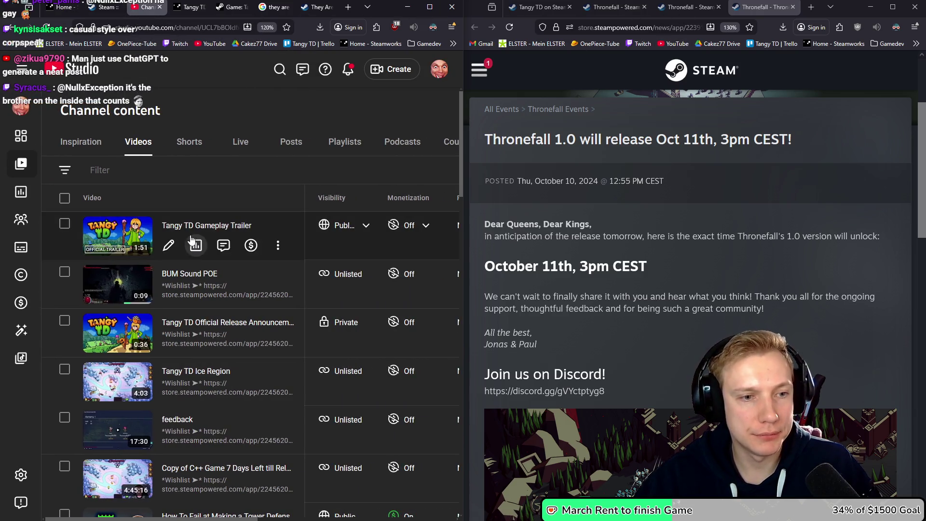
pyautogui.click(278, 246)
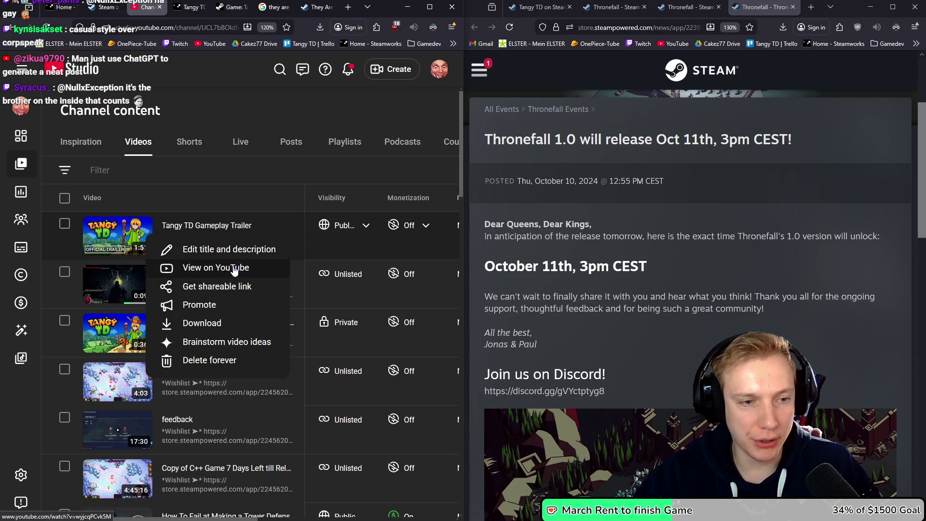
pyautogui.click(223, 286)
pyautogui.click(103, 6)
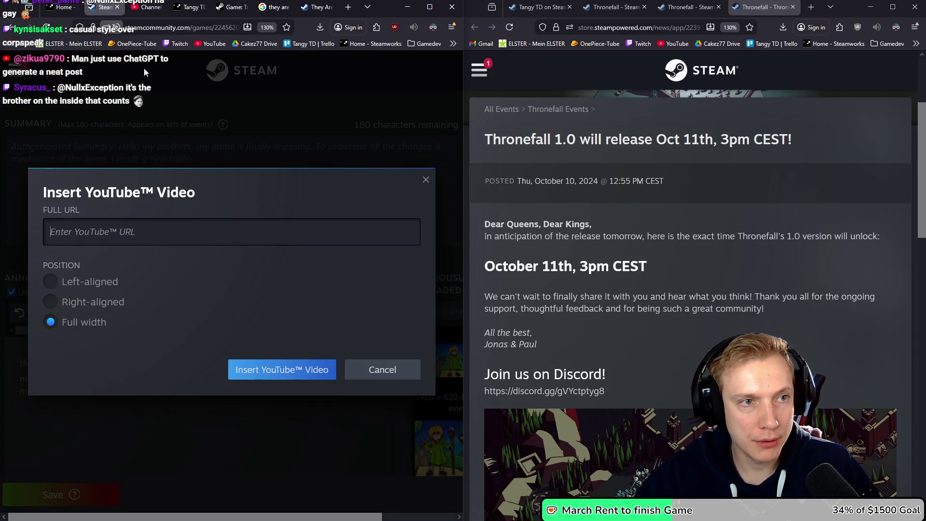
pyautogui.click(163, 232)
pyautogui.hotkey('ctrl', 'v')
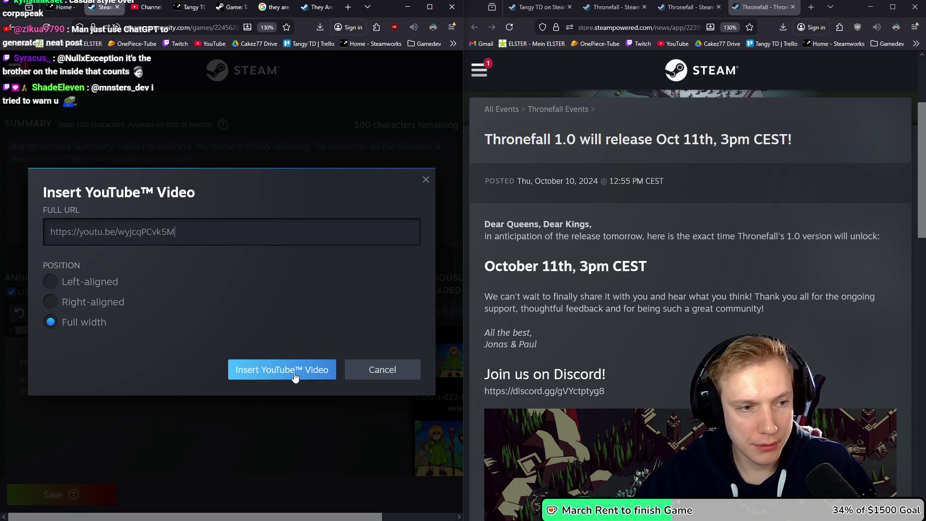
pyautogui.click(286, 371)
pyautogui.scroll(-4, 249, 288)
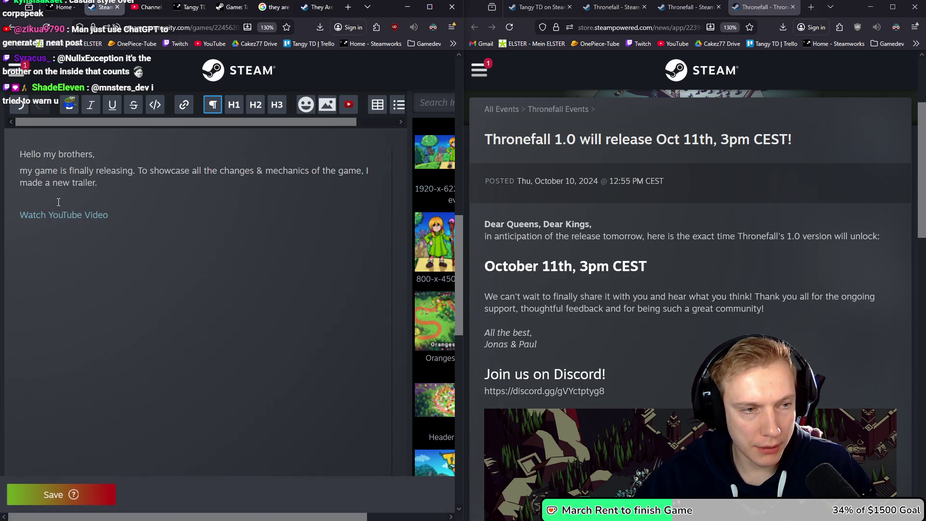
pyautogui.click(75, 290)
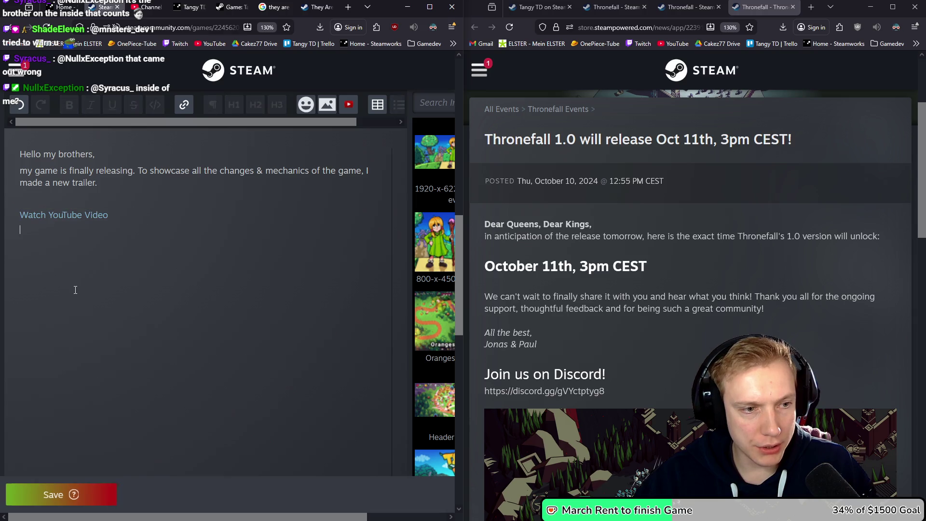
# Consult Thronefall's full-release post, then start the line 'Here is a short overview of the changes'.
pyautogui.click(239, 261)
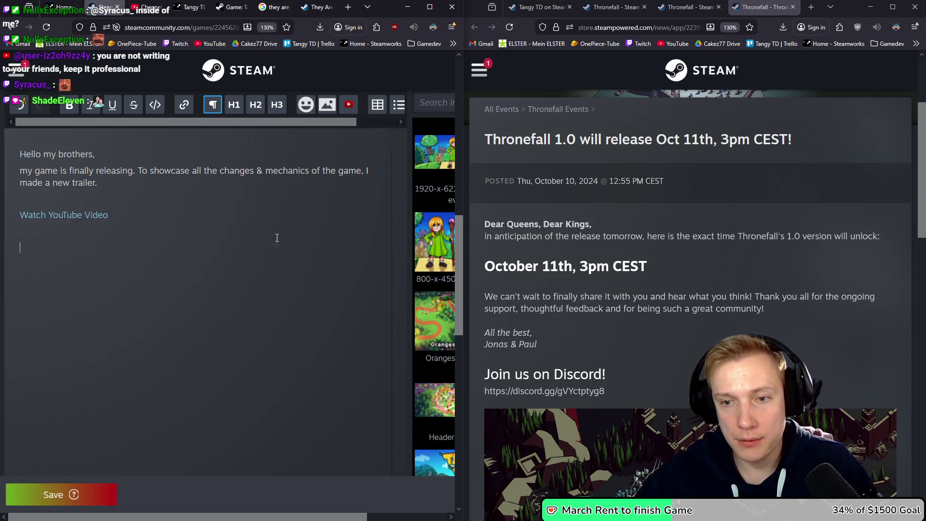
pyautogui.scroll(-5, 653, 300)
pyautogui.scroll(-3, 653, 300)
pyautogui.scroll(10, 654, 294)
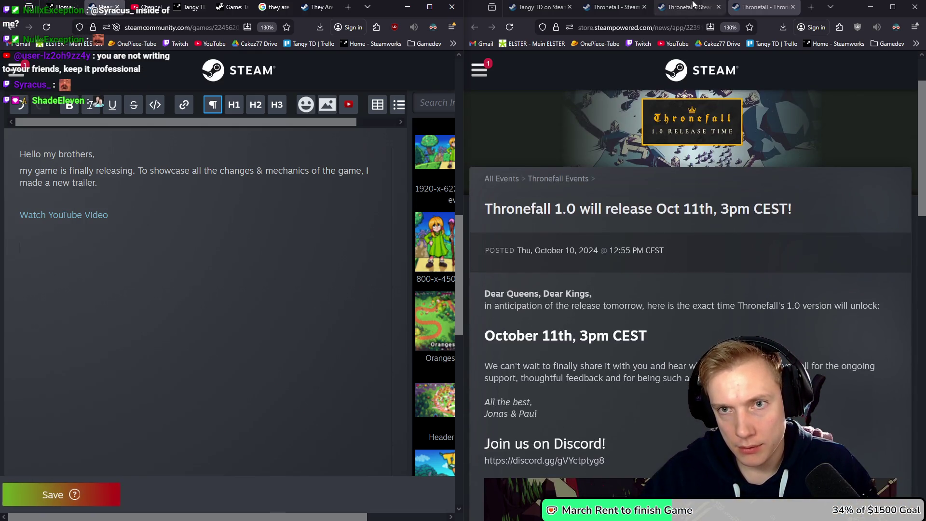
pyautogui.hotkey('ctrl', 'shift', 'Tab')
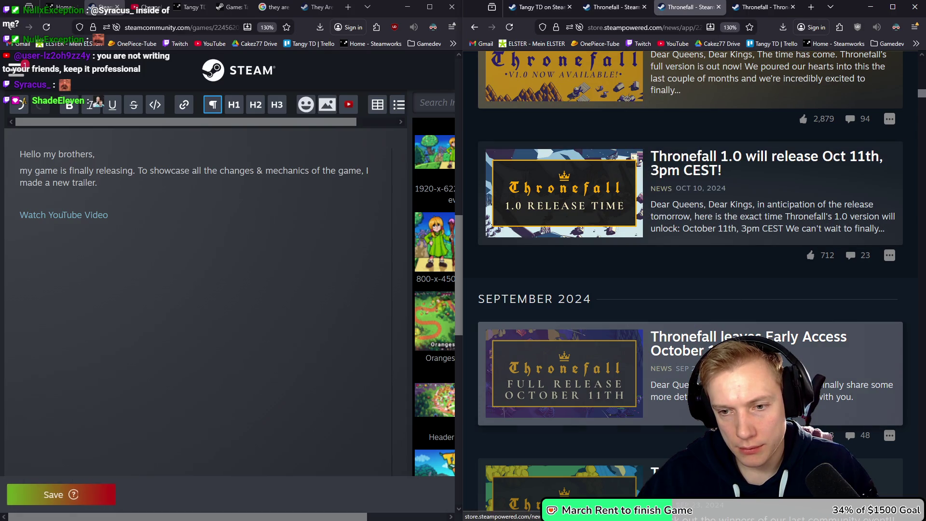
pyautogui.click(748, 366)
pyautogui.scroll(-3, 656, 312)
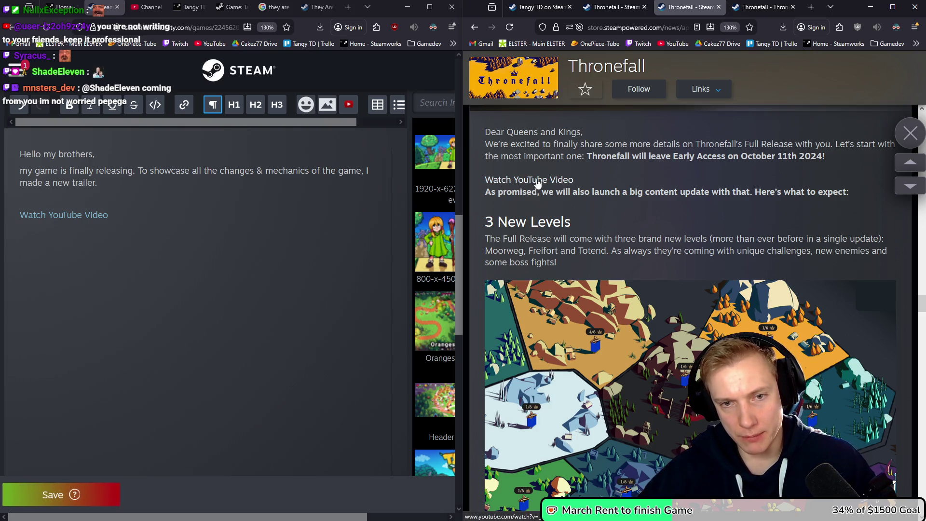
pyautogui.click(13, 237)
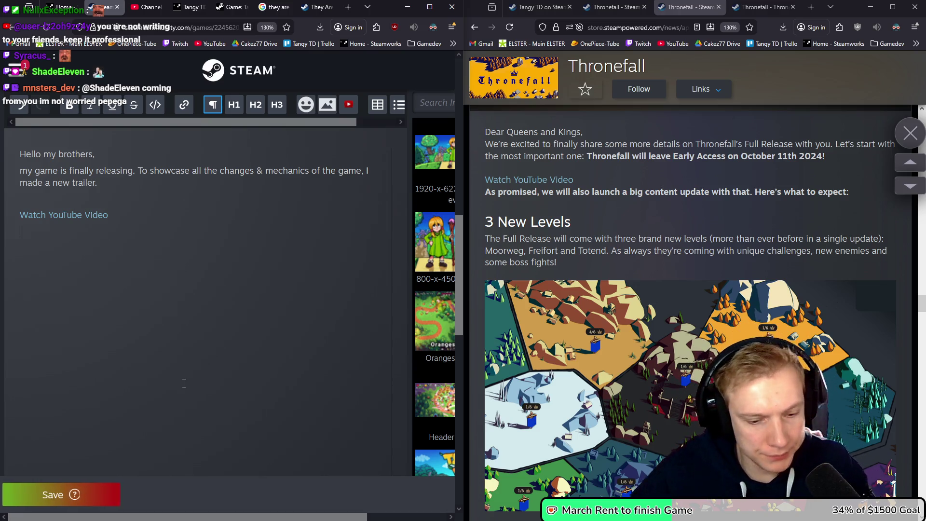
pyautogui.write('Here is a short overview of the')
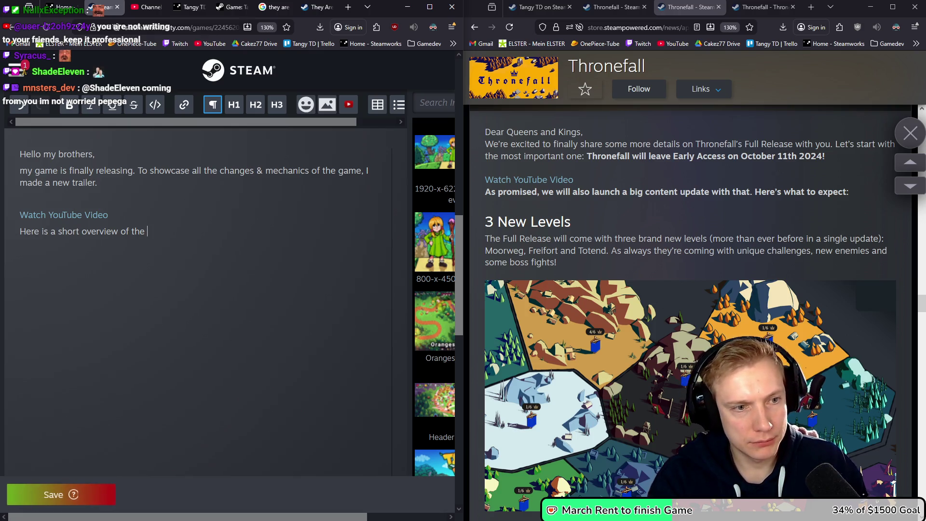
pyautogui.write(' changes')
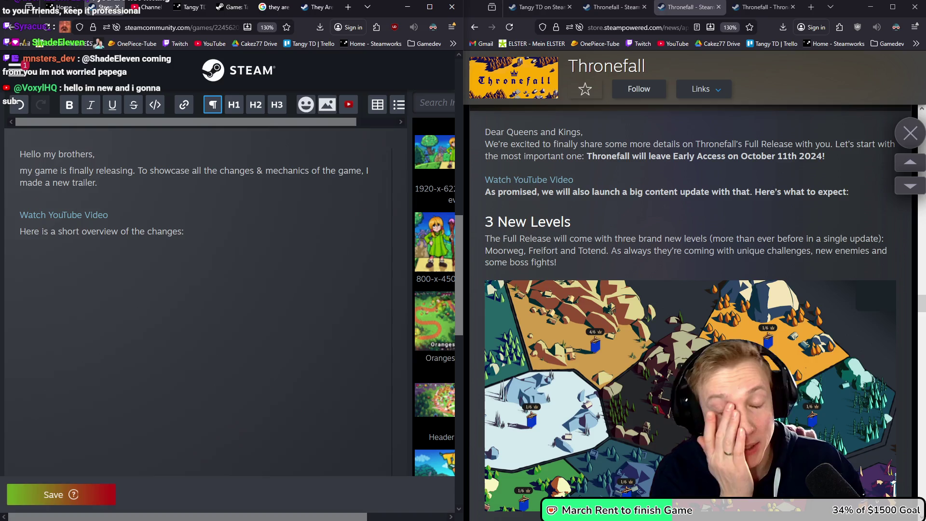
# Start the feature list with '8 Missions, each with unique mechanics'.
pyautogui.press('Return')
pyautogui.press('Return')
pyautogui.write('8 ')
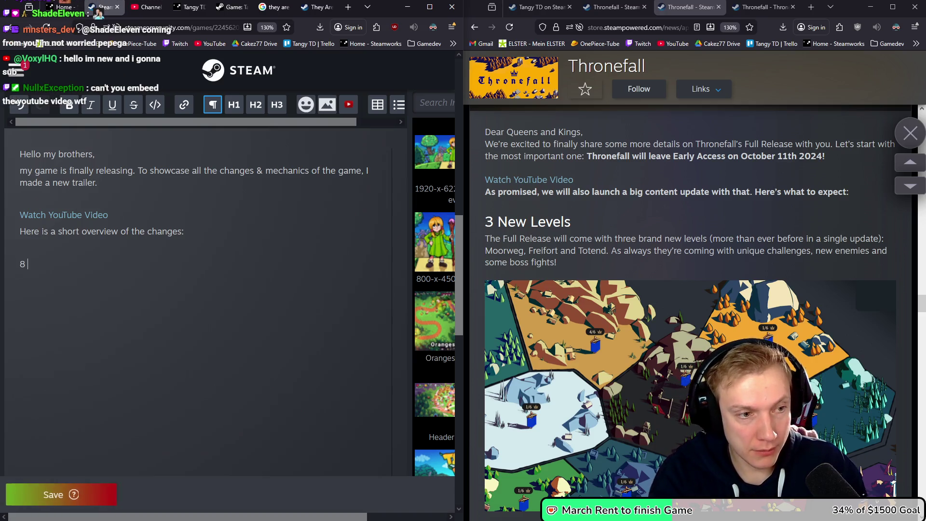
pyautogui.write('Total levels')
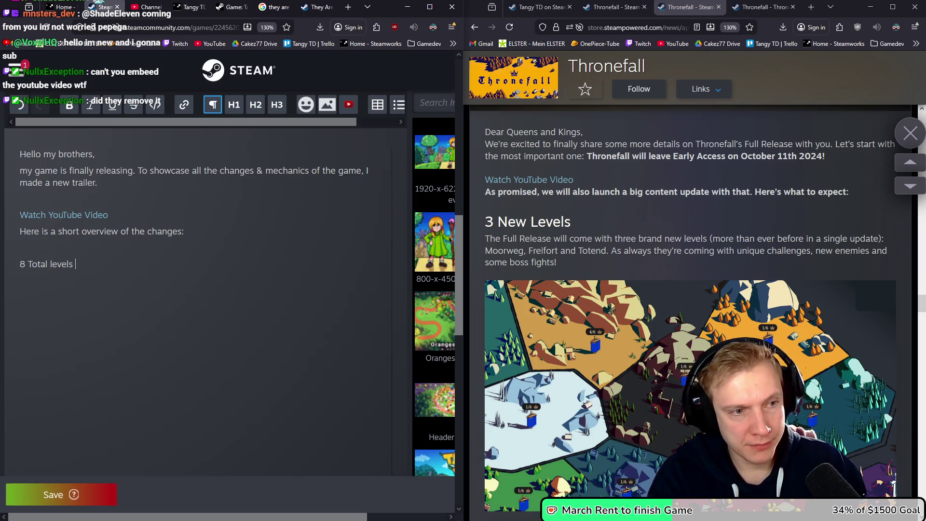
pyautogui.hotkey('ctrl', 'BackSpace')
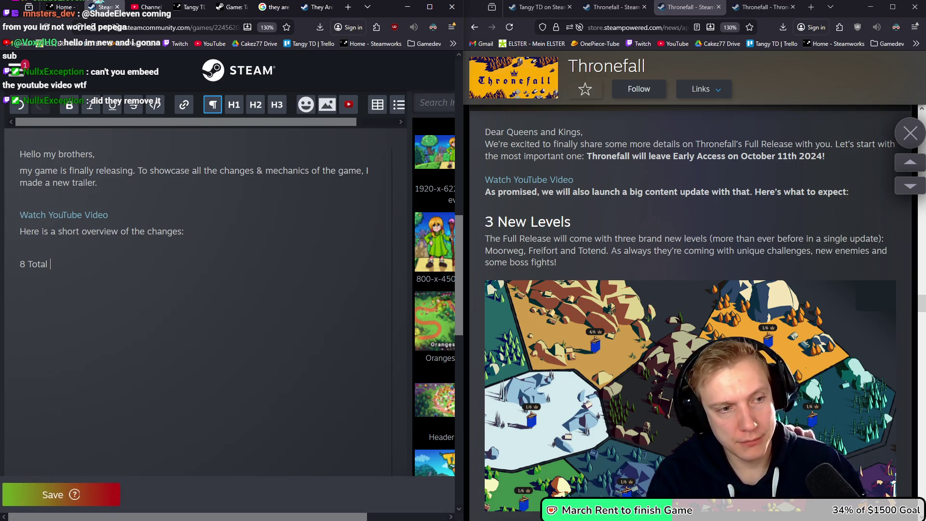
pyautogui.hotkey('ctrl', 'BackSpace')
pyautogui.write('Missio')
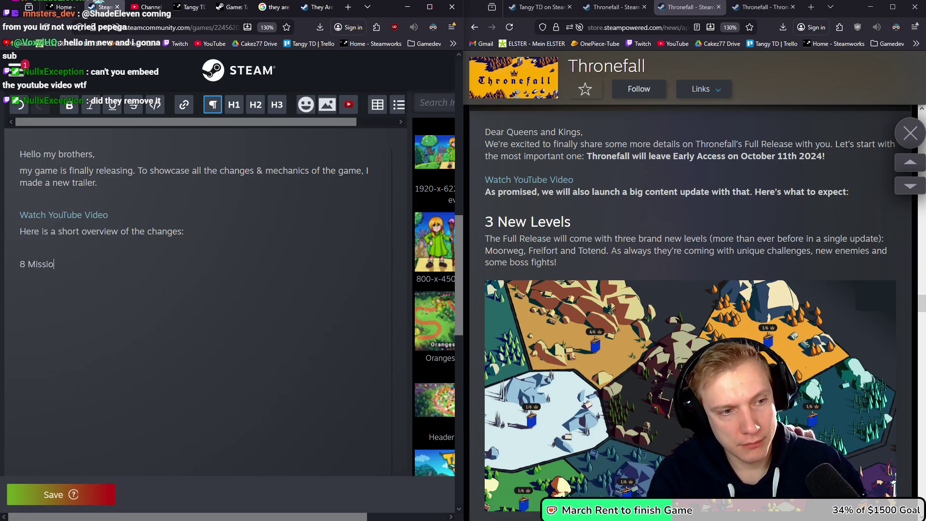
pyautogui.write('ns, each wit')
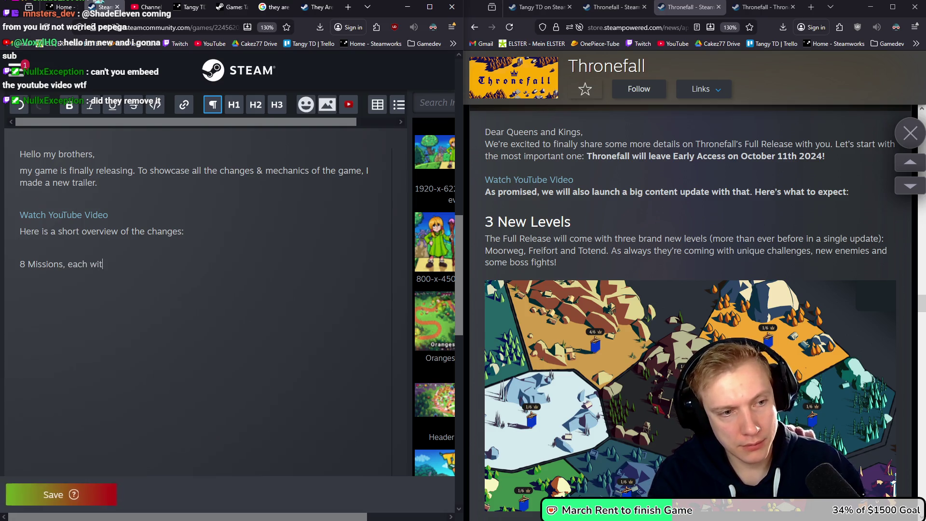
pyautogui.write('h unique mechanis')
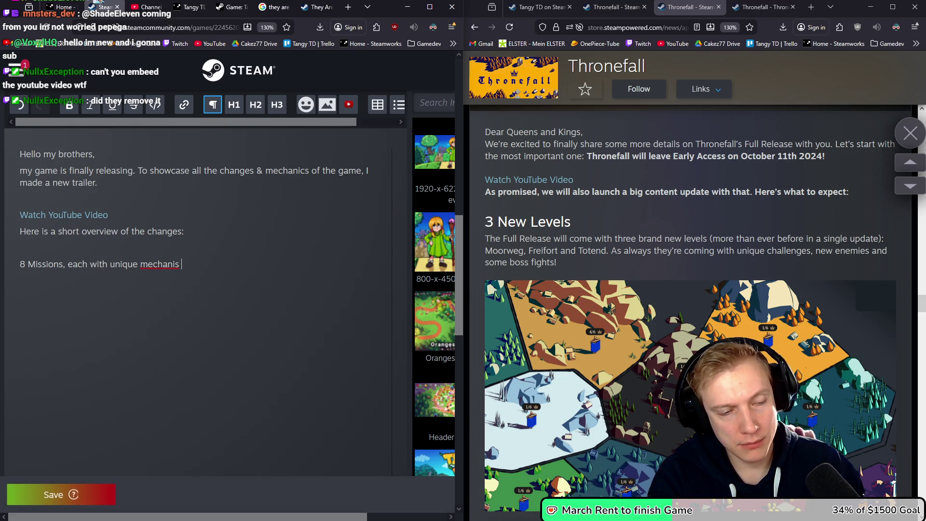
pyautogui.press('BackSpace')
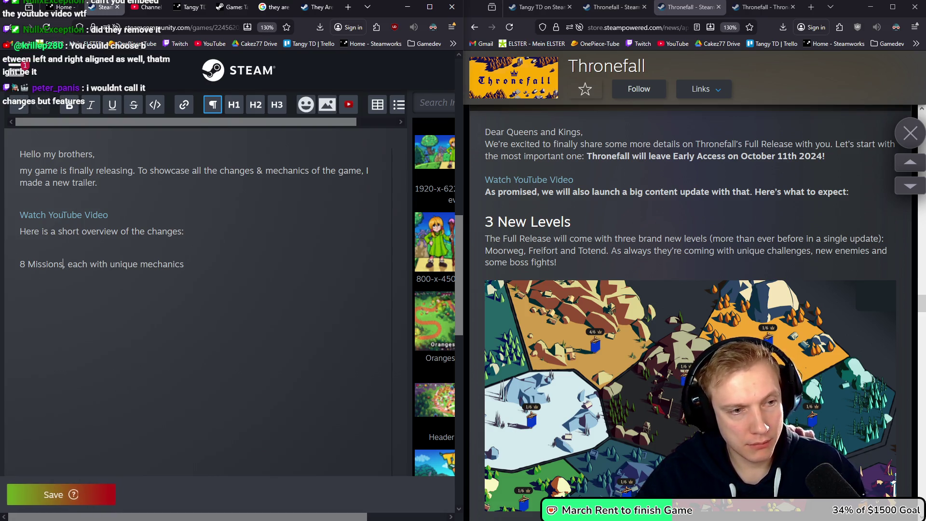
# Make the heading '8 Missions & 6 Bosses' with 'Each with unique mechanics and abilities to overcome.' below.
pyautogui.click(64, 264)
pyautogui.write('& 6 Bosses')
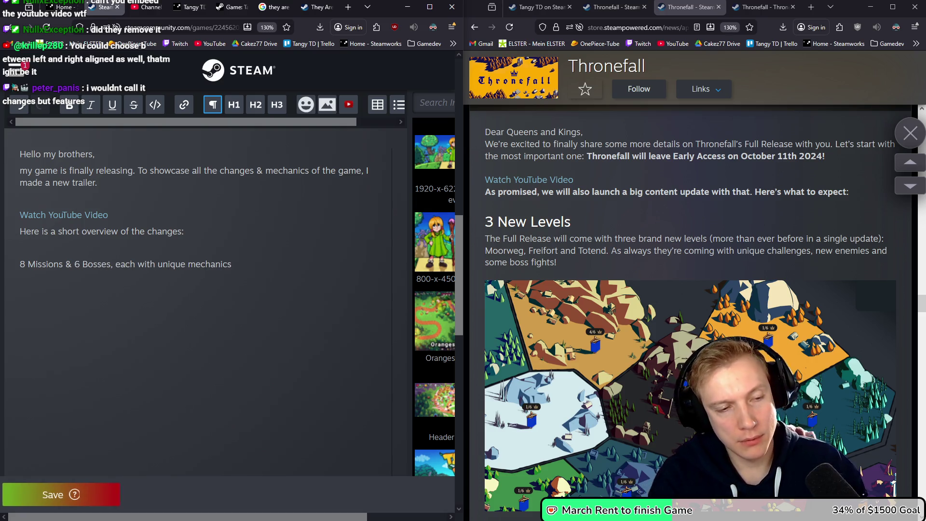
pyautogui.write('and')
pyautogui.write(' abilities to overcom')
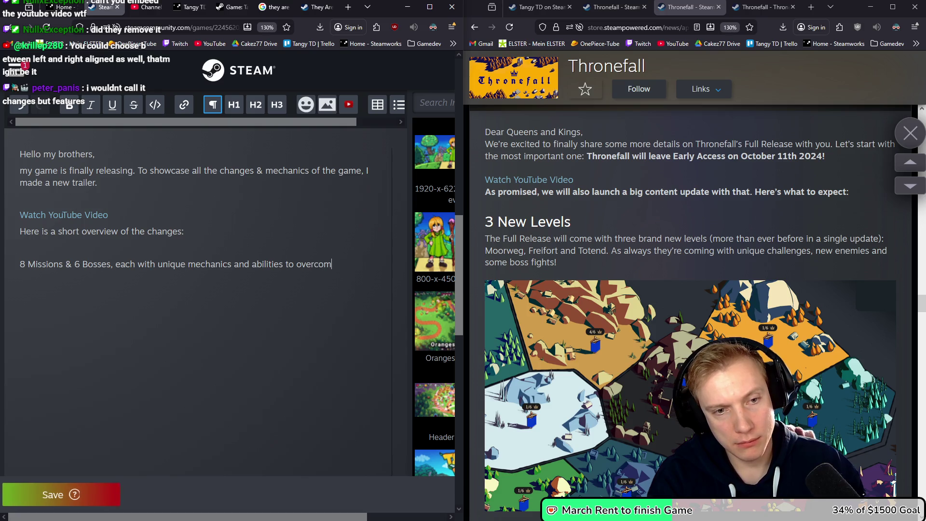
pyautogui.write('e')
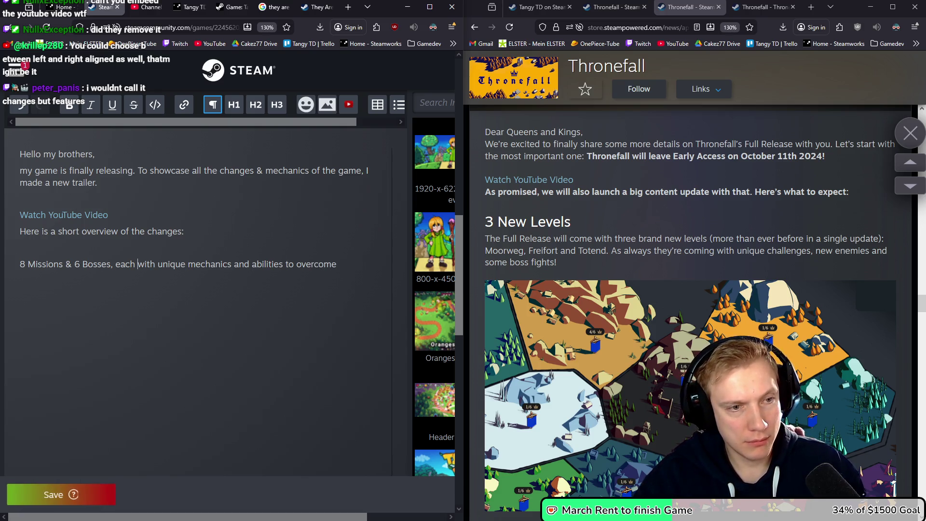
pyautogui.press('BackSpace')
pyautogui.press('BackSpace')
pyautogui.press('Return')
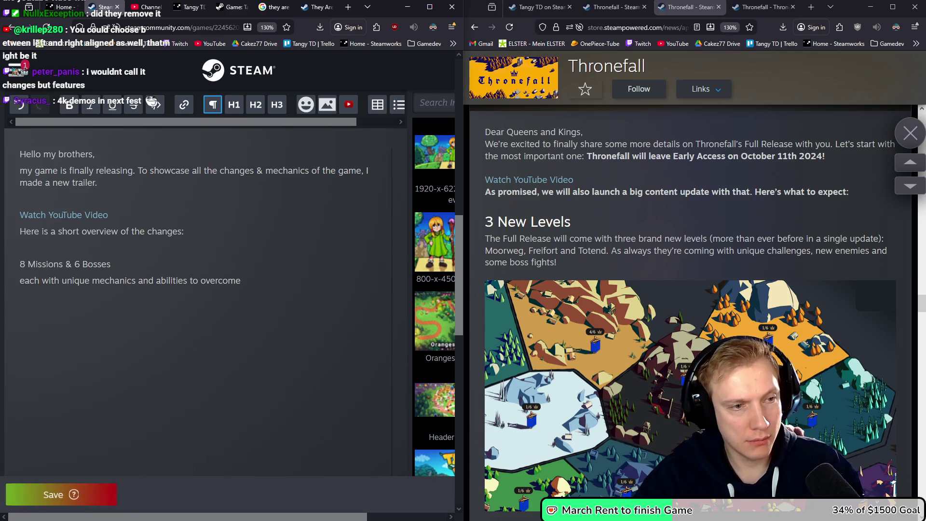
pyautogui.press('BackSpace')
pyautogui.write('E')
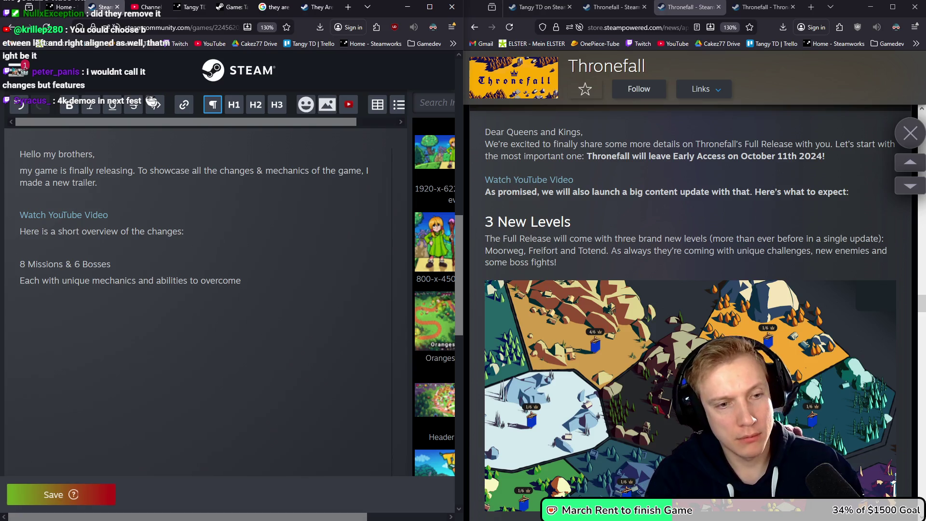
pyautogui.write('.')
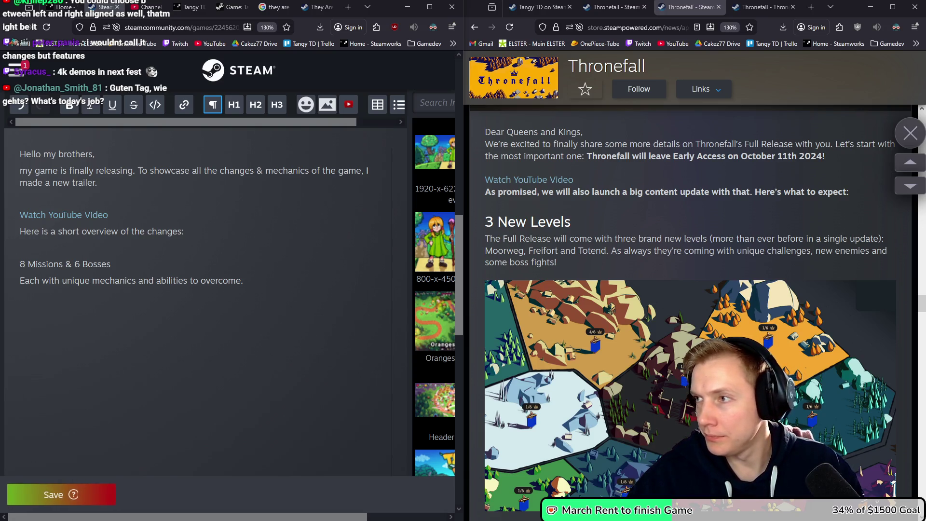
pyautogui.press('super+e')
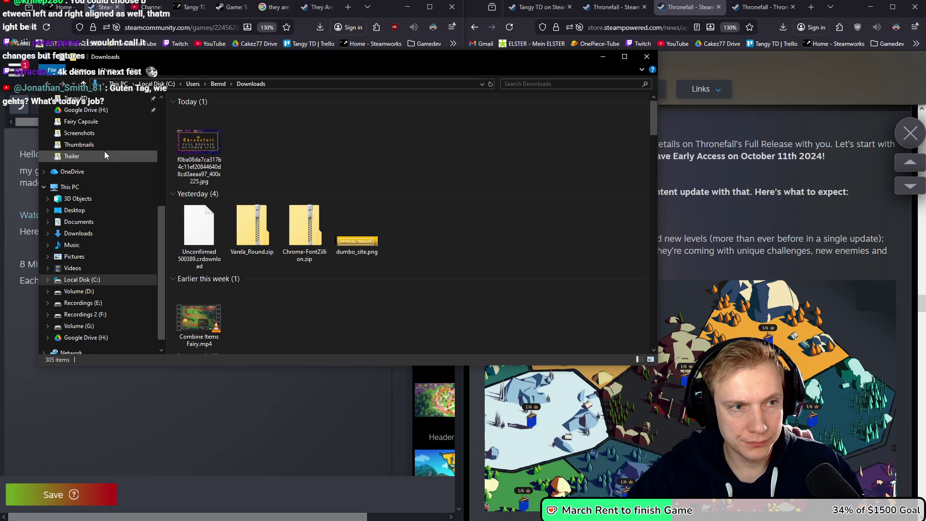
# Change 'overview of the changes' to 'overview of the features' in the announcement.
pyautogui.scroll(1, 108, 197)
pyautogui.scroll(1, 108, 192)
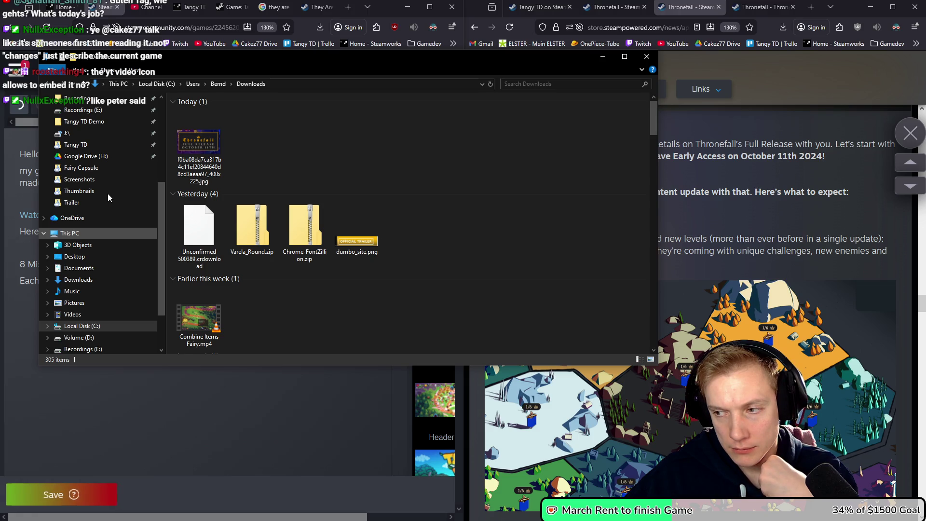
pyautogui.hotkey('alt', 'Tab')
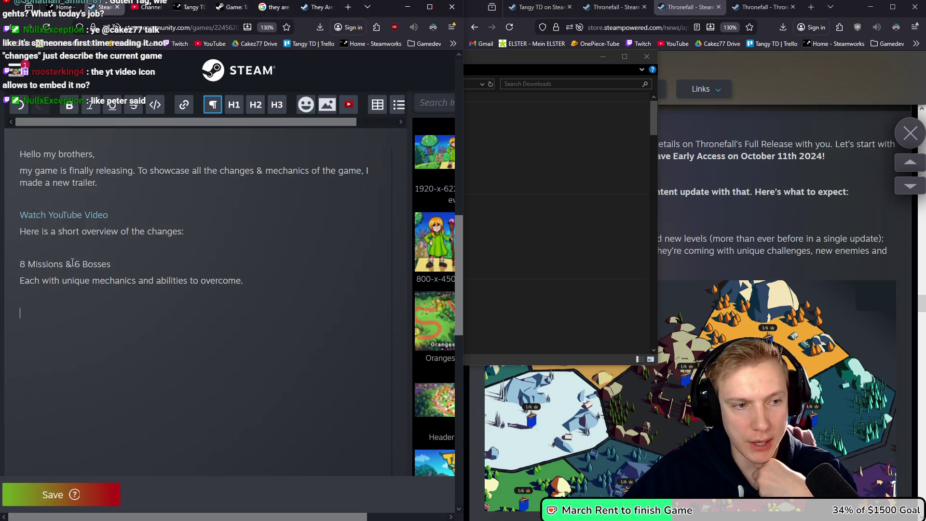
pyautogui.doubleClick(167, 231)
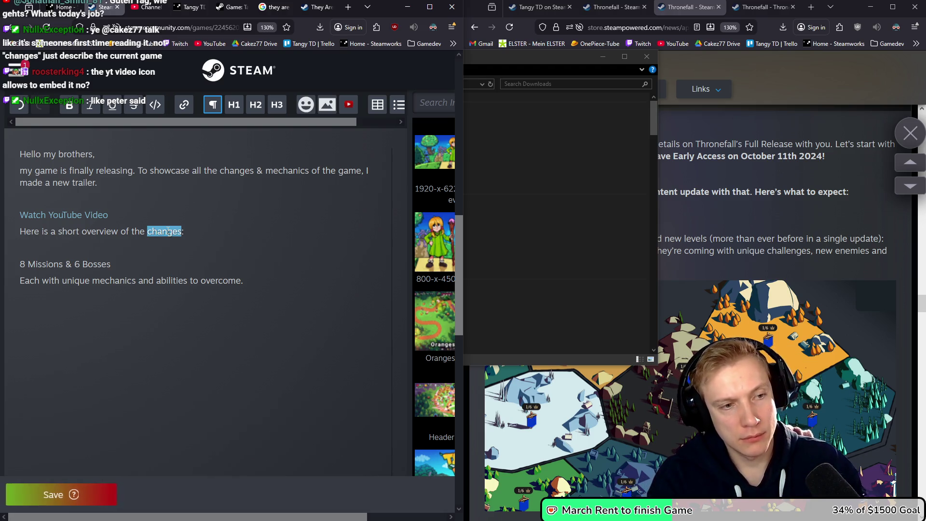
pyautogui.write('feat')
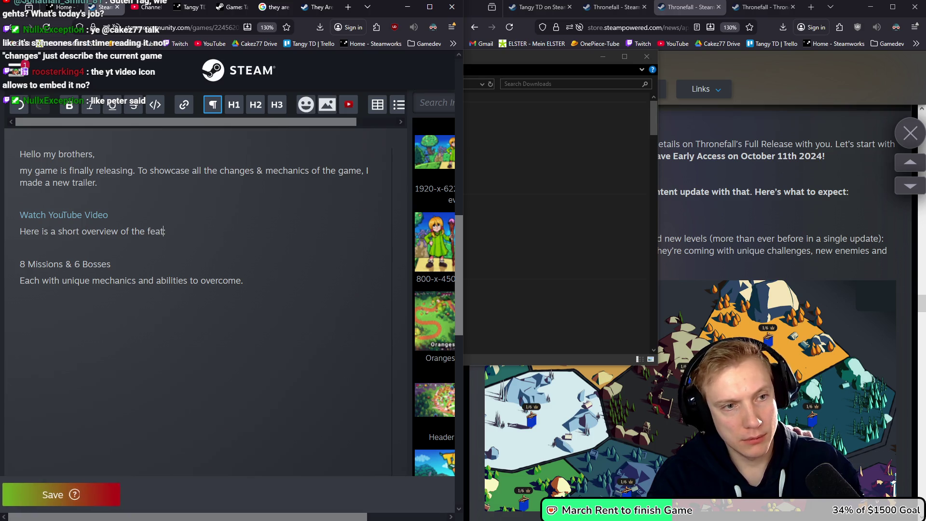
pyautogui.write('ures')
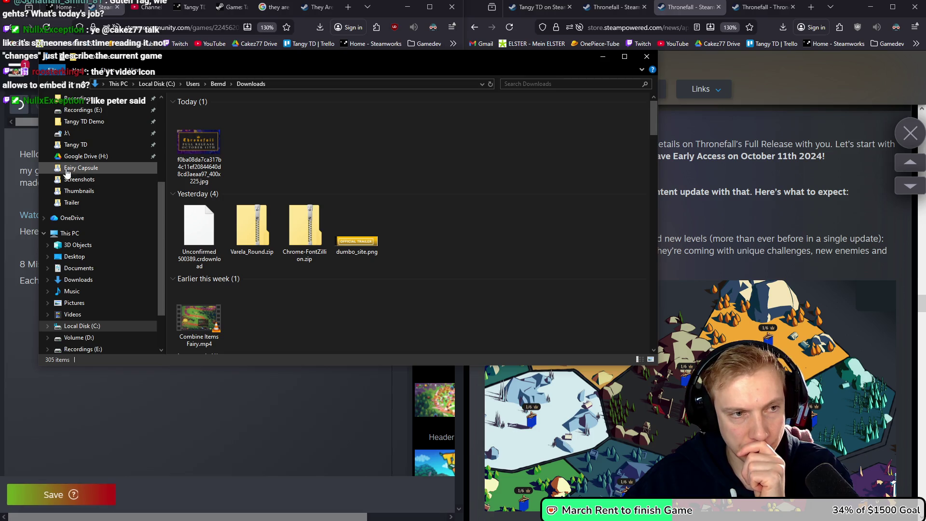
# Drag World Map #2.png from Tangy TD > Presskit > Screenshots into the announcement.
pyautogui.click(78, 145)
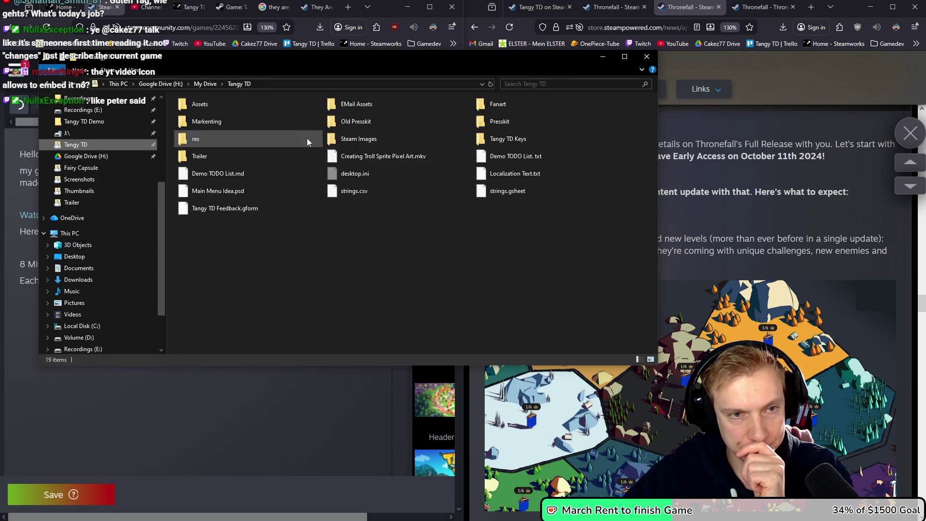
pyautogui.doubleClick(370, 147)
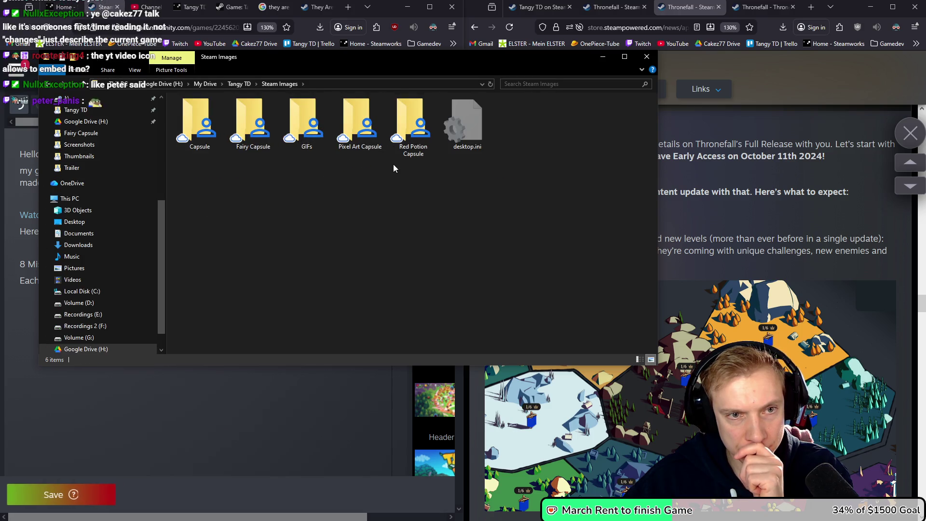
pyautogui.press('BackSpace')
pyautogui.click(497, 126)
pyautogui.doubleClick(496, 127)
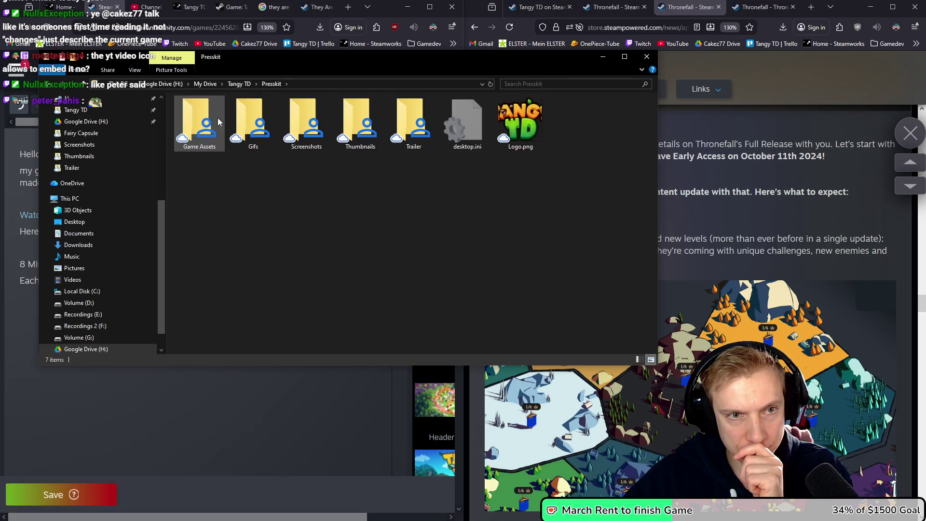
pyautogui.doubleClick(306, 118)
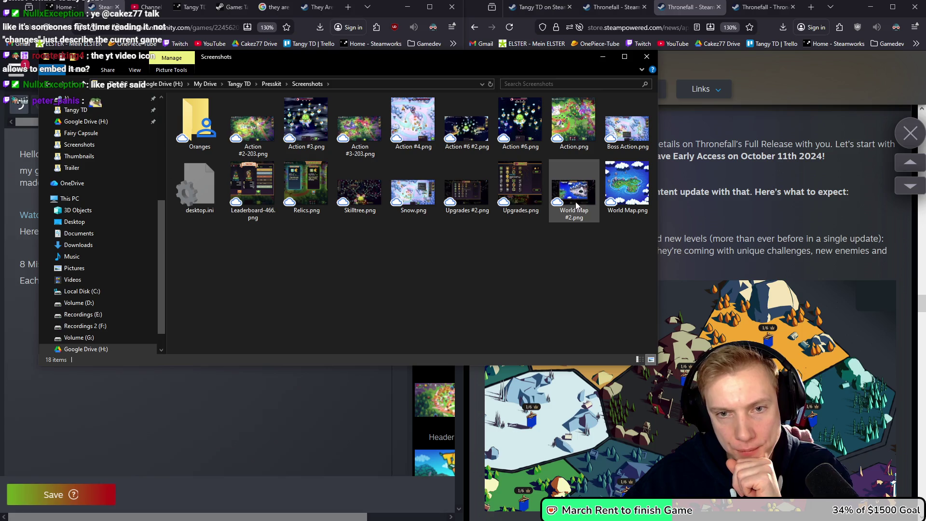
pyautogui.moveTo(577, 188)
pyautogui.mouseDown()
pyautogui.moveTo(341, 310)
pyautogui.moveTo(103, 399)
pyautogui.moveTo(111, 398)
pyautogui.mouseUp()
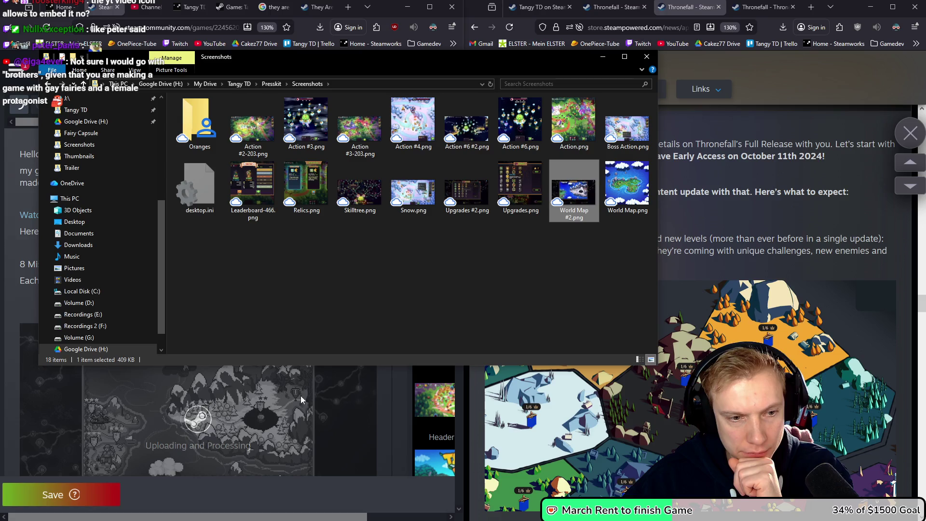
pyautogui.click(357, 393)
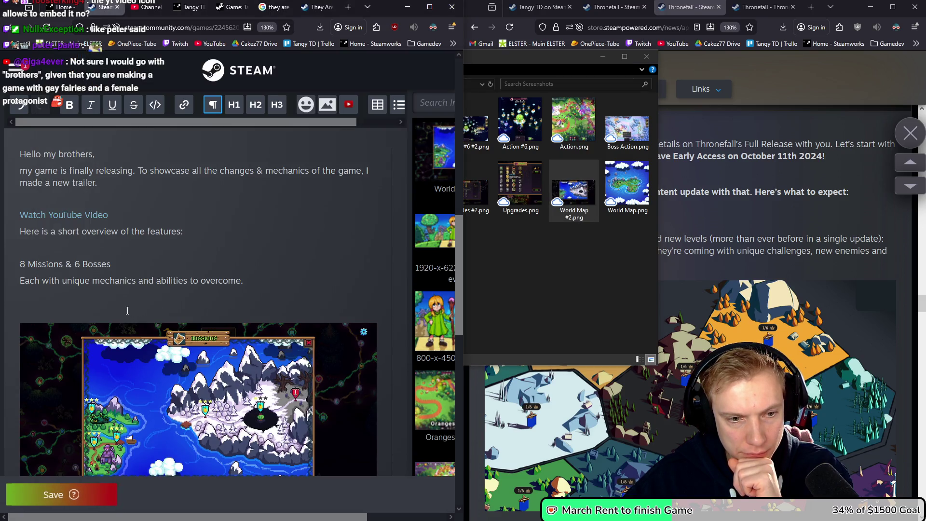
# Remove the blank line above the map image and start an 'Over' feature line after the overview sentence.
pyautogui.press('BackSpace')
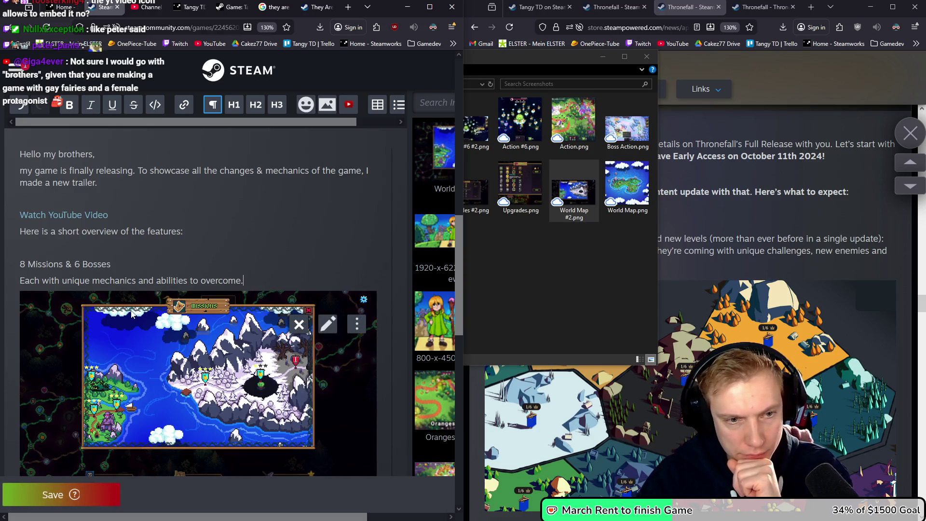
pyautogui.scroll(-3, 193, 308)
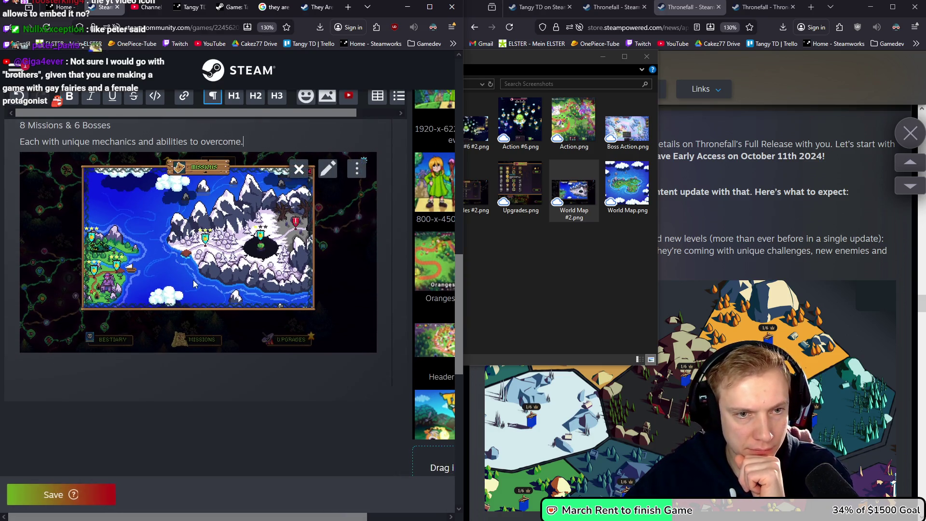
pyautogui.scroll(5, 195, 311)
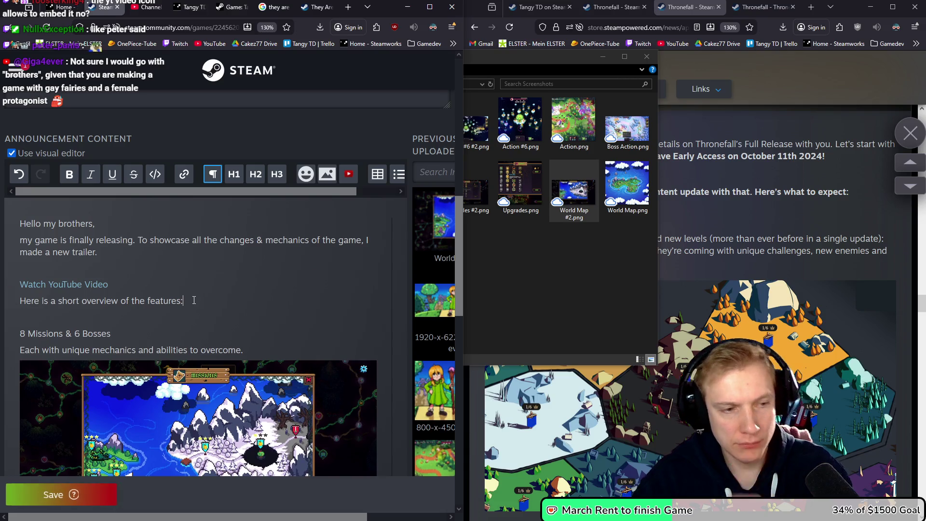
pyautogui.press('Return')
pyautogui.press('Return')
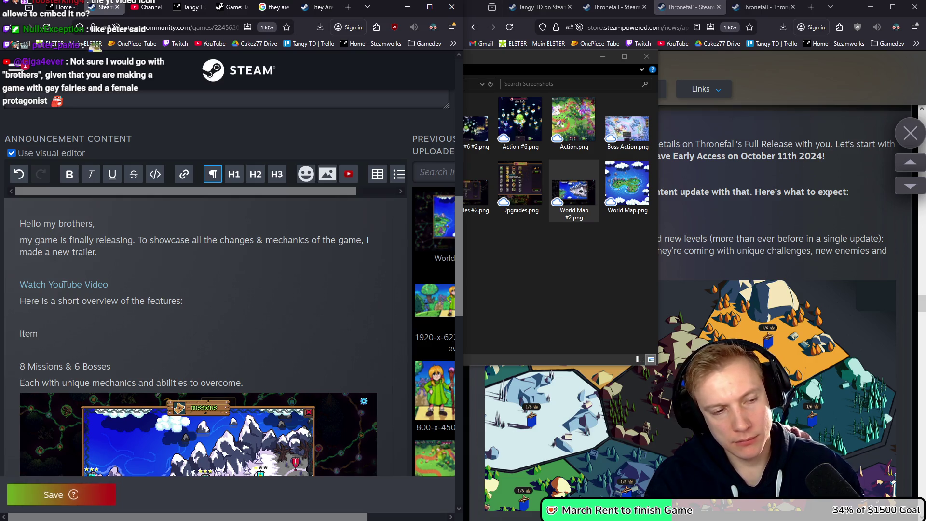
pyautogui.press('BackSpace')
pyautogui.press('BackSpace')
pyautogui.press('BackSpace')
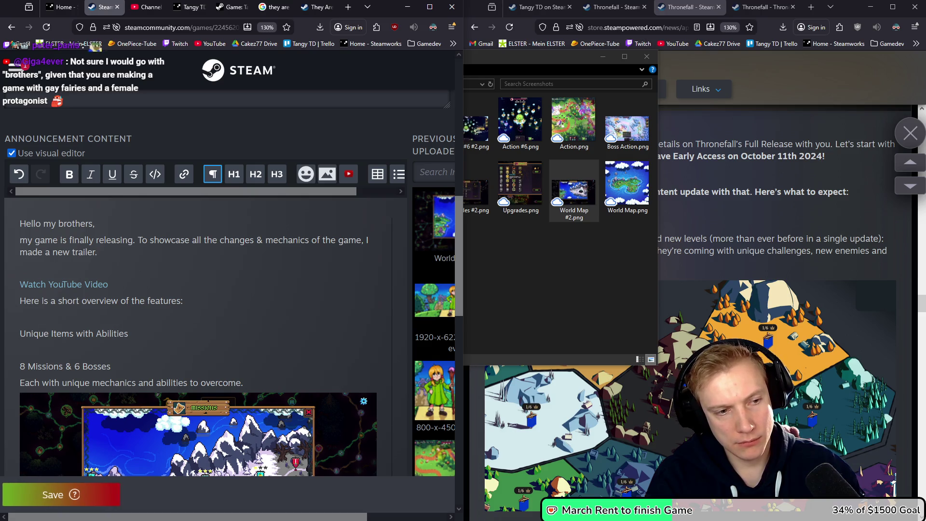
pyautogui.write('Over')
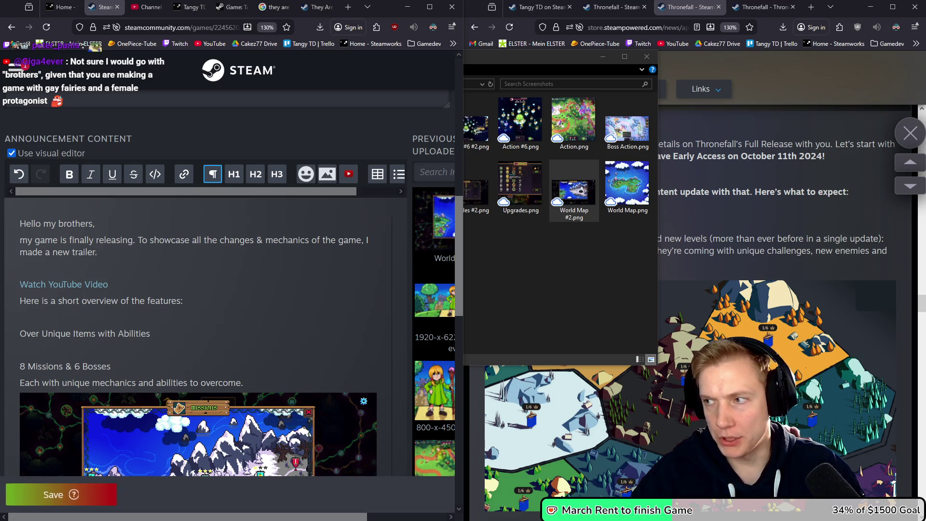
pyautogui.hotkey('alt', 'Tab')
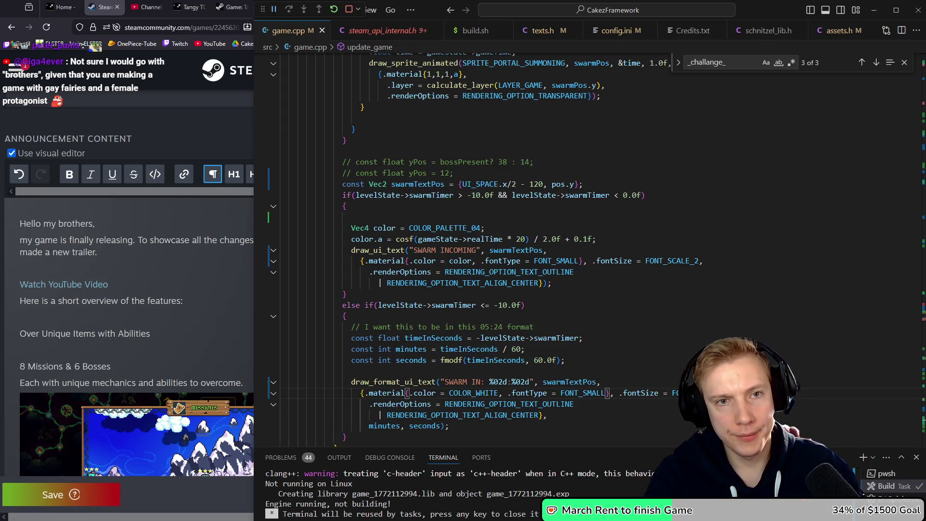
# Check ITEM_COUNT (112) in game.h's ItemID enum, then type 100 after 'Over' in the announcement.
pyautogui.hotkey('ctrl', 'Tab')
pyautogui.hotkey('ctrl', 'd')
pyautogui.hotkey('ctrl', 'd')
pyautogui.hotkey('ctrl', 'd')
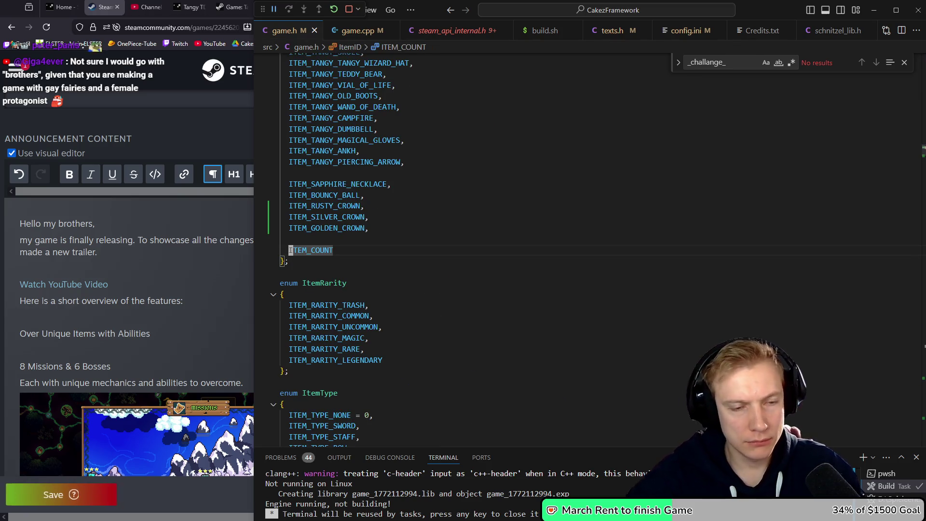
pyautogui.moveTo(296, 247)
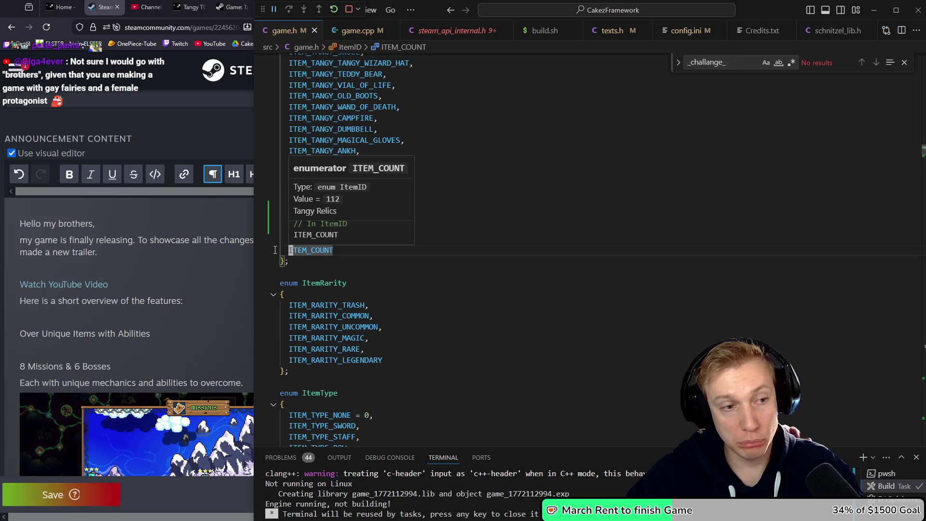
pyautogui.click(39, 334)
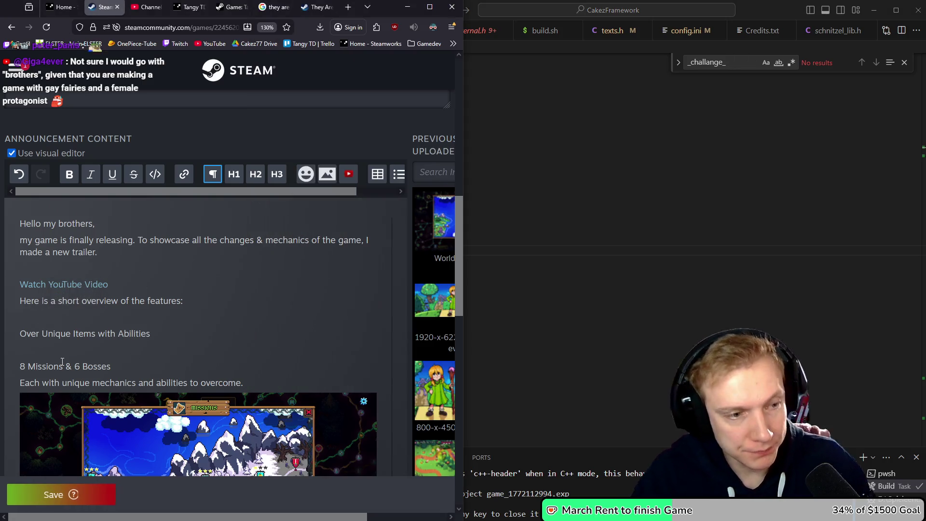
pyautogui.write('100')
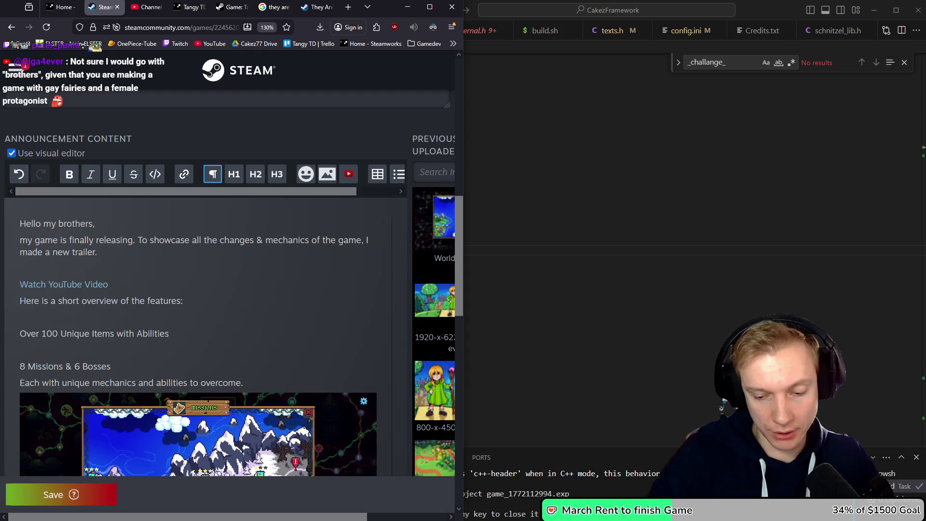
# Replace 'with' by ', some with' before Abilities and add a blank line below the item line.
pyautogui.click(168, 333)
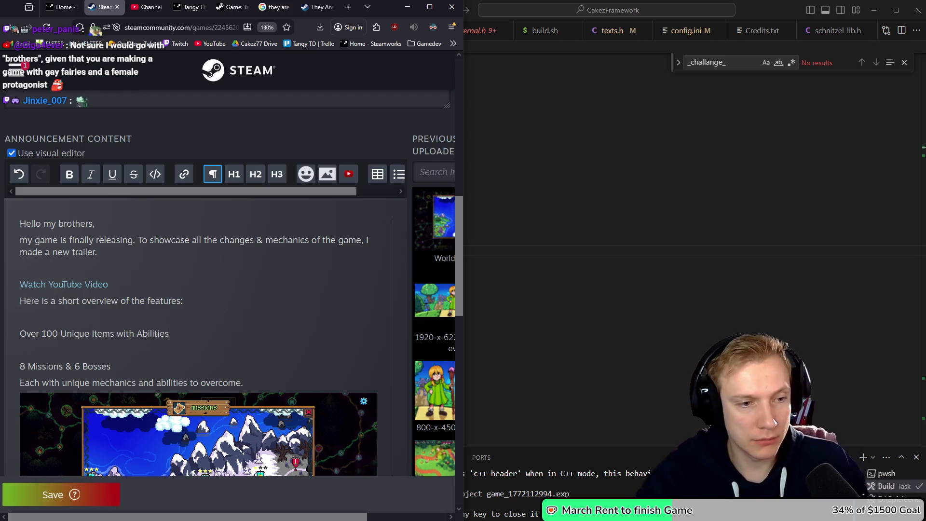
pyautogui.press('BackSpace')
pyautogui.press('BackSpace')
pyautogui.press('BackSpace')
pyautogui.write(', some with')
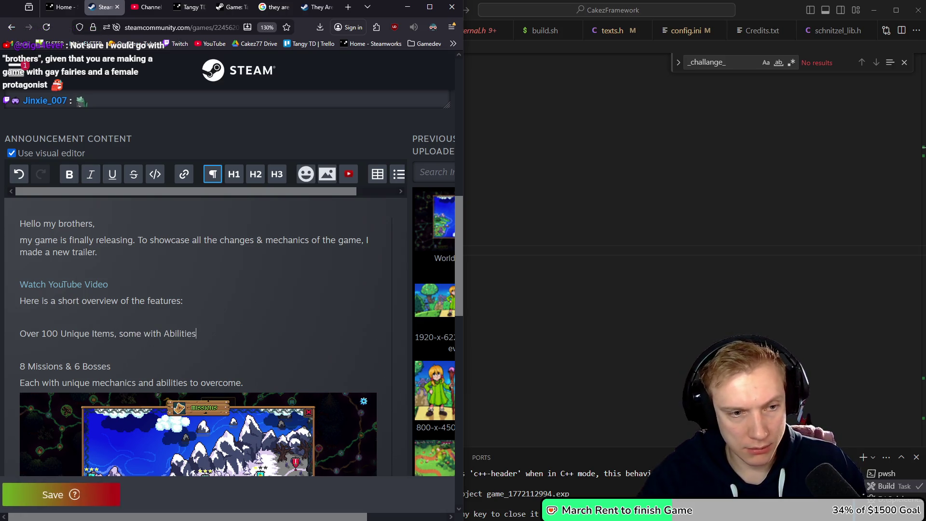
pyautogui.press('Return')
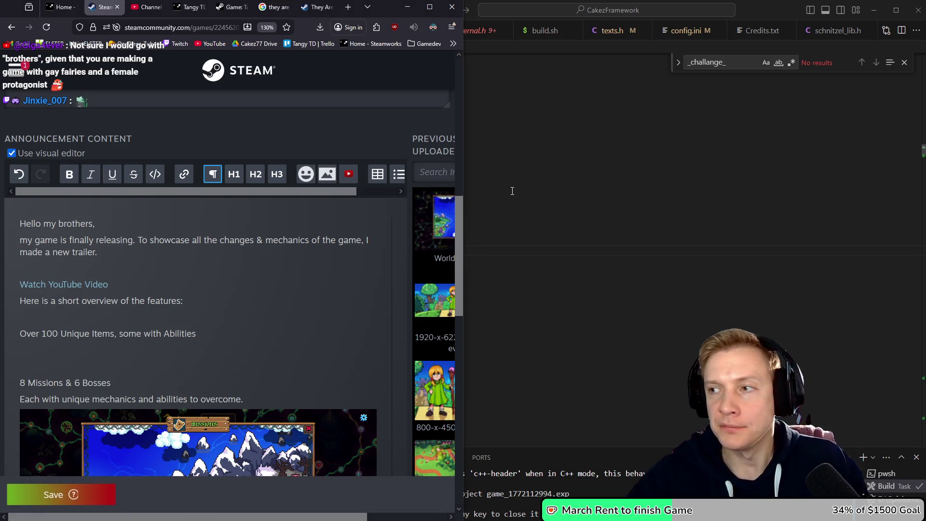
pyautogui.hotkey('alt', 'Tab')
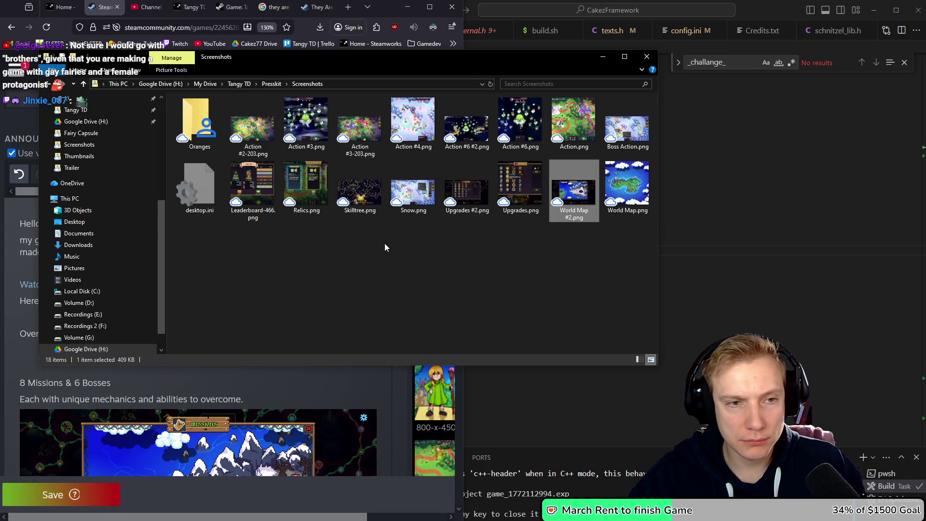
# Preview the Action #2-203 screenshot and view Boss Action.png in the image viewer.
pyautogui.click(256, 128)
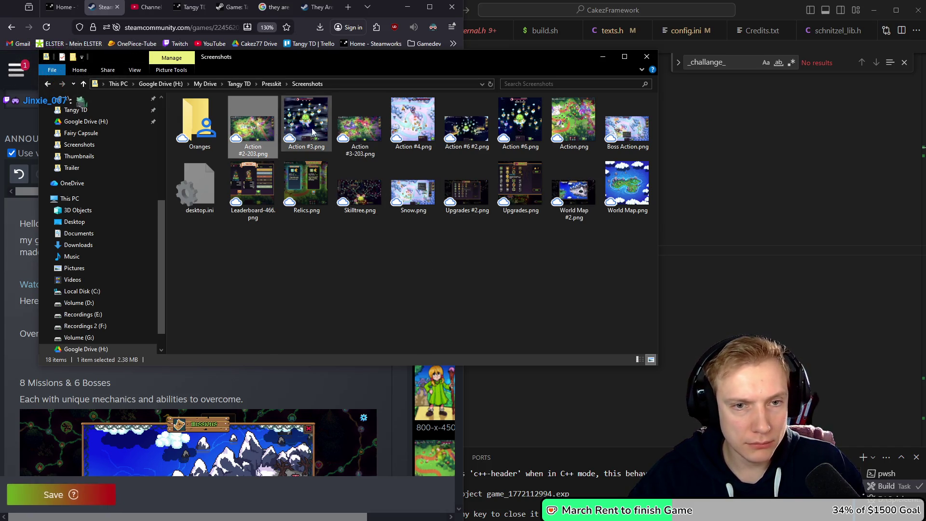
pyautogui.press('space')
pyautogui.press('space')
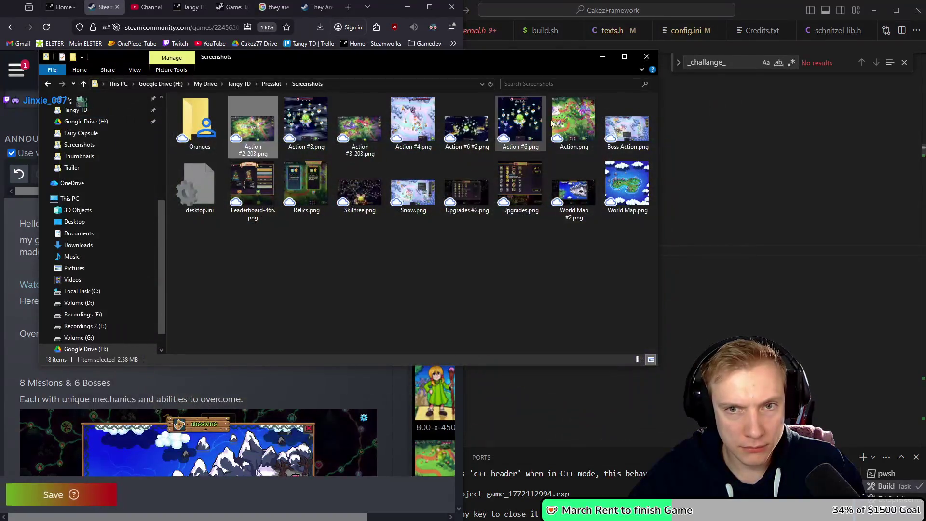
pyautogui.doubleClick(627, 128)
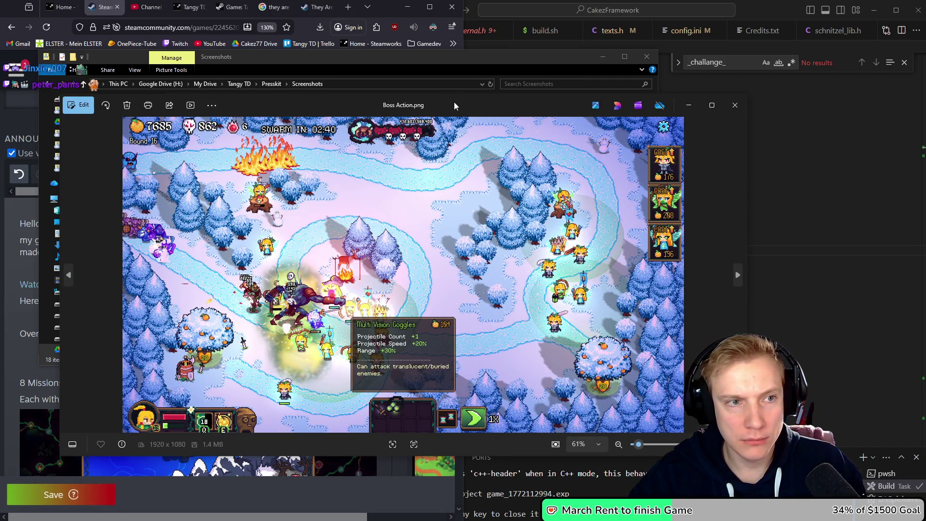
pyautogui.moveTo(454, 105); pyautogui.dragTo(679, 88)
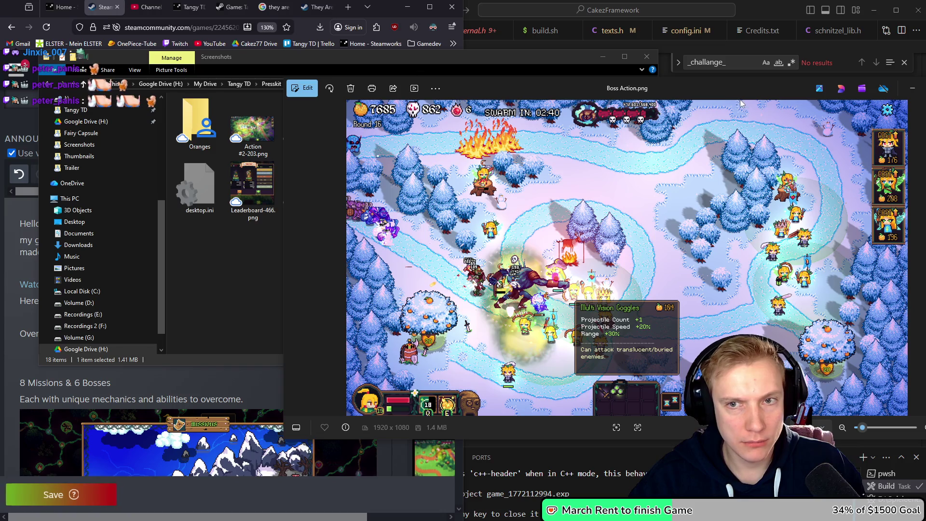
pyautogui.moveTo(685, 88); pyautogui.dragTo(565, 85)
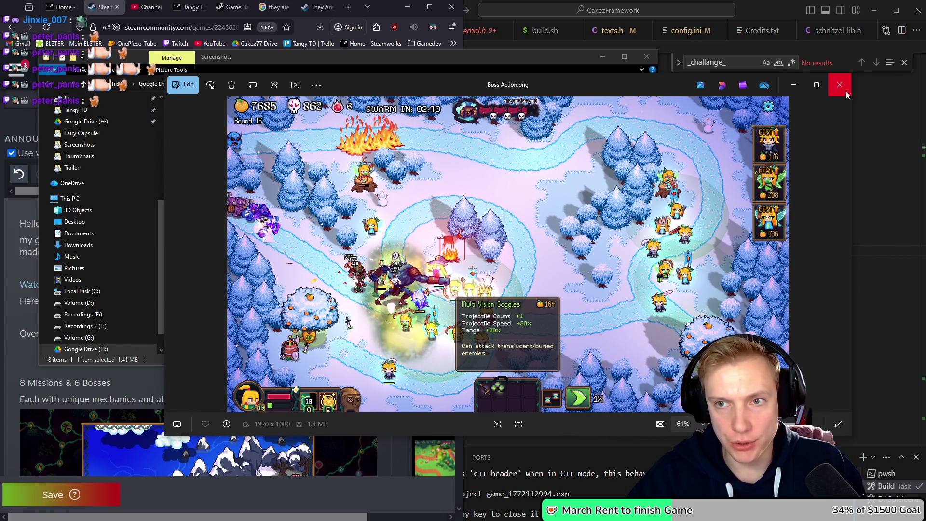
pyautogui.click(846, 94)
# Drag Boss Action.png into the editor beneath the Over 100 Unique Items line.
pyautogui.moveTo(458, 54); pyautogui.dragTo(687, 45)
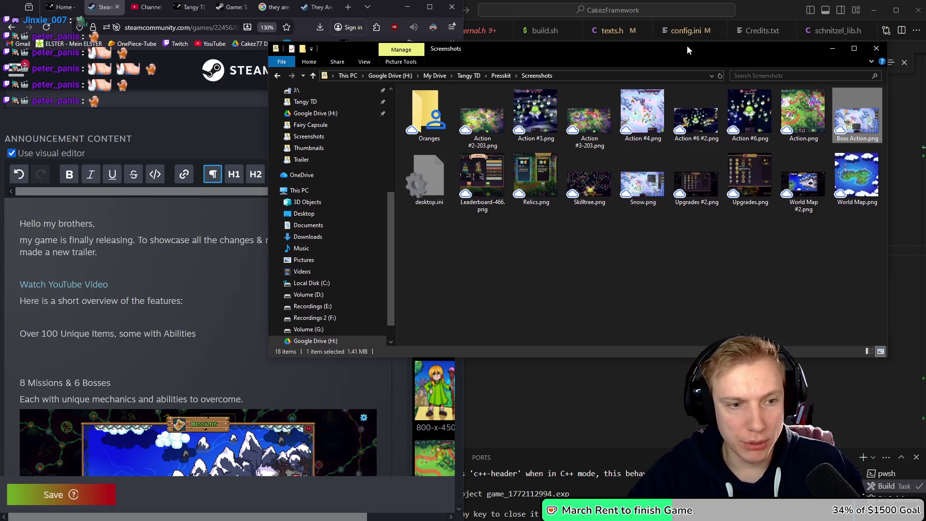
pyautogui.moveTo(846, 120)
pyautogui.mouseDown()
pyautogui.moveTo(88, 326)
pyautogui.moveTo(54, 350)
pyautogui.moveTo(83, 373)
pyautogui.mouseUp()
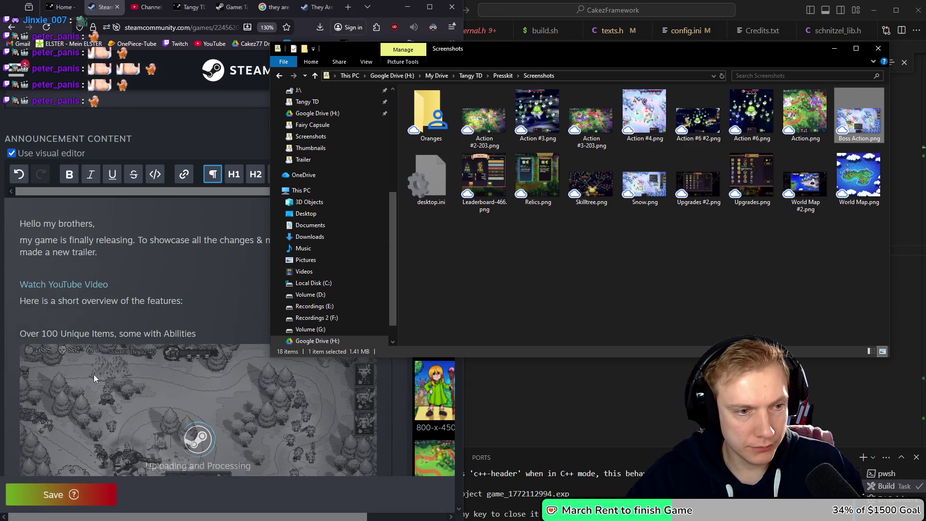
pyautogui.click(227, 334)
# Add the feature line 'Giant skill tree with over 300 nodes.' below the screenshot.
pyautogui.scroll(-4, 248, 320)
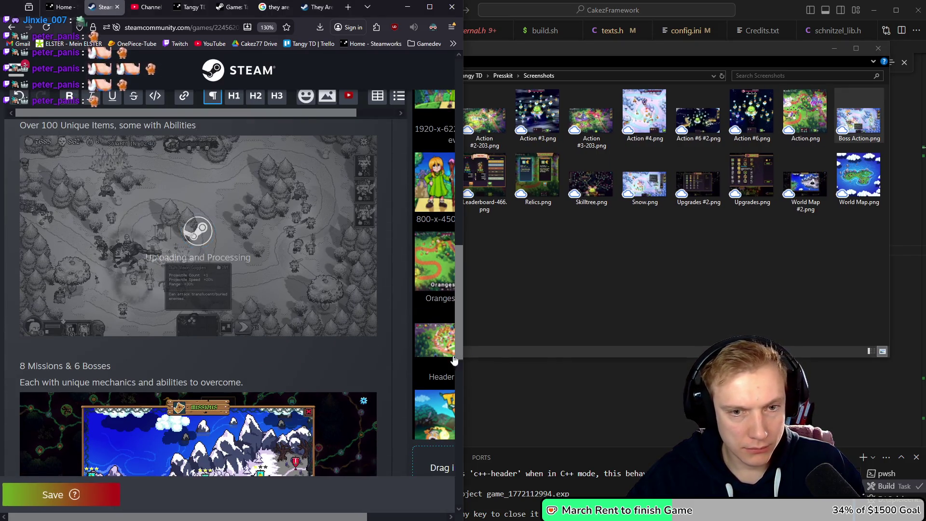
pyautogui.press('Down')
pyautogui.write('Giant Ski')
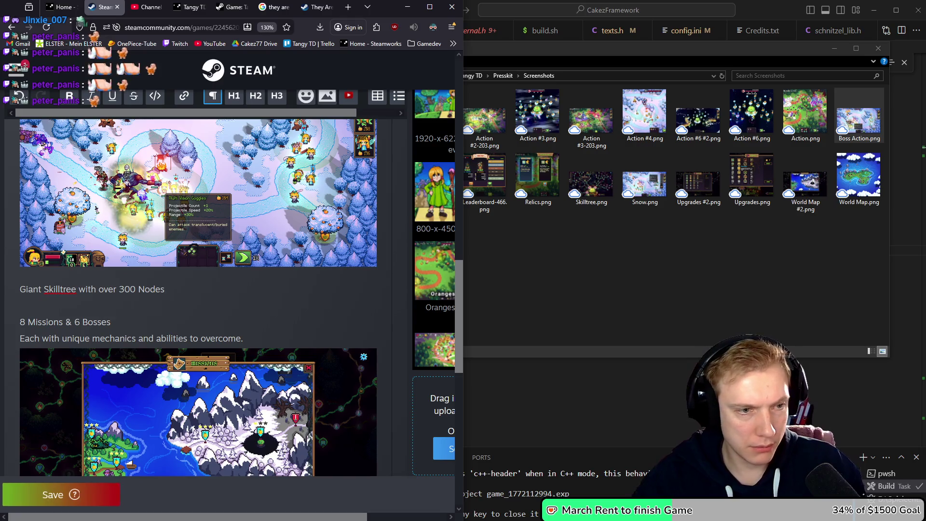
pyautogui.click(49, 289)
pyautogui.press('BackSpace')
pyautogui.write('s')
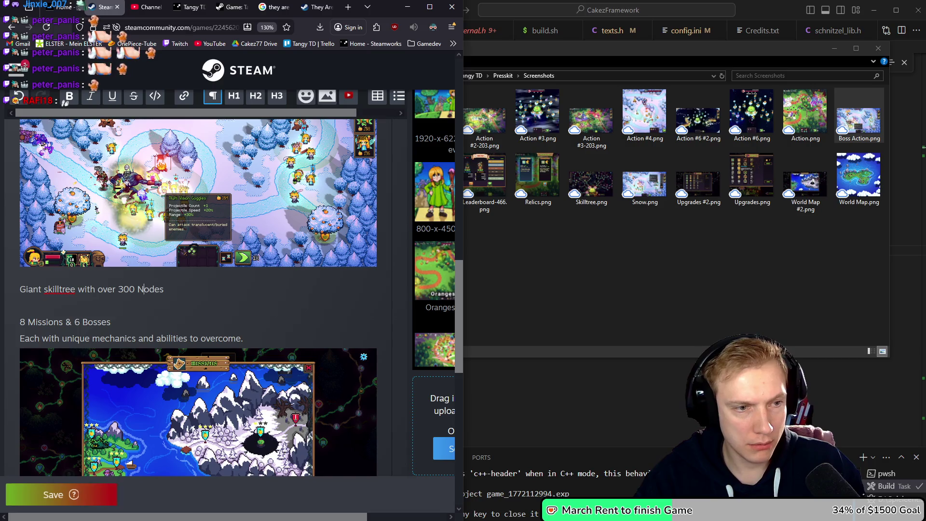
pyautogui.press('End')
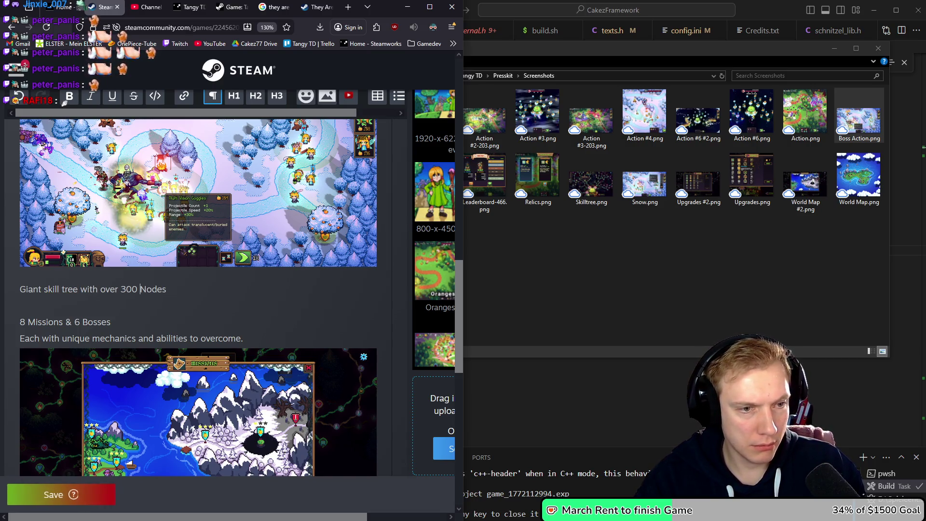
pyautogui.press('BackSpace')
pyautogui.write('nodes')
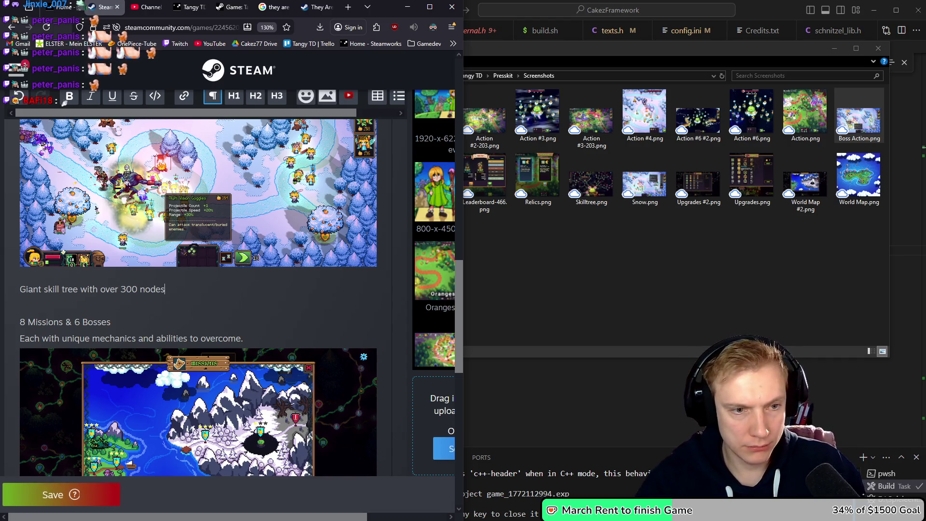
pyautogui.write('.')
pyautogui.press('Return')
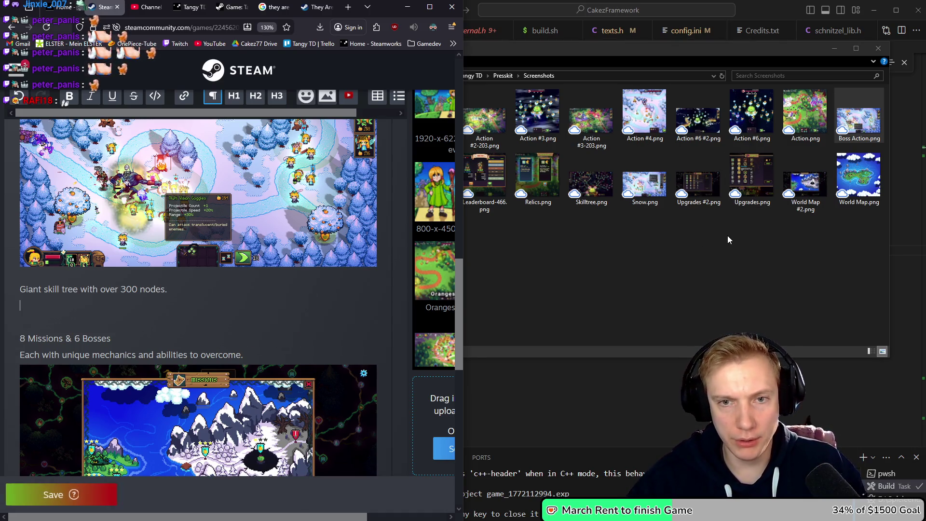
# Drop Skilltree.png into the announcement beneath the skill tree line.
pyautogui.moveTo(592, 185)
pyautogui.mouseDown()
pyautogui.moveTo(80, 318)
pyautogui.moveTo(45, 304)
pyautogui.mouseUp()
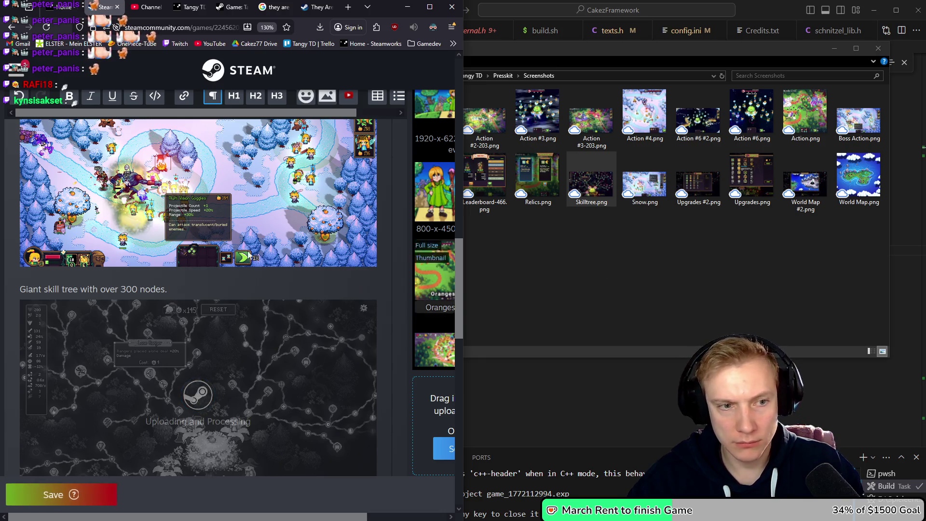
pyautogui.scroll(-4, 190, 261)
pyautogui.scroll(-5, 193, 262)
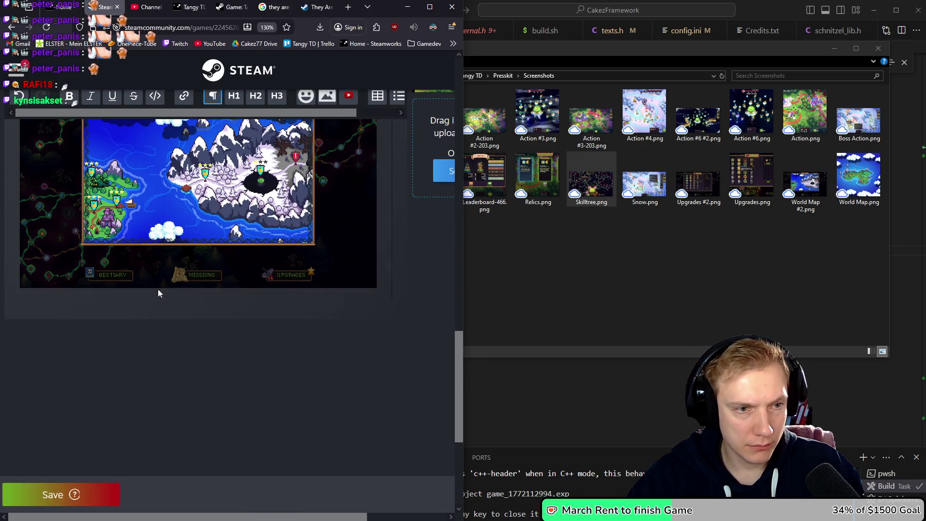
# Remove the empty line under the skill tree image and add a 'Ranked Endless Mode' heading after the missions image.
pyautogui.scroll(-3, 159, 288)
pyautogui.scroll(9, 170, 290)
pyautogui.scroll(-1, 102, 303)
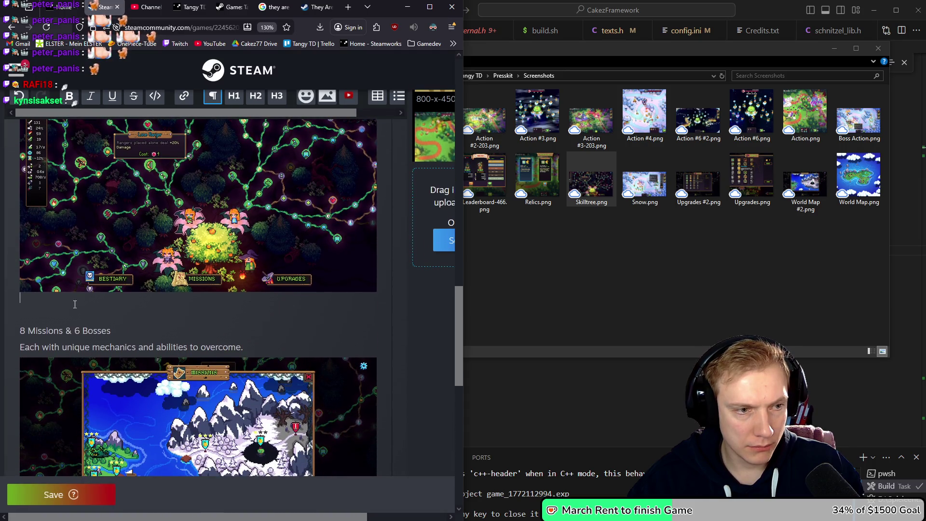
pyautogui.press('BackSpace')
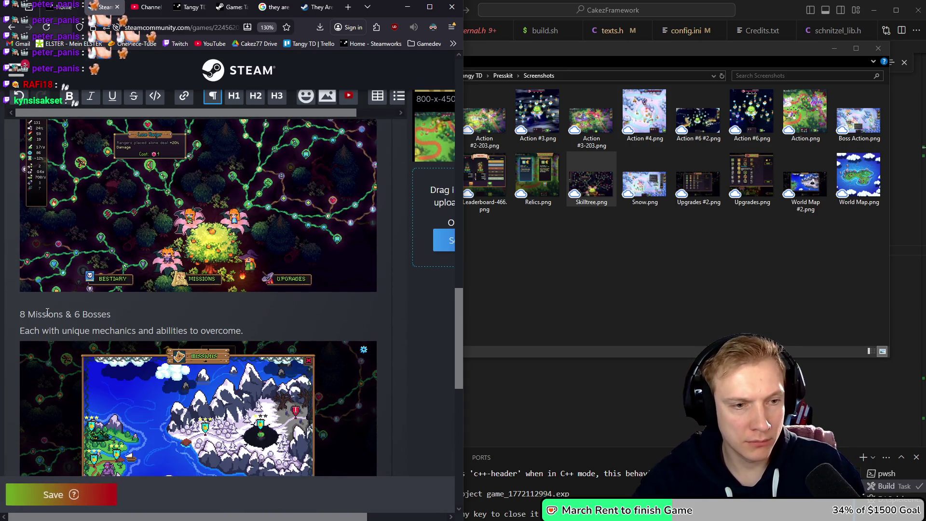
pyautogui.scroll(-1, 198, 297)
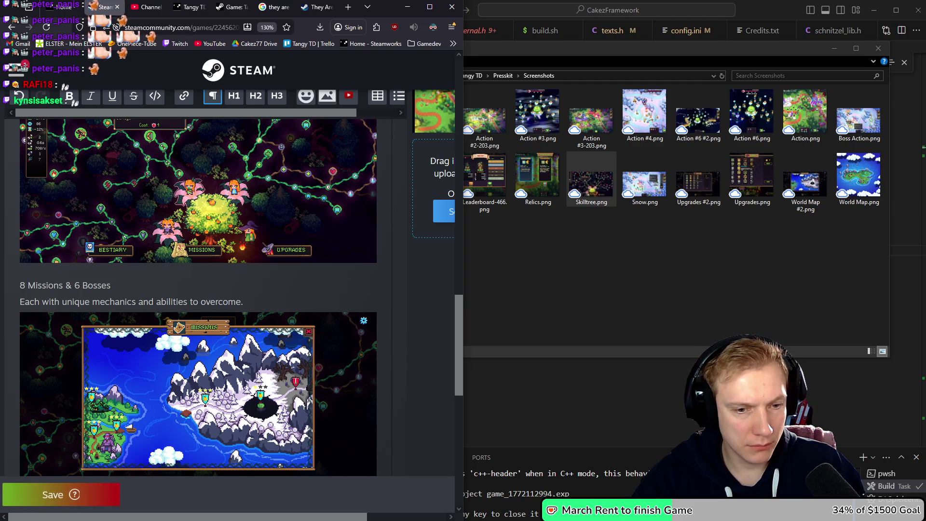
pyautogui.scroll(-5, 70, 291)
pyautogui.press('Return')
pyautogui.write('Rankes')
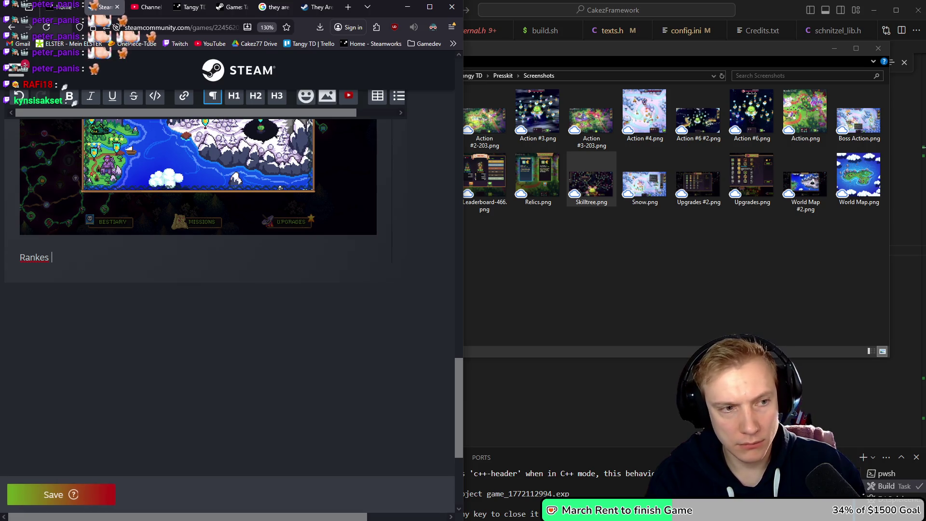
pyautogui.press('BackSpace')
pyautogui.press('BackSpace')
pyautogui.write('d Endless Mode')
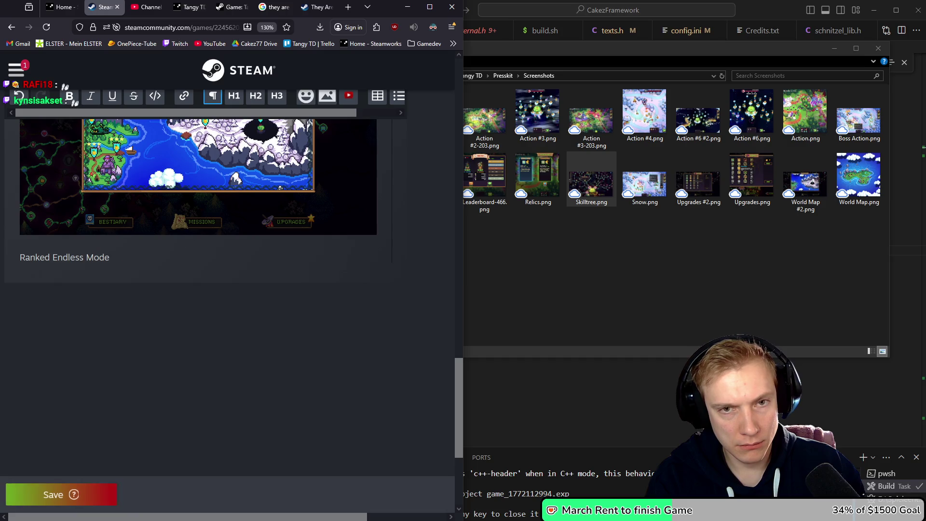
# Describe the mode: an unending enemy swarm, ranking up against other players to see who survives longest.
pyautogui.press('Return')
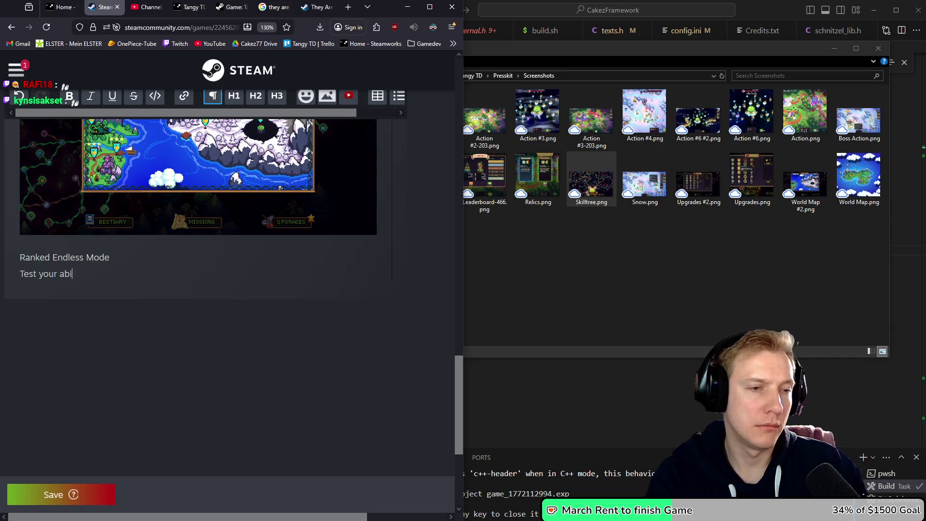
pyautogui.write('s agains')
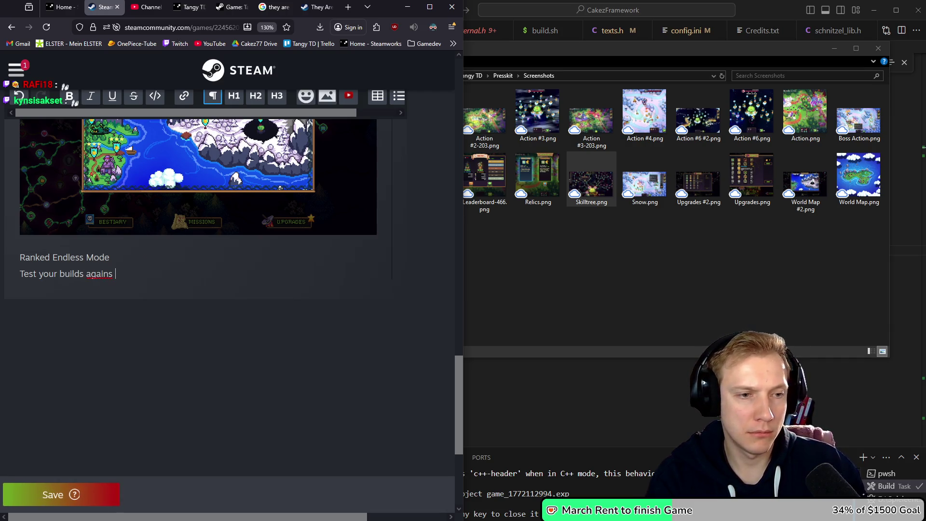
pyautogui.press('BackSpace')
pyautogui.write('t an ')
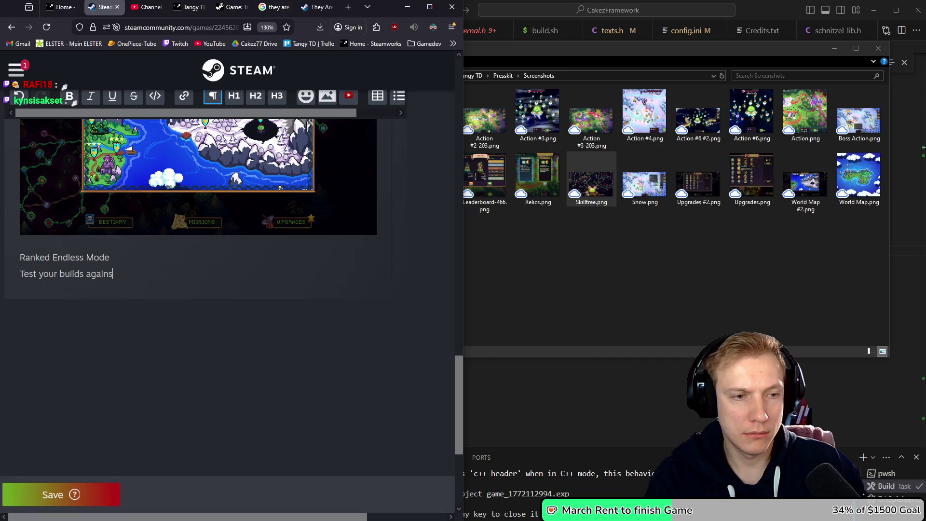
pyautogui.write('unending ')
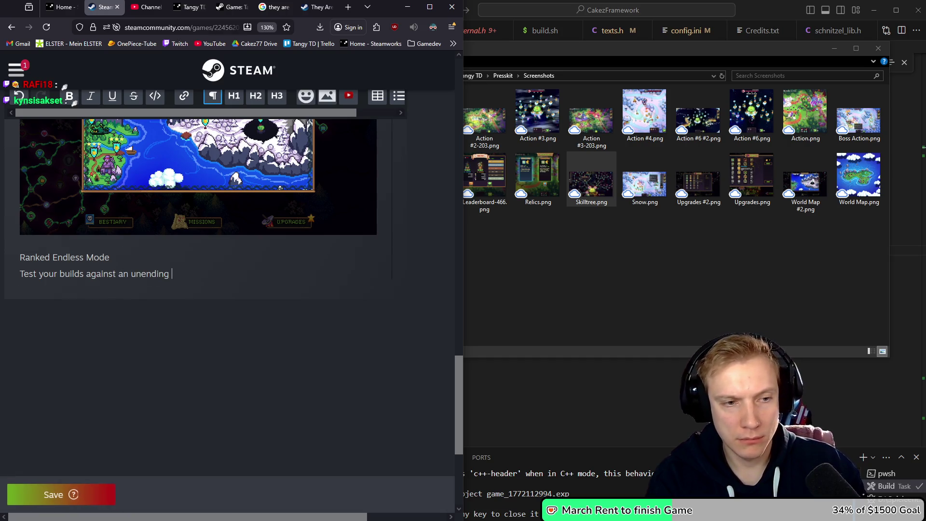
pyautogui.write('swarm of enemies ')
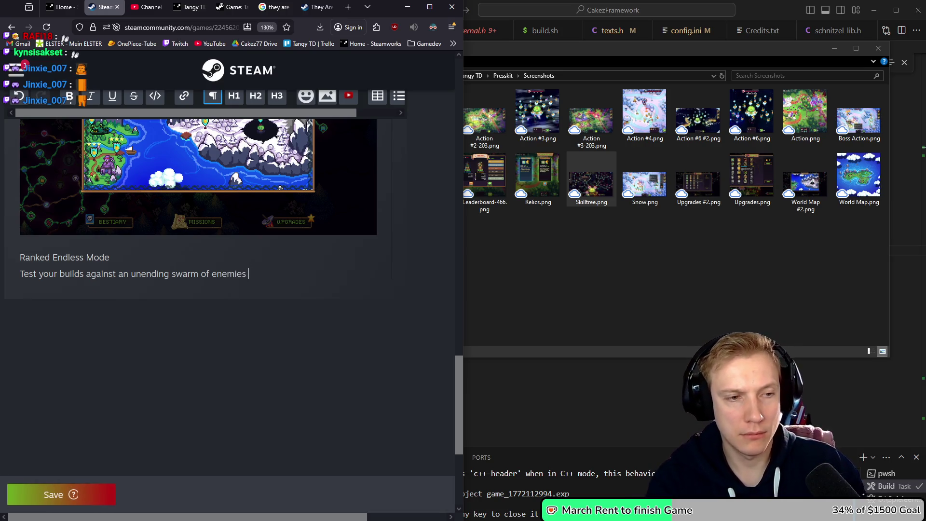
pyautogui.write('and')
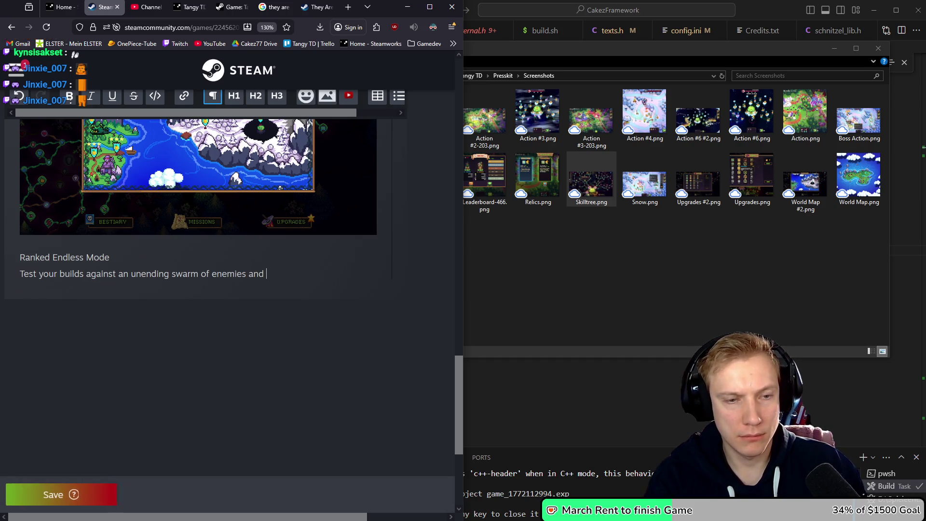
pyautogui.write(' compare')
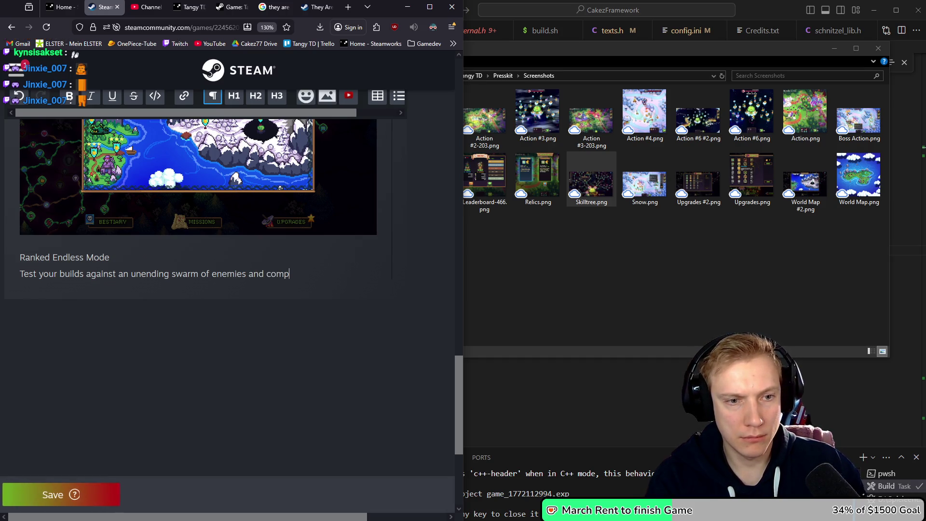
pyautogui.press('BackSpace')
pyautogui.press('BackSpace')
pyautogui.hotkey('ctrl', 'BackSpace')
pyautogui.write('rank ')
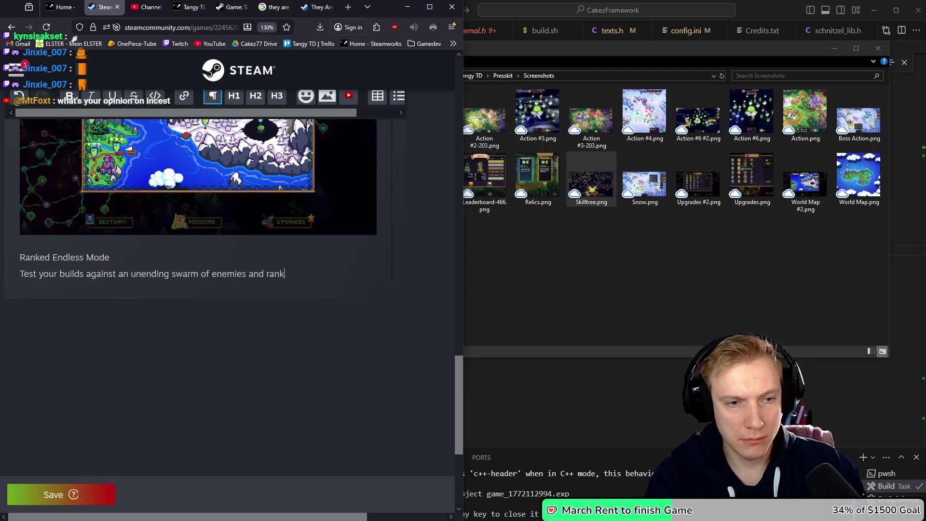
pyautogui.write('up against other players to')
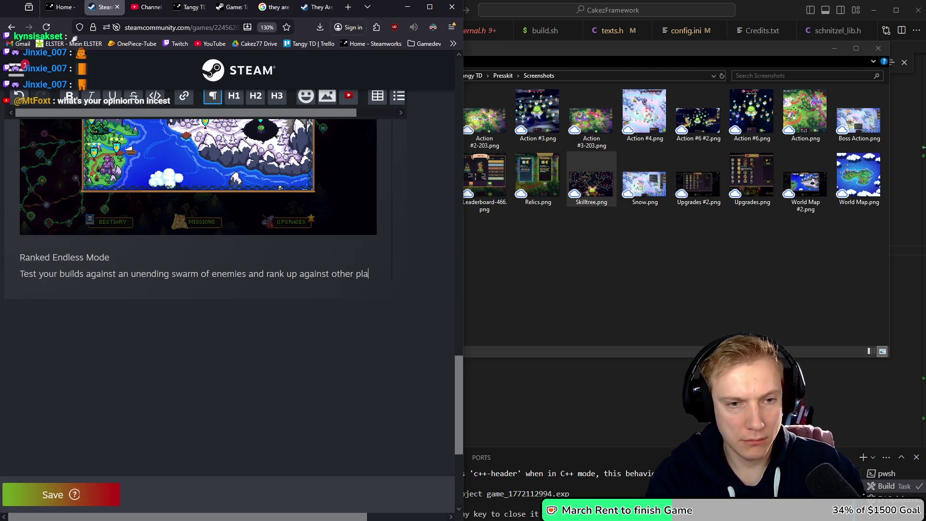
pyautogui.write(' see who can')
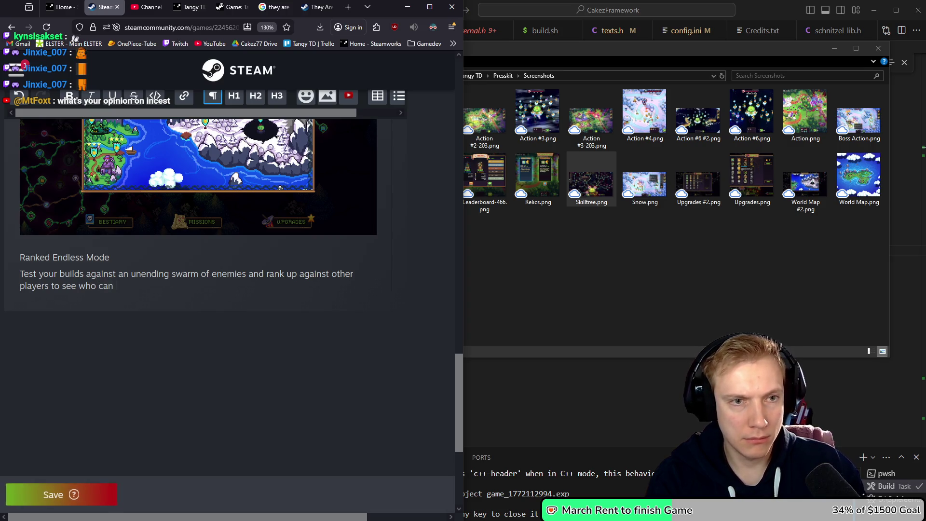
pyautogui.write(' stay alive')
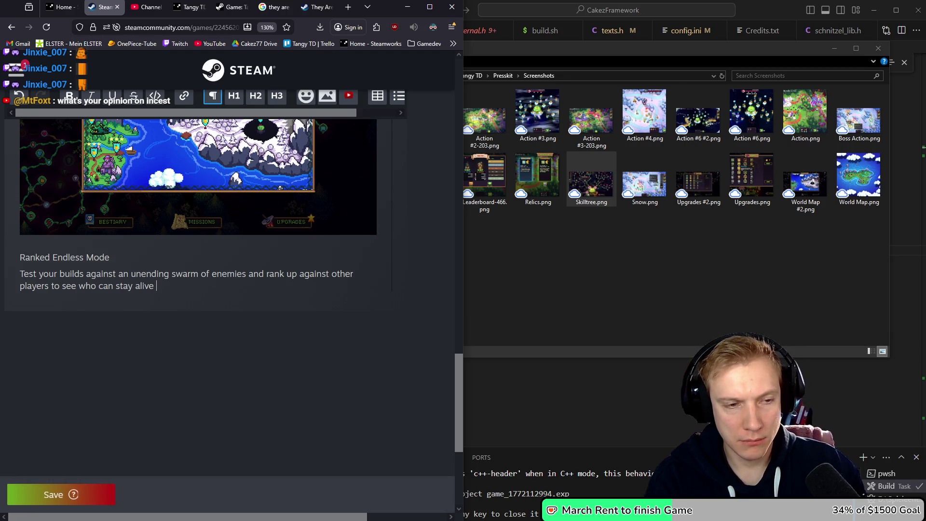
pyautogui.write(' the longest.')
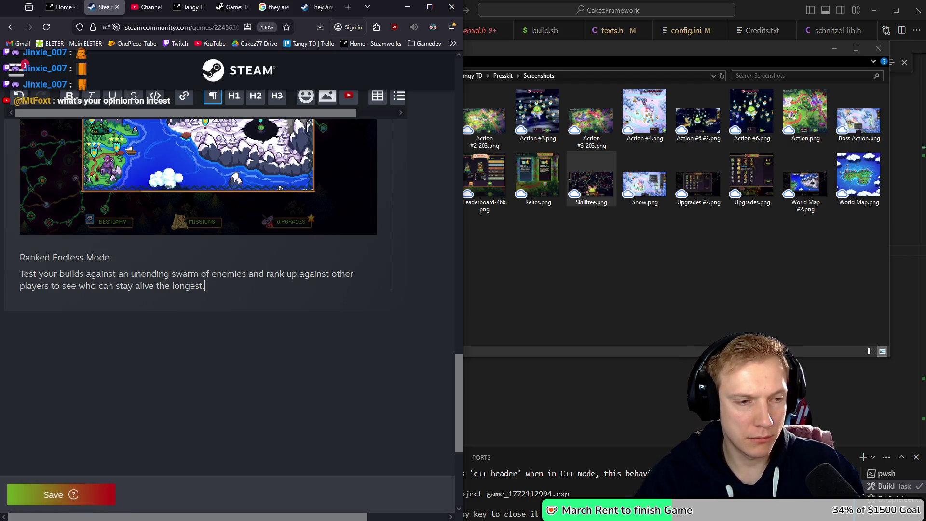
pyautogui.press('Return')
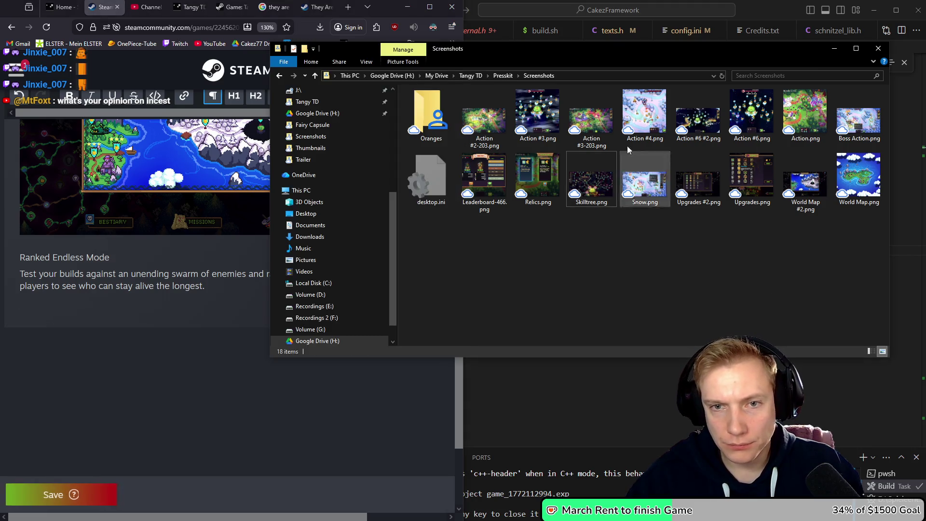
# Compare Action #3-203, Action #2-203 and Action.png, then drag Action #3-203.png under the Ranked Endless Mode text.
pyautogui.click(588, 121)
pyautogui.doubleClick(589, 120)
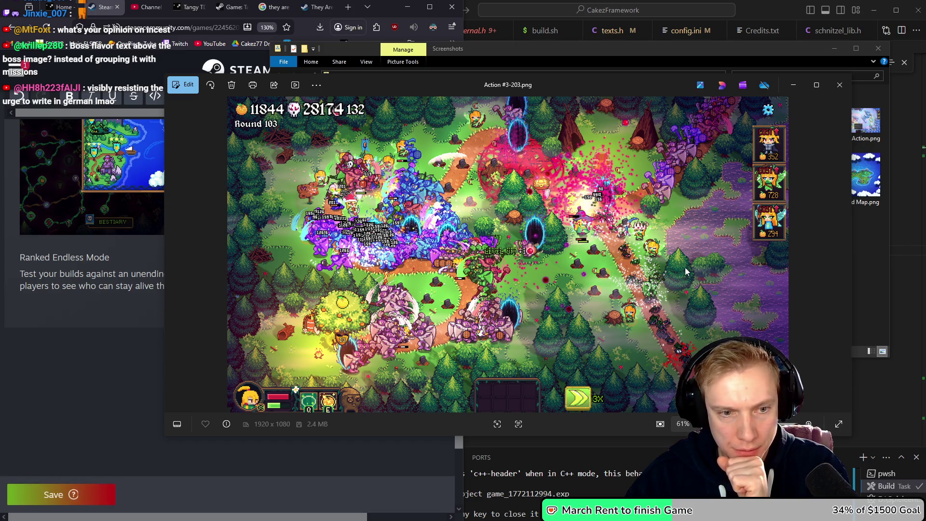
pyautogui.click(840, 85)
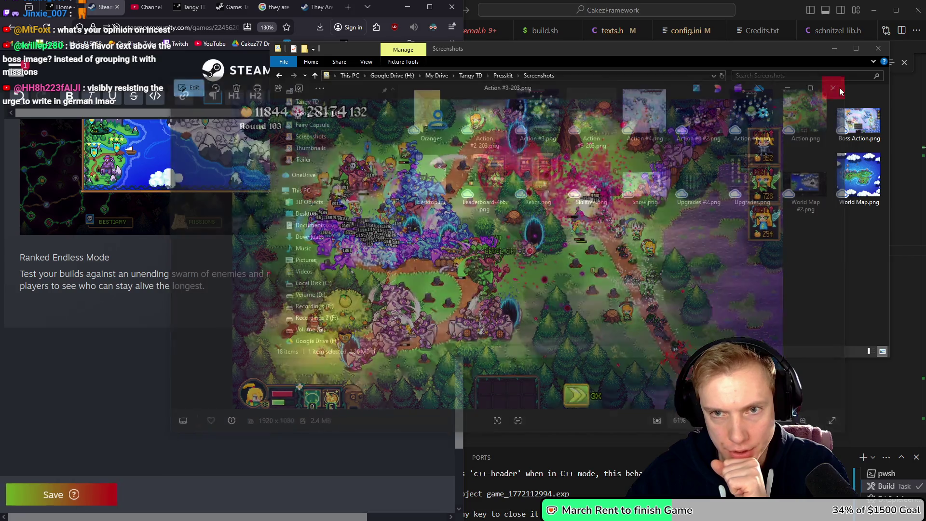
pyautogui.press('Return')
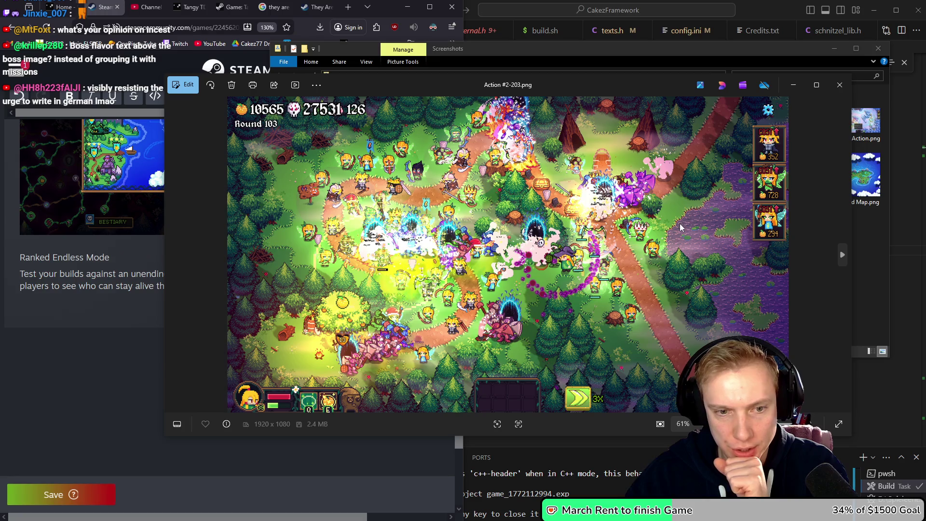
pyautogui.click(838, 84)
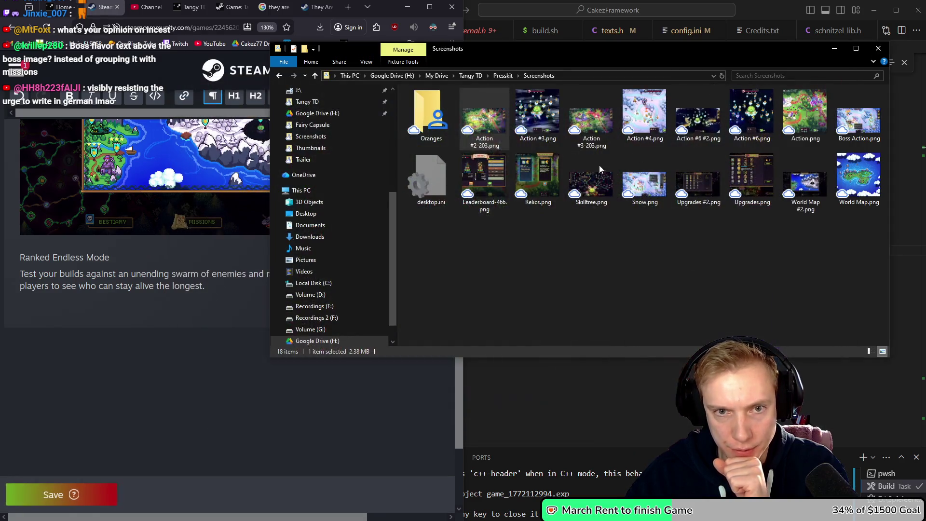
pyautogui.doubleClick(806, 116)
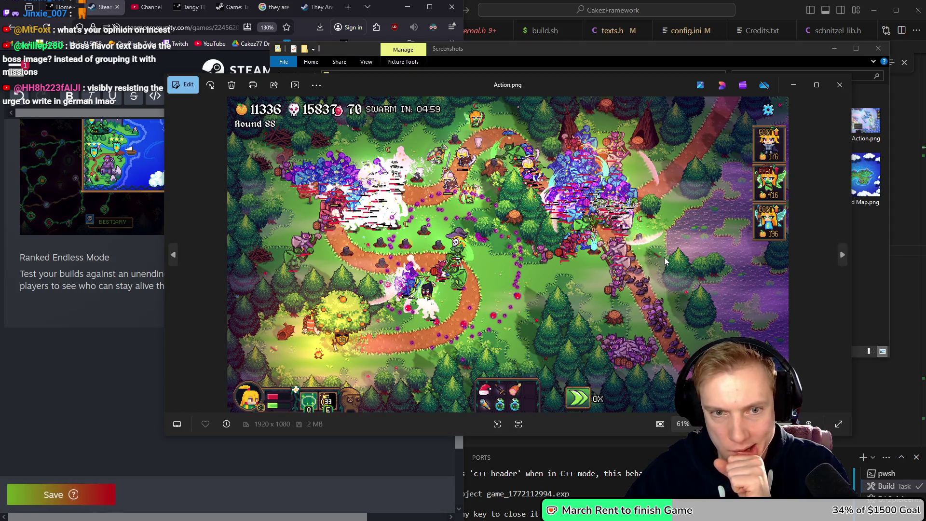
pyautogui.click(838, 84)
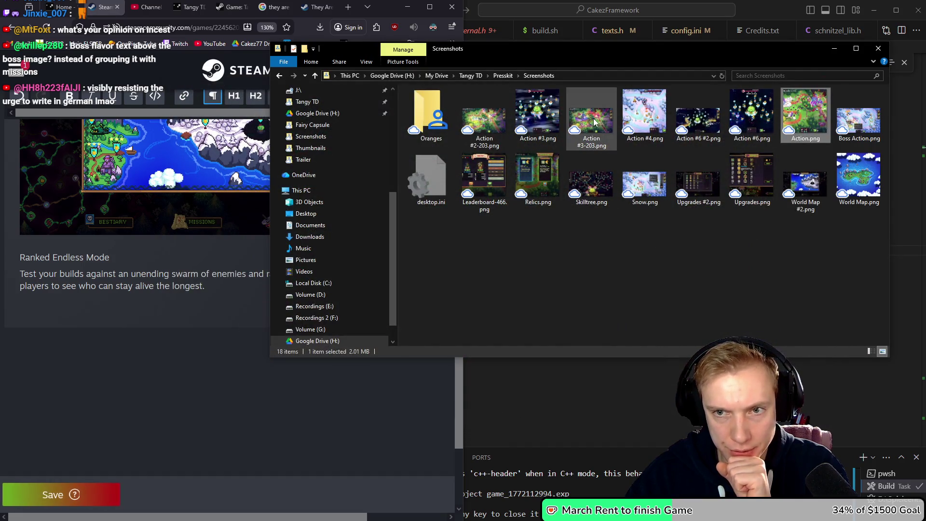
pyautogui.moveTo(594, 120)
pyautogui.moveTo(594, 121)
pyautogui.mouseDown()
pyautogui.moveTo(116, 304)
pyautogui.moveTo(64, 303)
pyautogui.mouseUp()
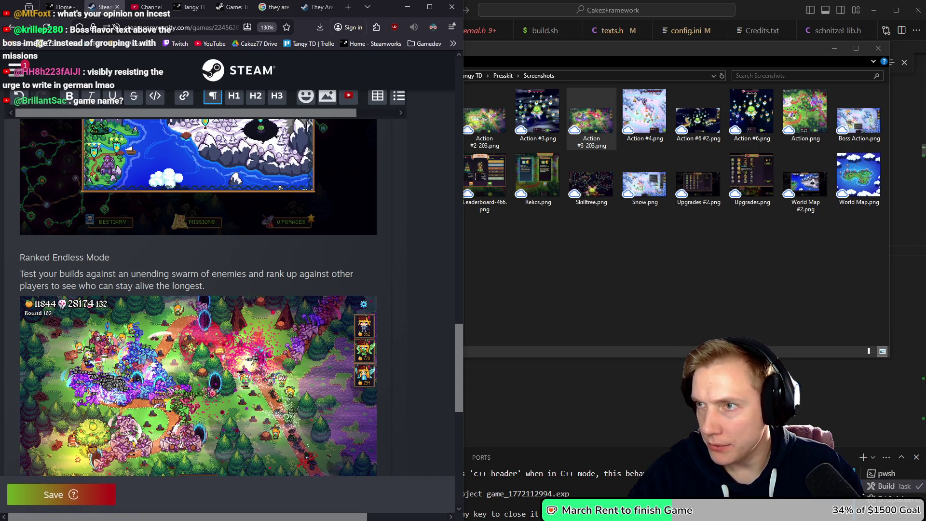
# Review the announcement's two opening paragraphs, then bring up the Thronefall news post in Firefox.
pyautogui.scroll(7, 223, 261)
pyautogui.scroll(7, 224, 262)
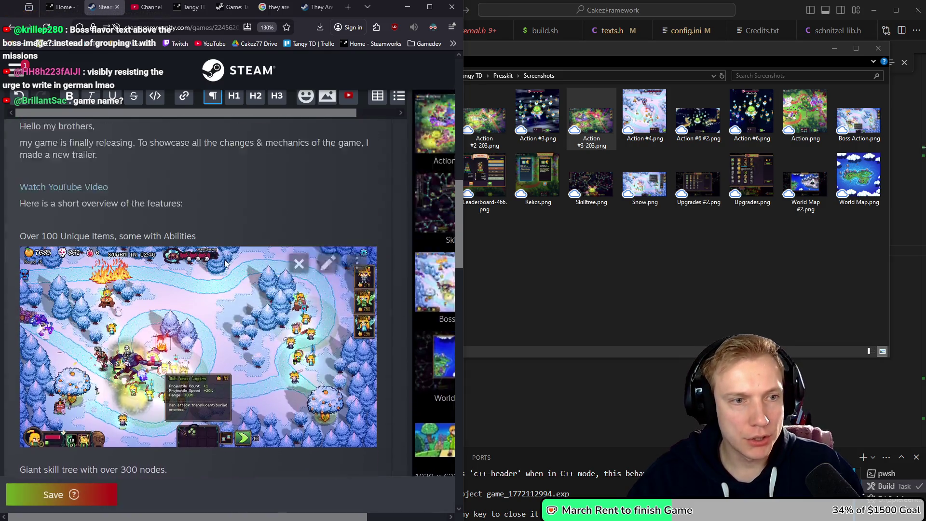
pyautogui.moveTo(116, 299); pyautogui.dragTo(10, 265)
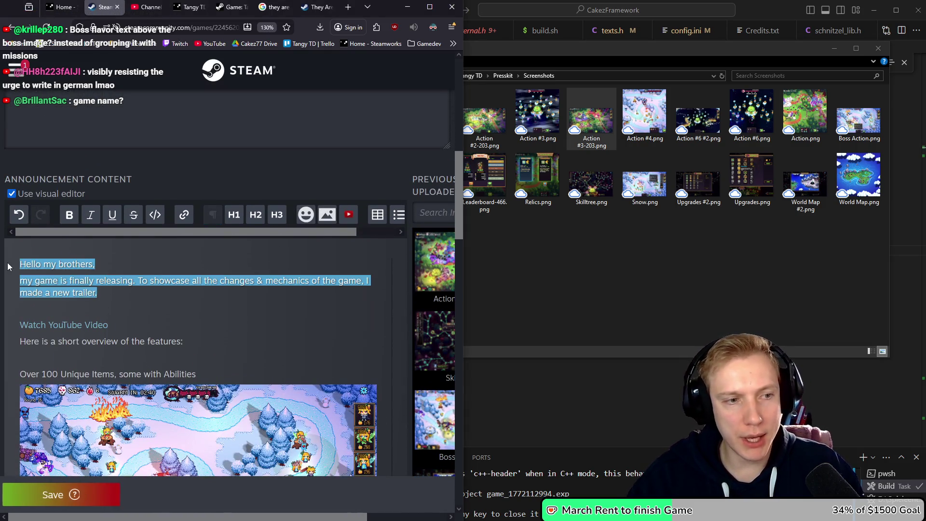
pyautogui.click(144, 292)
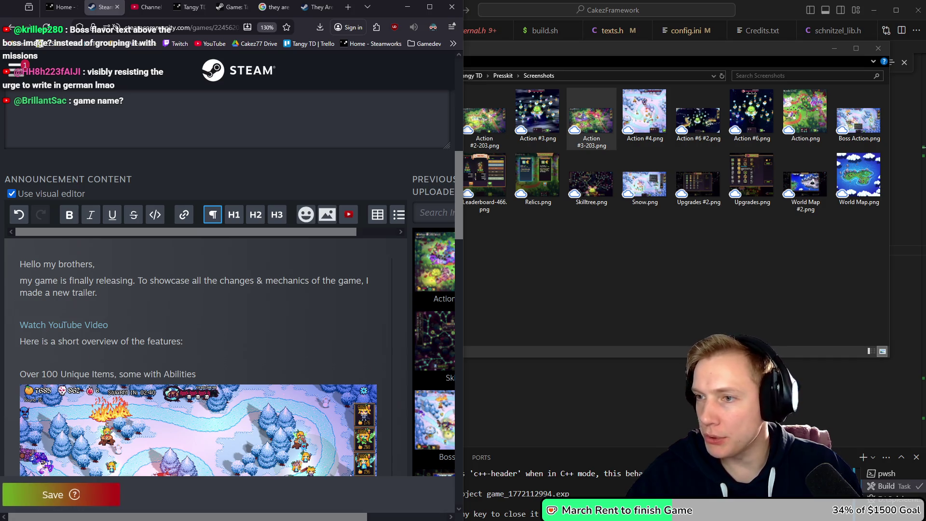
pyautogui.hotkey('alt', 'Tab')
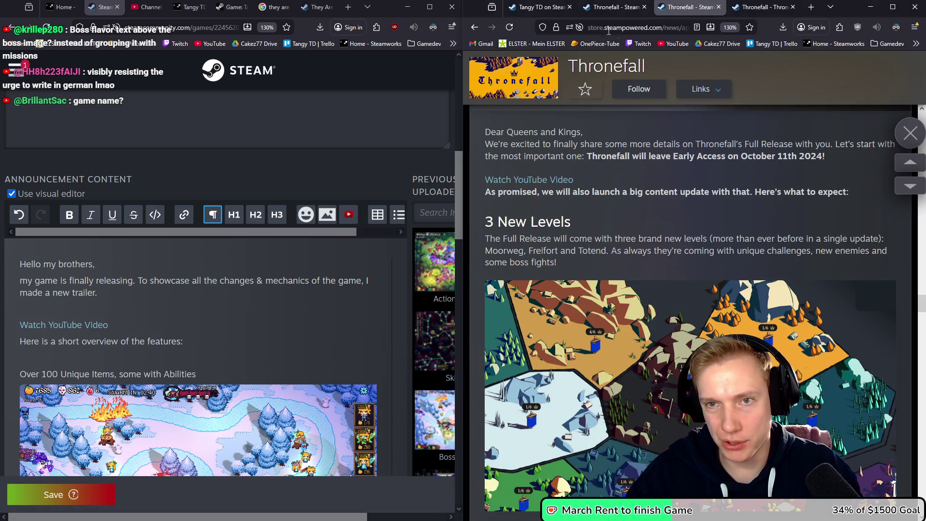
# Search 'megabonk steam' in a new tab and open Megabonk's Steam store page.
pyautogui.hotkey('ctrl', 't')
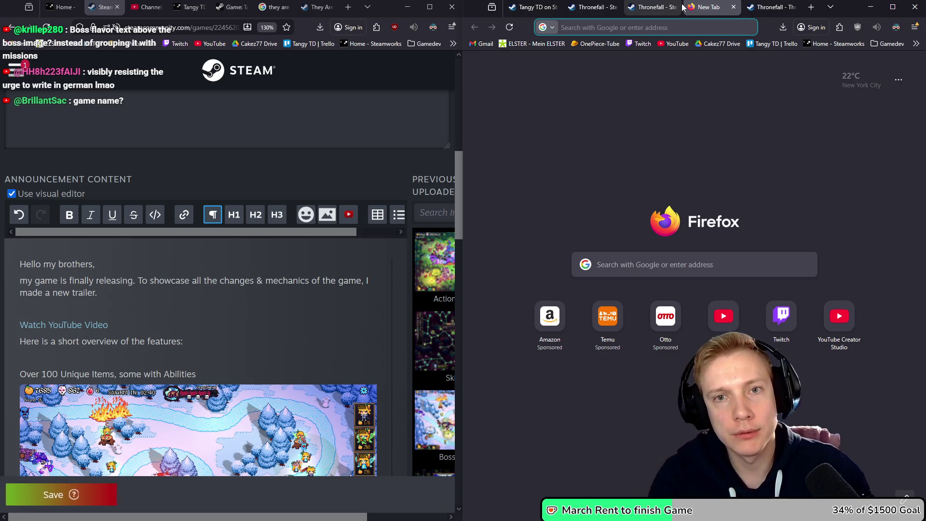
pyautogui.write('megabonk stea')
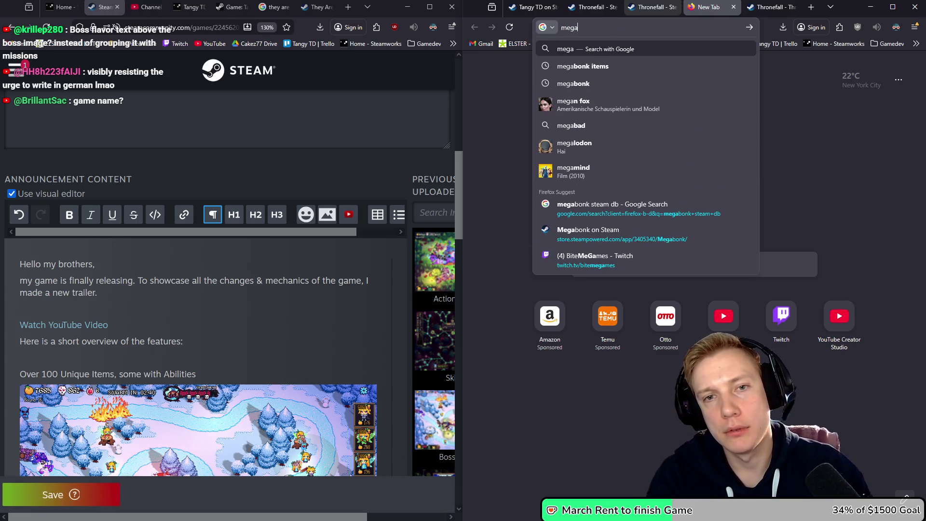
pyautogui.write('m')
pyautogui.press('Return')
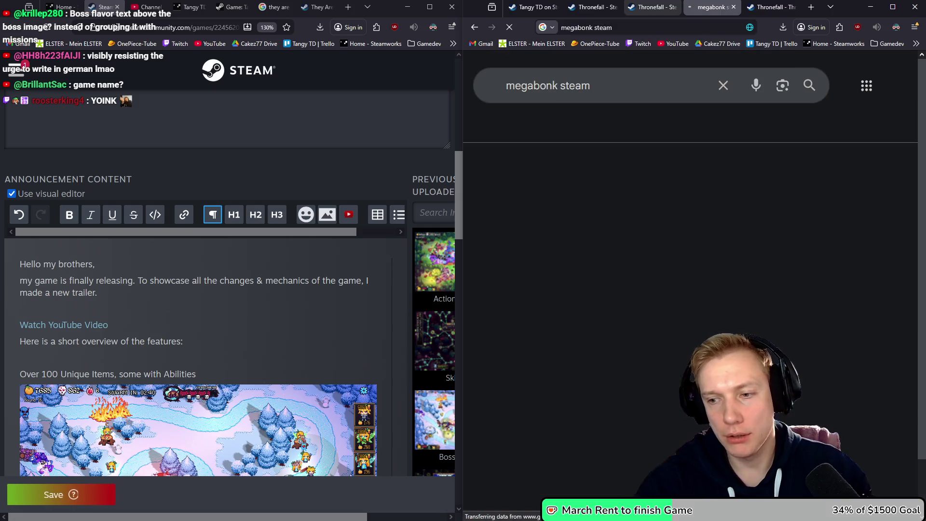
pyautogui.click(549, 211)
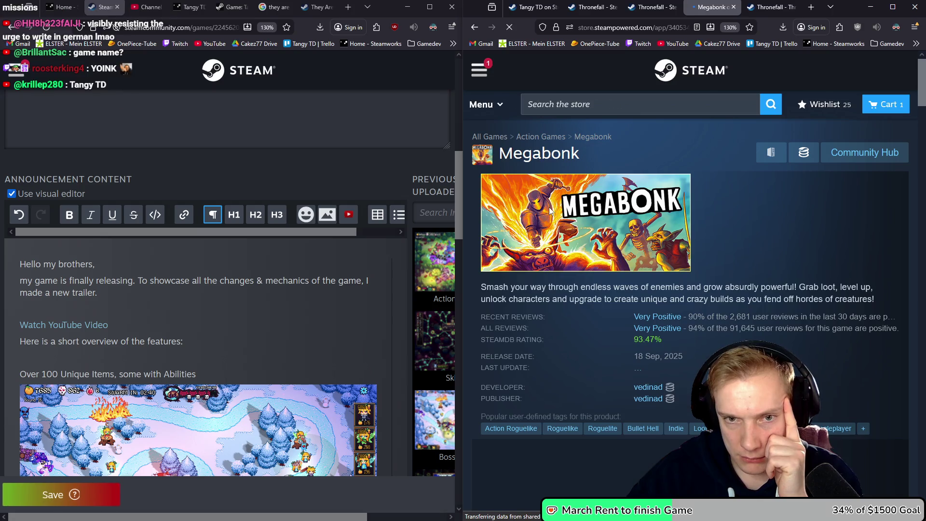
# Scroll to Megabonk's news and open 'MEGABONK - OUT NOW!!' in a background tab.
pyautogui.scroll(-5, 740, 239)
pyautogui.scroll(-15, 739, 231)
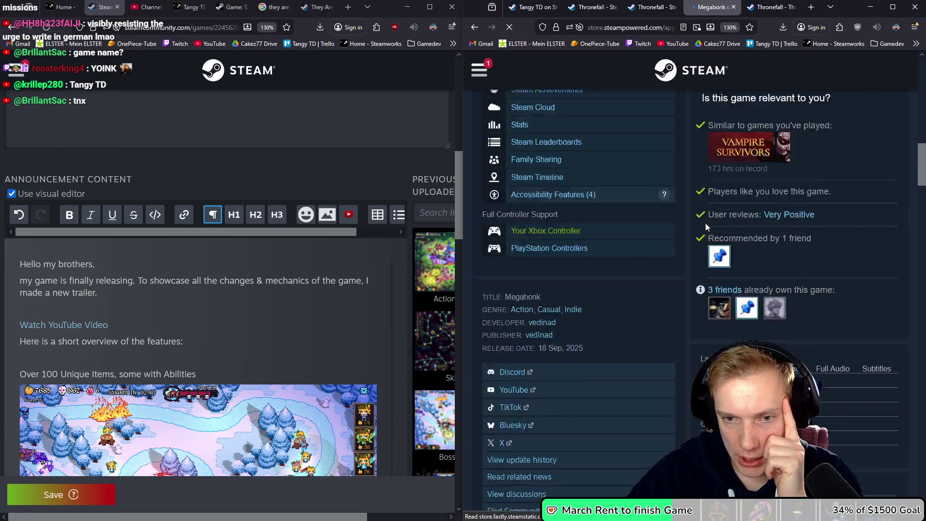
pyautogui.scroll(-8, 733, 213)
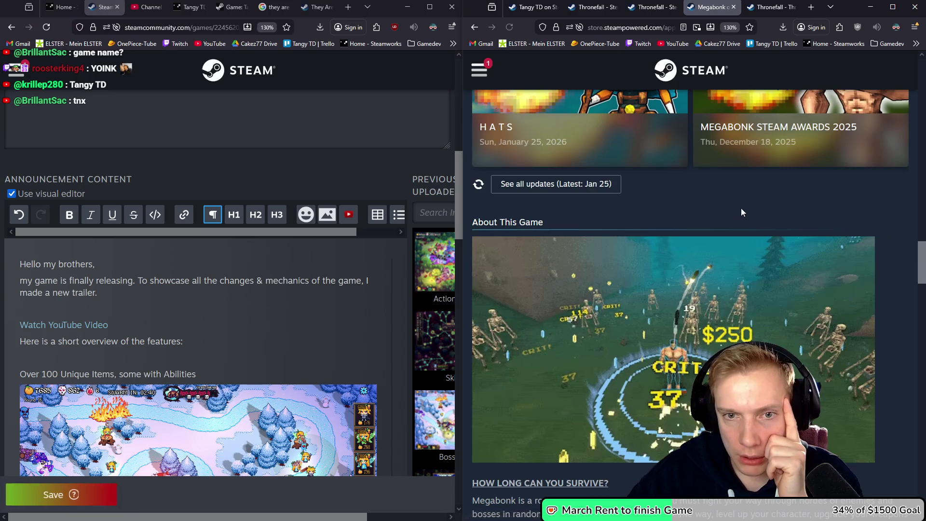
pyautogui.scroll(3, 736, 207)
pyautogui.scroll(3, 872, 264)
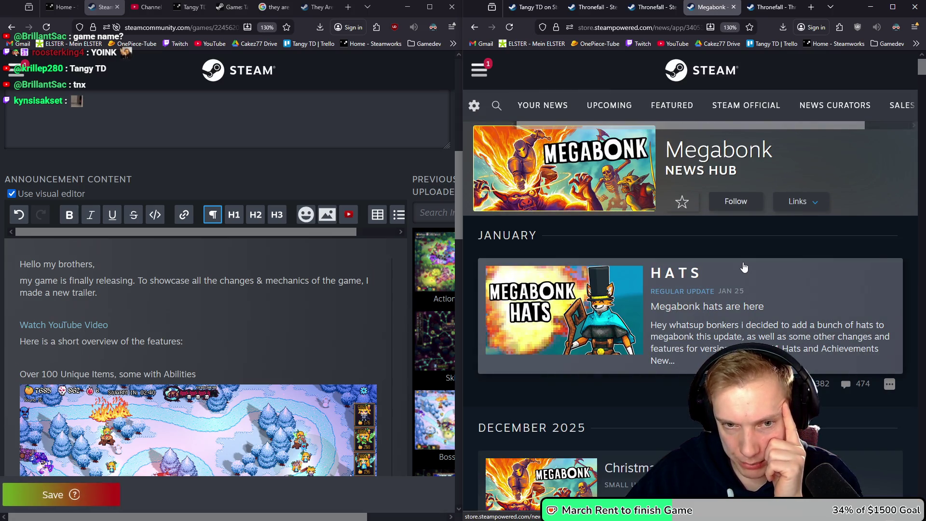
pyautogui.scroll(-10, 742, 268)
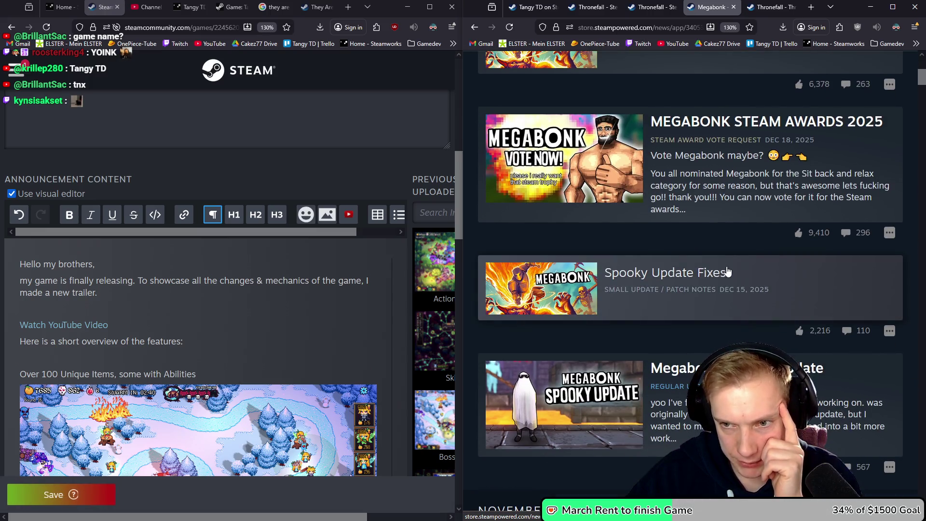
pyautogui.scroll(-10, 743, 289)
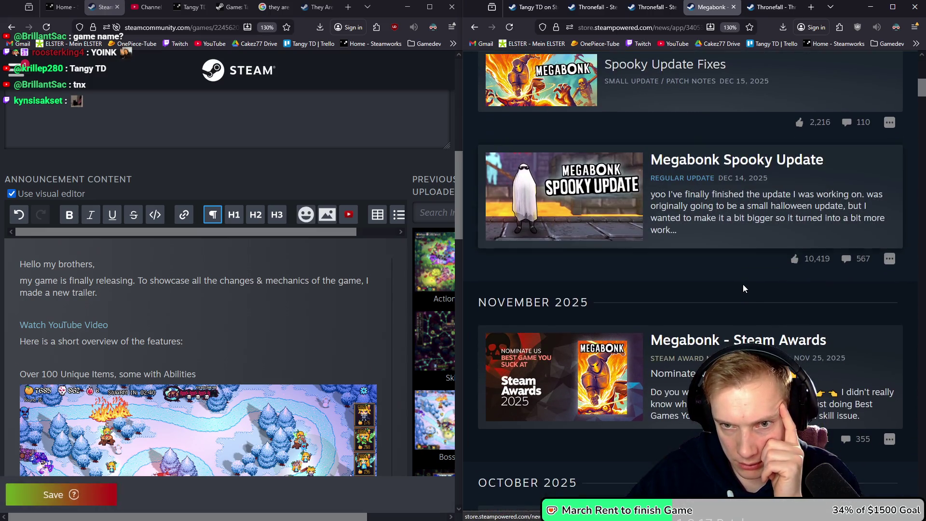
pyautogui.scroll(-4, 728, 275)
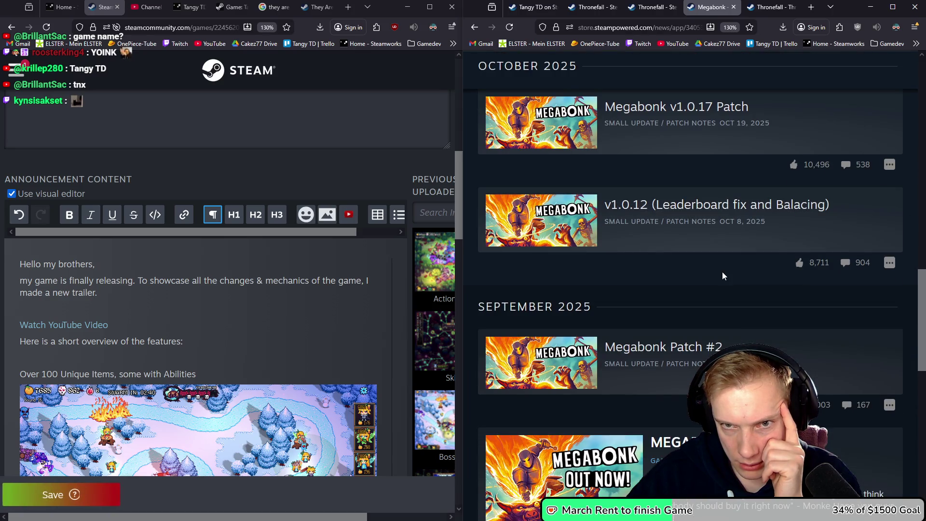
pyautogui.scroll(-7, 722, 273)
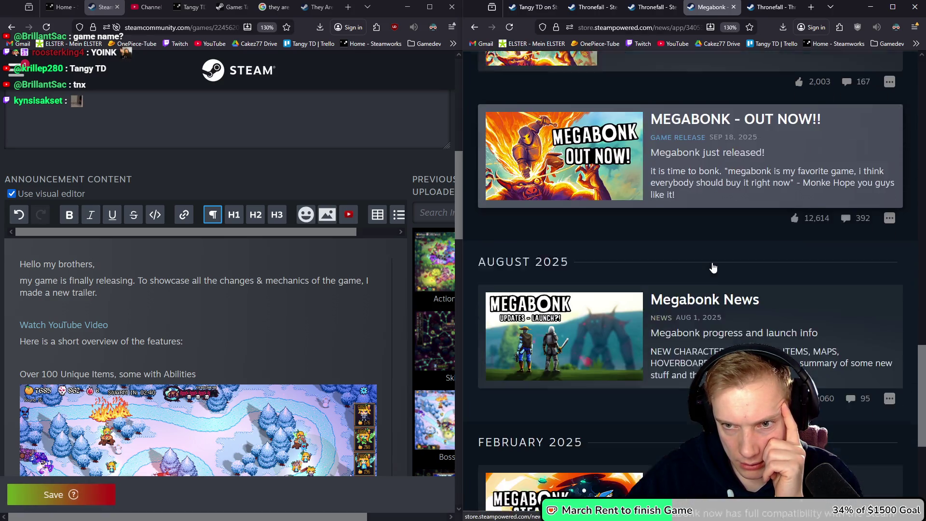
pyautogui.middleClick(681, 147)
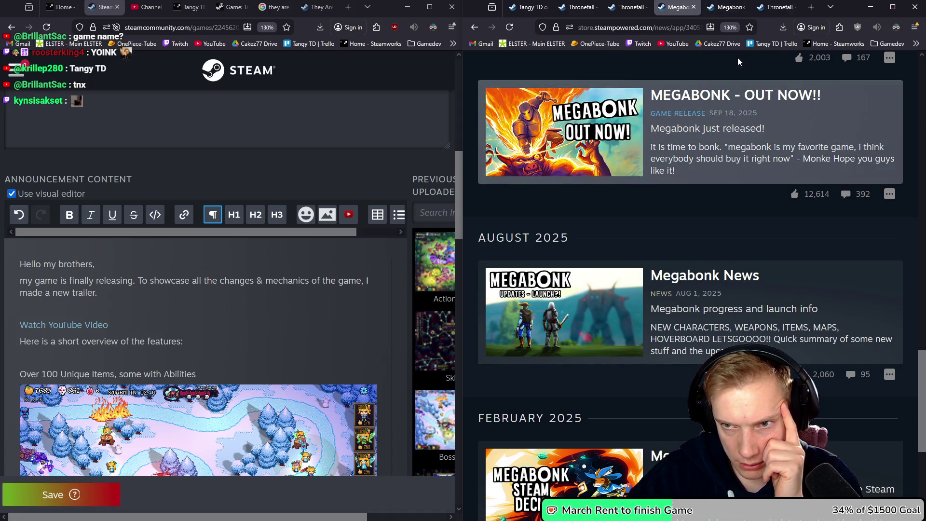
# View the Megabonk launch post, highlighting 'Hope you guys like it!' and the characters-and-items sentence.
pyautogui.click(724, 7)
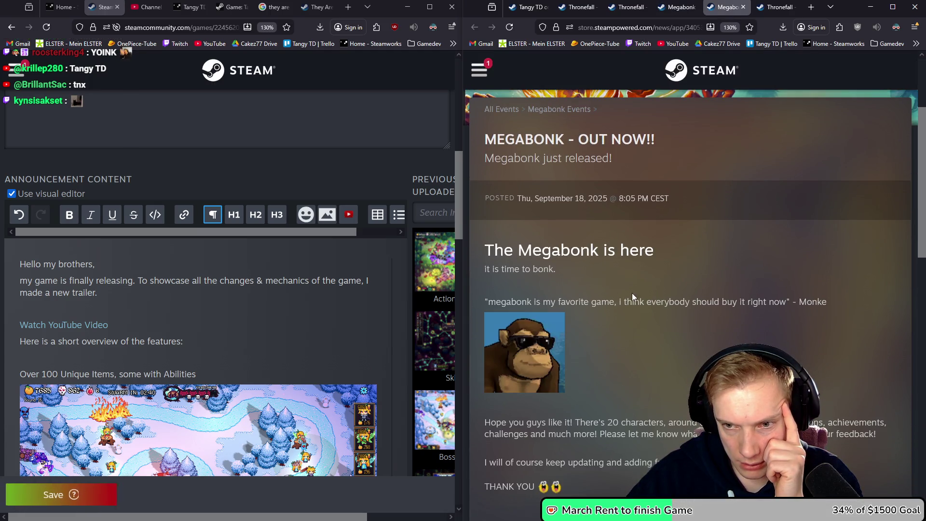
pyautogui.scroll(-3, 745, 287)
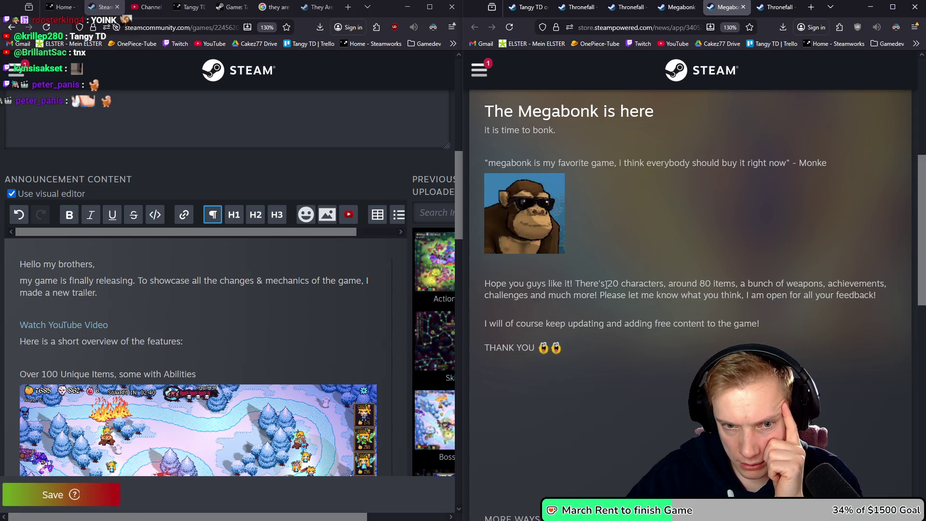
pyautogui.scroll(-2, 635, 283)
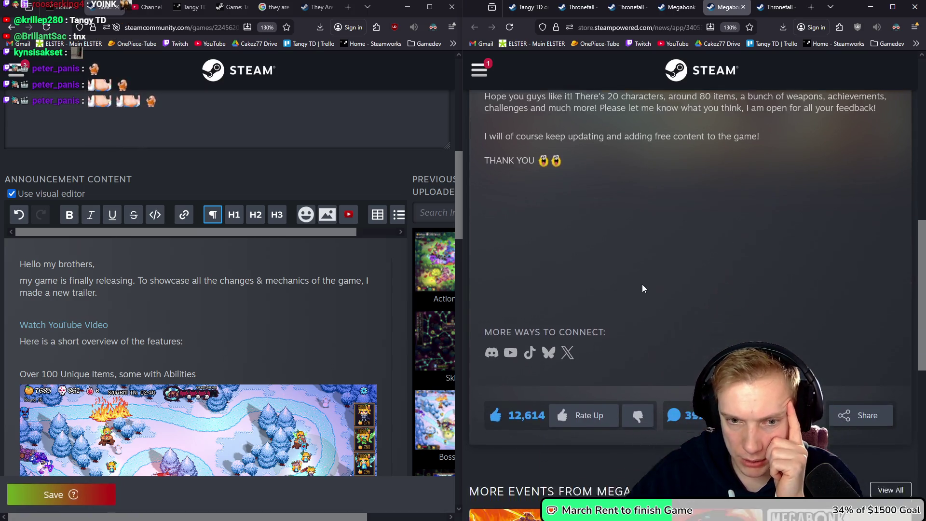
pyautogui.scroll(2, 671, 195)
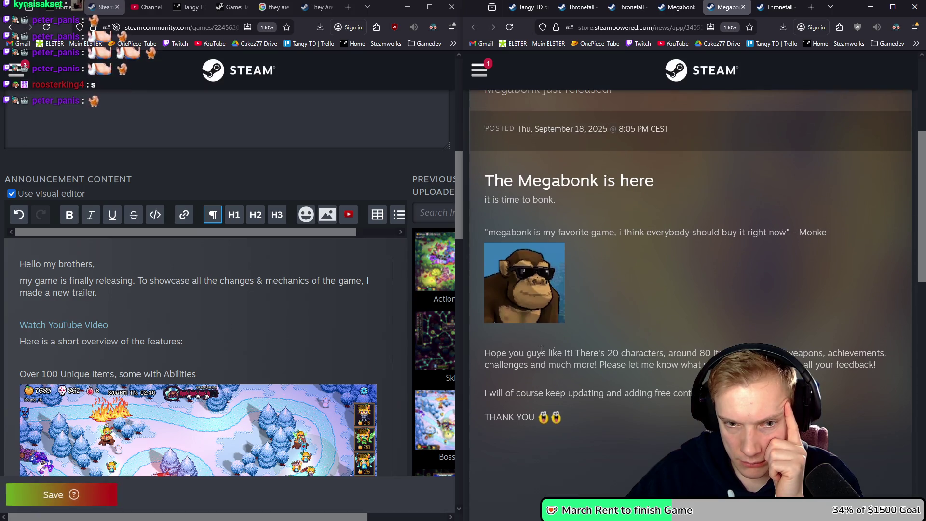
pyautogui.moveTo(508, 352)
pyautogui.mouseDown()
pyautogui.moveTo(572, 352)
pyautogui.moveTo(488, 352)
pyautogui.mouseUp()
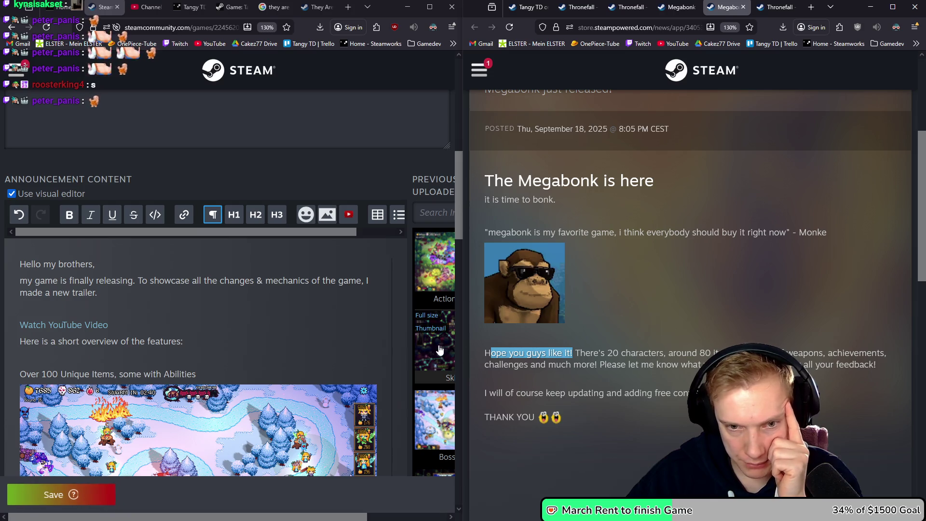
pyautogui.click(583, 355)
pyautogui.moveTo(582, 355); pyautogui.dragTo(844, 356)
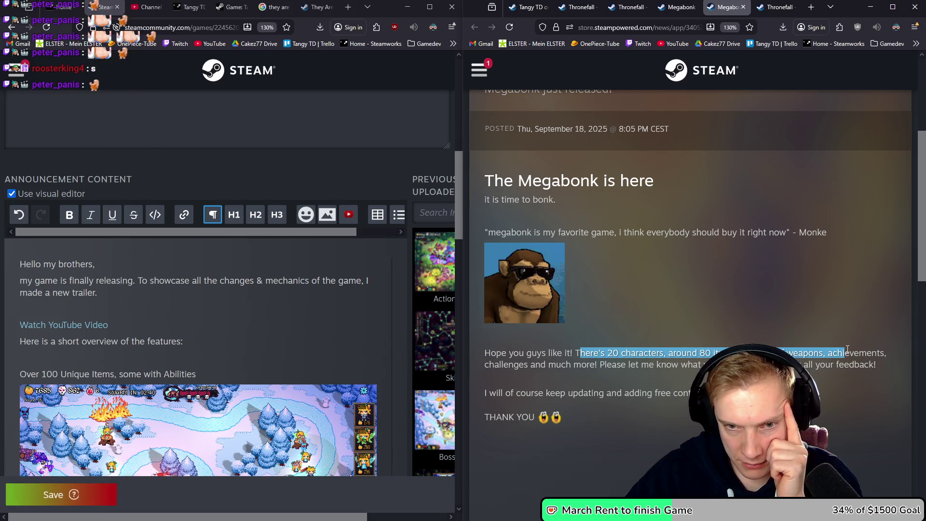
# Highlight 'it is time to bonk.', the Monke quote and the closing paragraph while reading.
pyautogui.scroll(5, 747, 336)
pyautogui.scroll(-2, 747, 336)
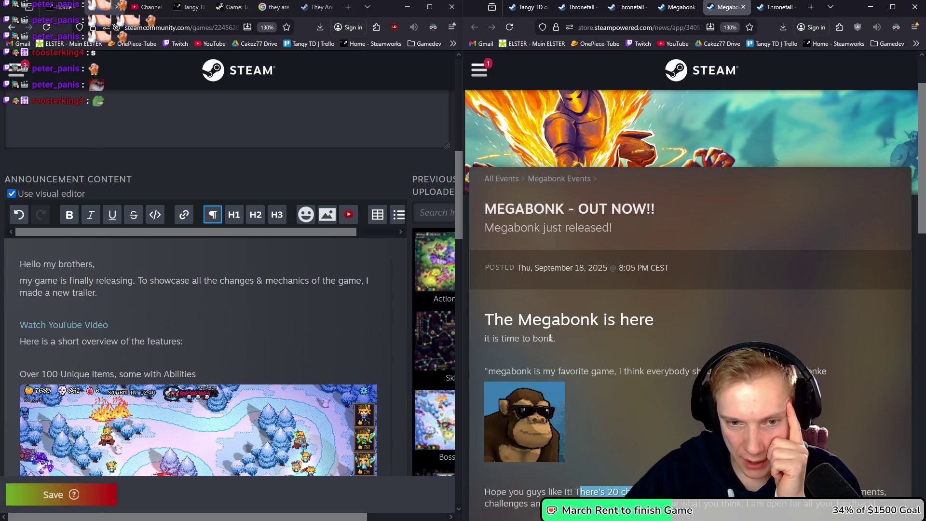
pyautogui.moveTo(737, 341); pyautogui.dragTo(474, 342)
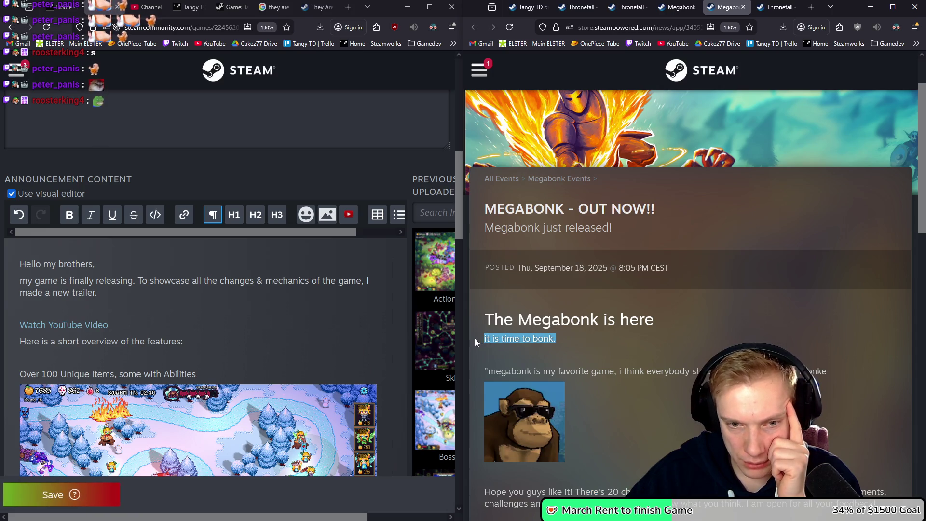
pyautogui.click(532, 341)
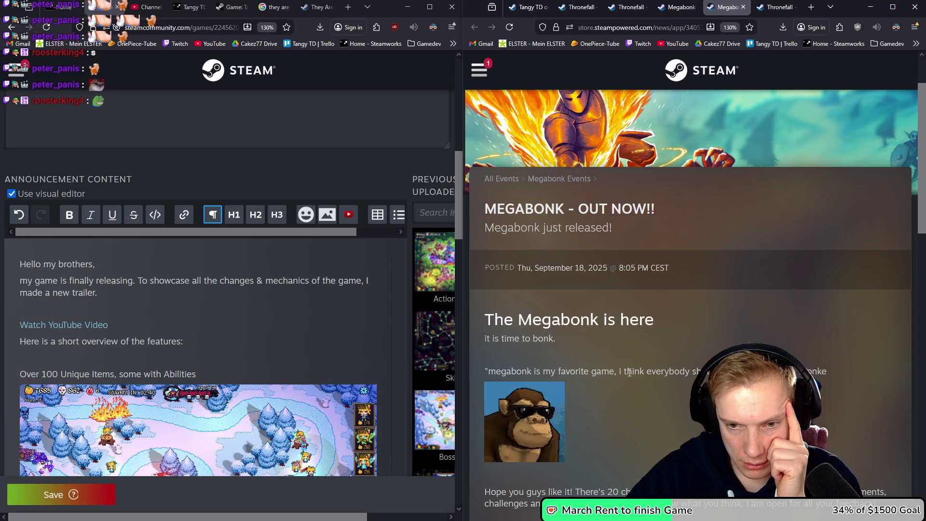
pyautogui.moveTo(625, 372); pyautogui.dragTo(706, 371)
pyautogui.scroll(-4, 652, 374)
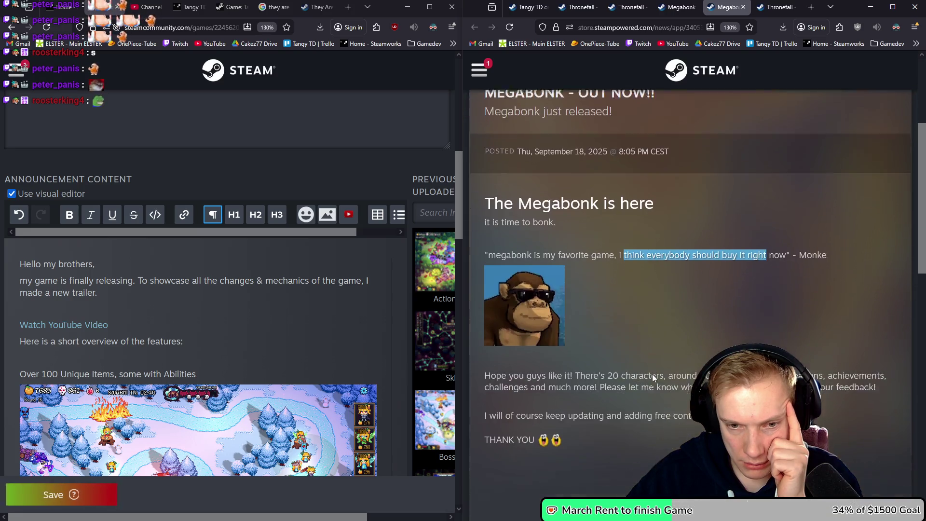
pyautogui.moveTo(555, 283)
pyautogui.mouseDown()
pyautogui.moveTo(753, 284)
pyautogui.moveTo(768, 308)
pyautogui.moveTo(798, 295)
pyautogui.mouseUp()
pyautogui.click(771, 293)
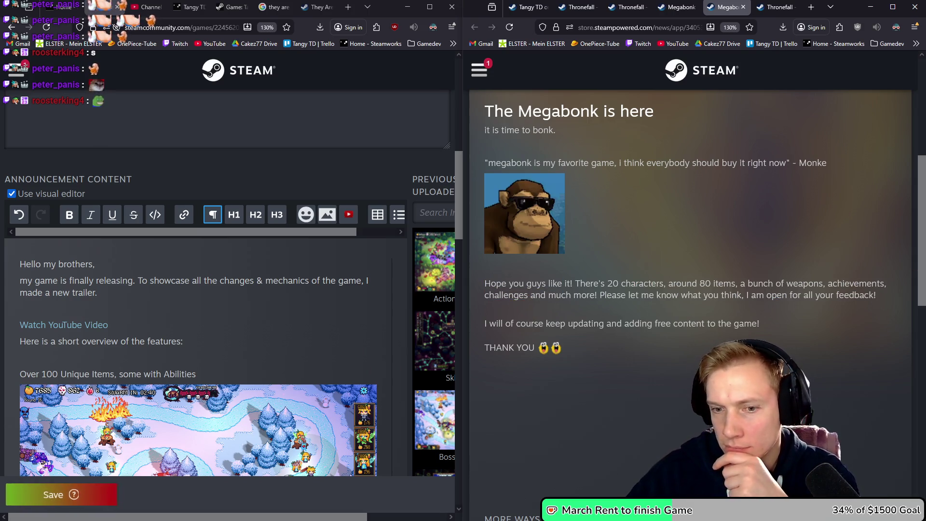
pyautogui.scroll(-7, 752, 228)
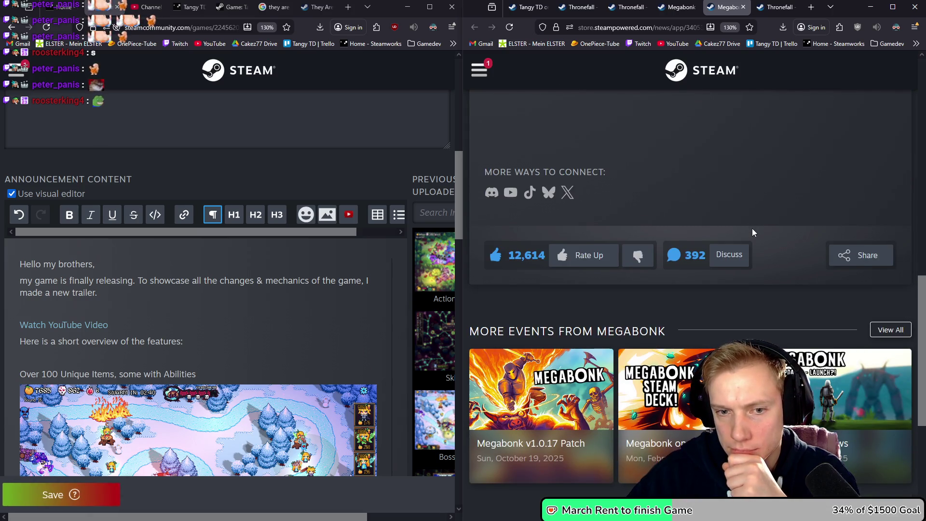
pyautogui.scroll(7, 752, 227)
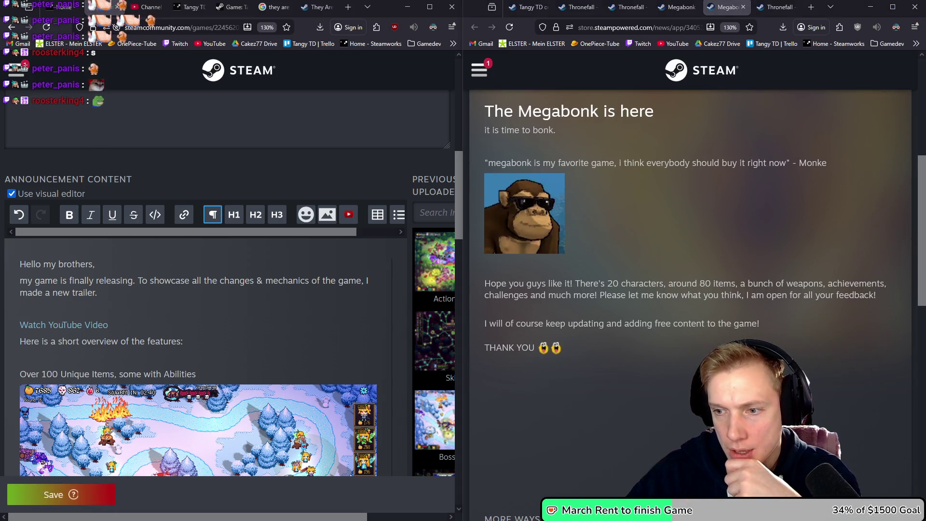
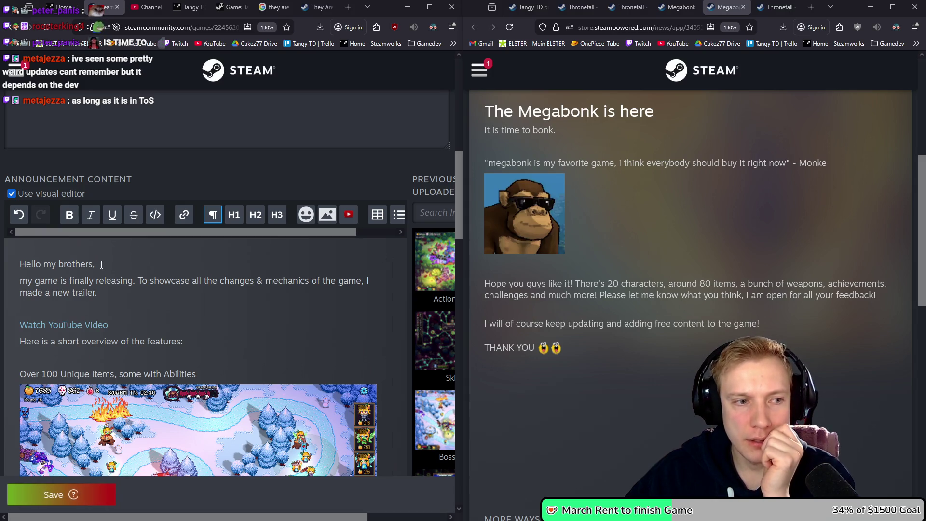
# Replace 'new' with 'gameplay' so the intro reads 'I made a gameplay trailer'.
pyautogui.moveTo(92, 263); pyautogui.dragTo(55, 262)
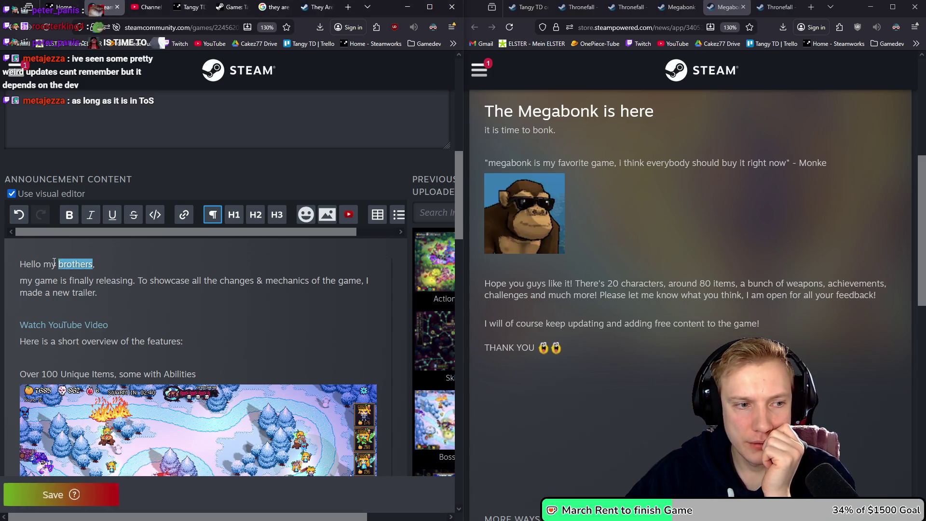
pyautogui.click(36, 282)
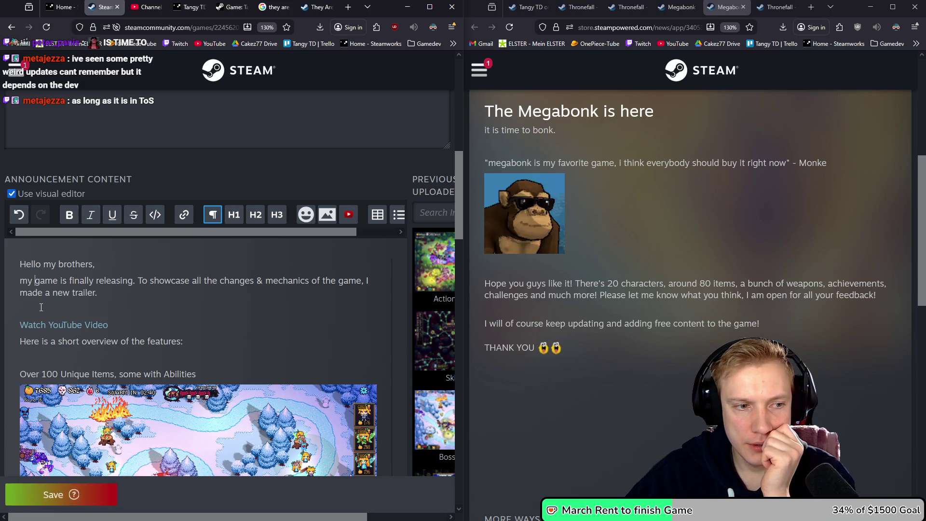
pyautogui.doubleClick(61, 292)
pyautogui.write('gameplay')
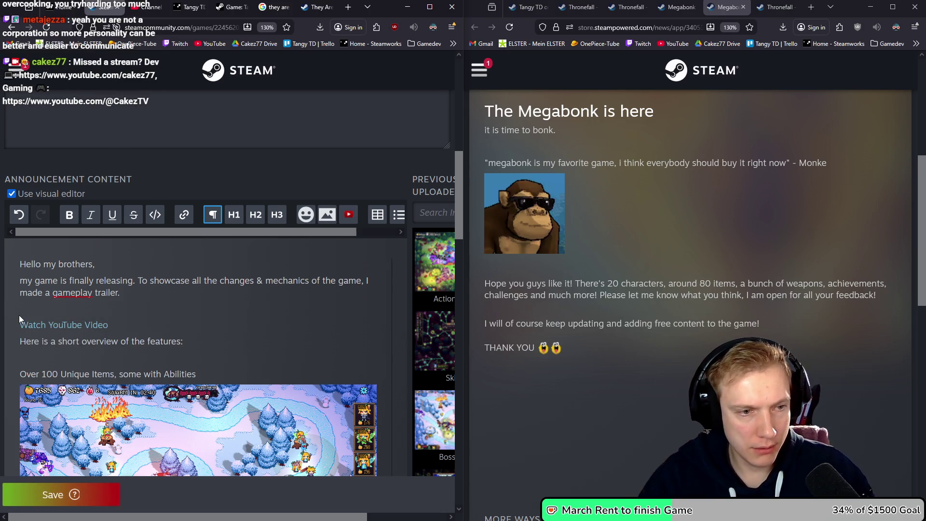
pyautogui.scroll(-1, 20, 319)
pyautogui.moveTo(129, 257); pyautogui.dragTo(133, 246)
# Add an empty line between the Watch YouTube Video link and the 'Here is…' overview sentence.
pyautogui.click(129, 257)
pyautogui.tripleClick(63, 290)
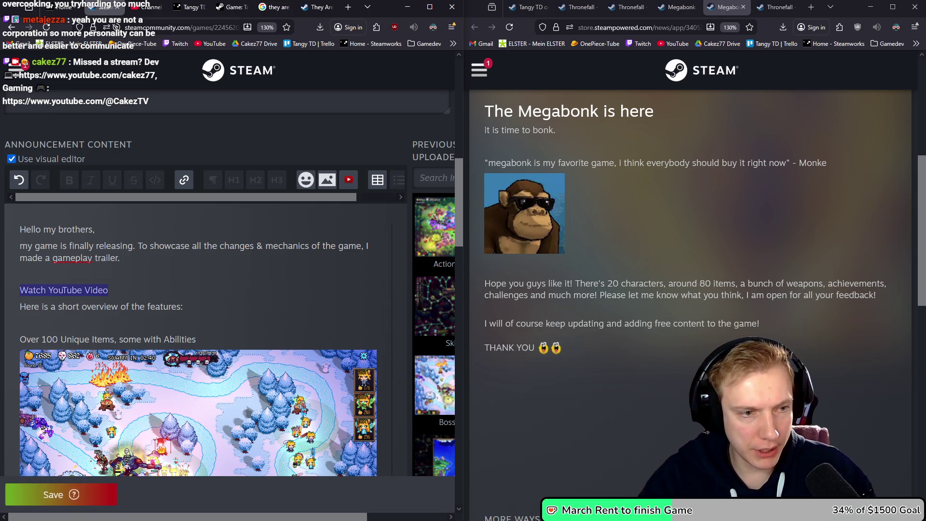
pyautogui.press('BackSpace')
pyautogui.press('BackSpace')
pyautogui.hotkey('ctrl', 'z')
pyautogui.hotkey('ctrl', 'z')
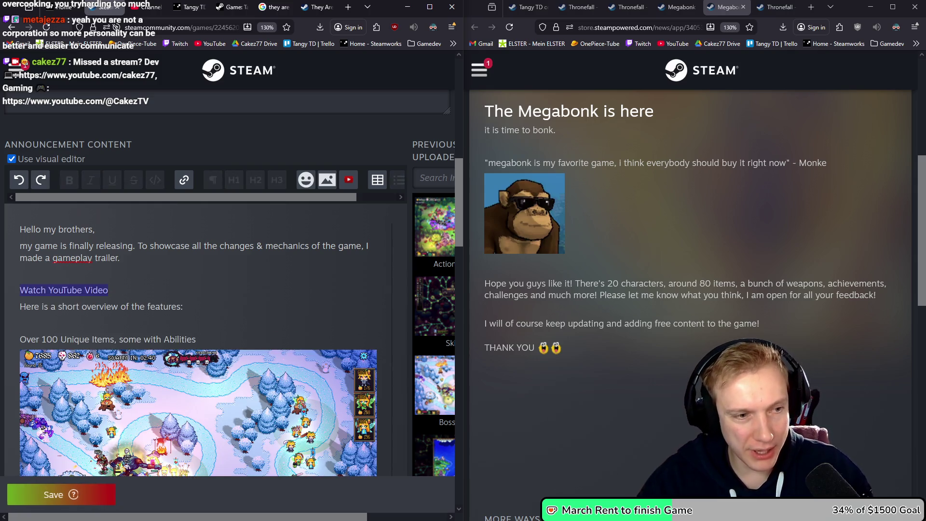
pyautogui.click(20, 290)
pyautogui.press('Return')
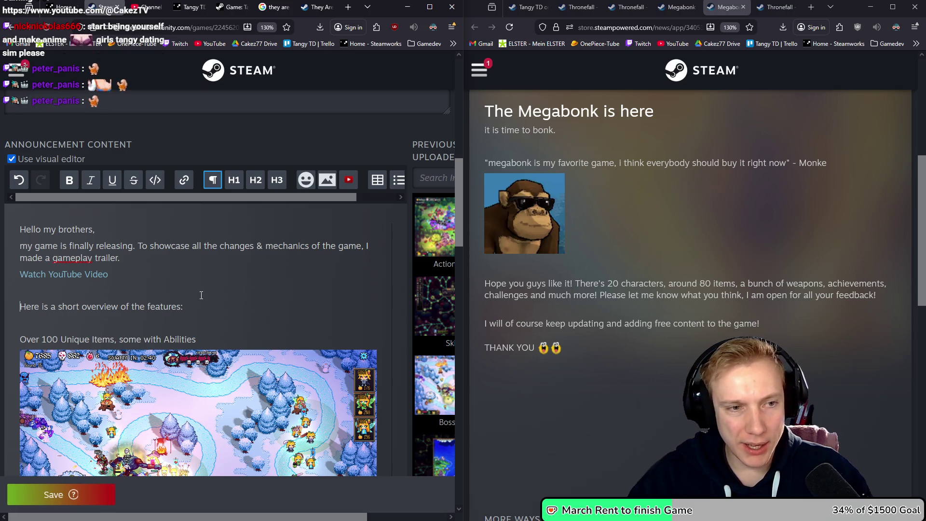
pyautogui.click(680, 7)
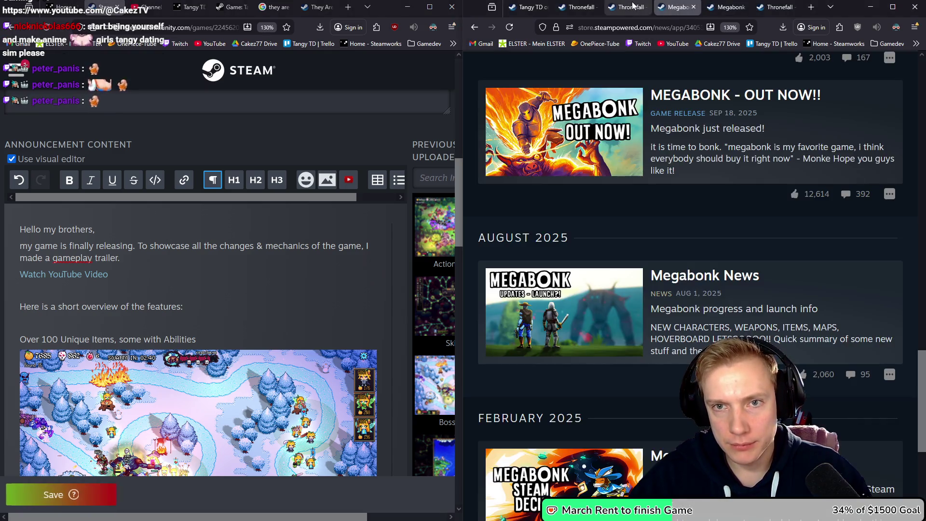
# Show the Thronefall 'leaves Early Access October 11th!' news post's title and opening text.
pyautogui.click(633, 6)
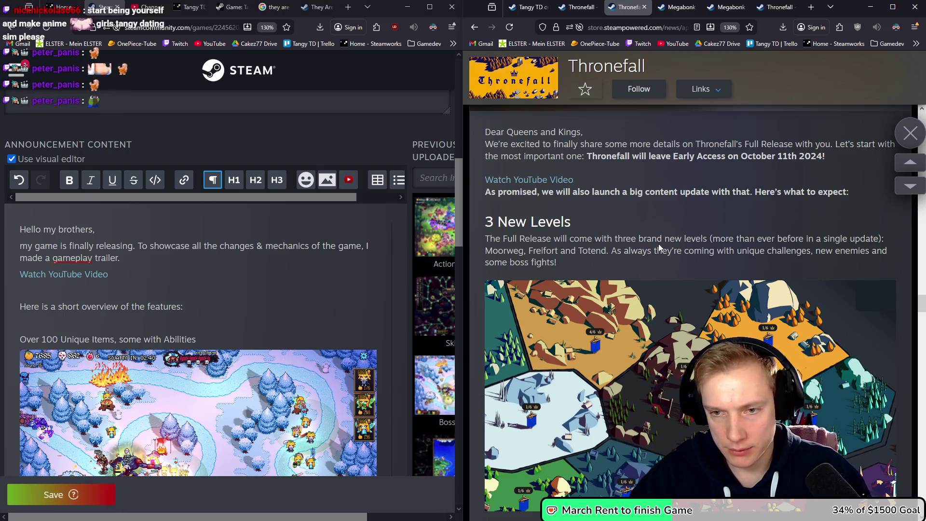
pyautogui.scroll(3, 659, 244)
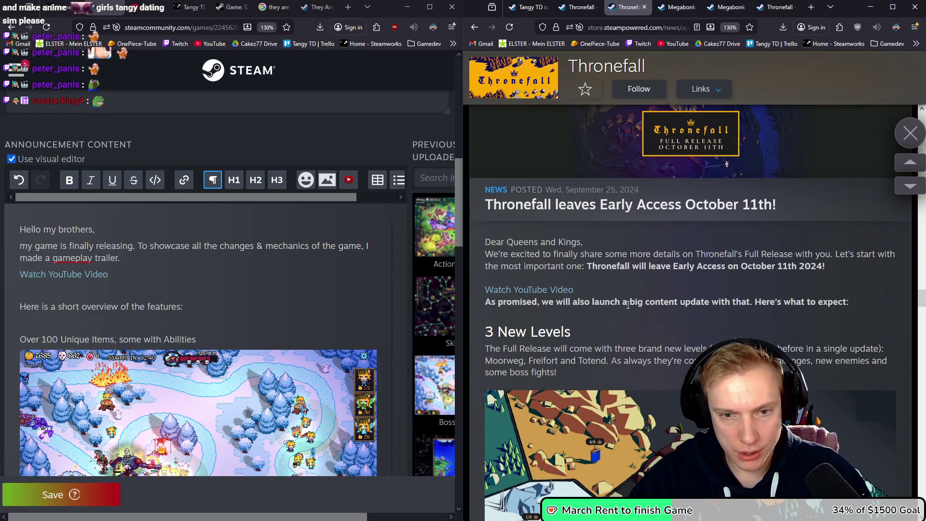
pyautogui.scroll(-2, 639, 289)
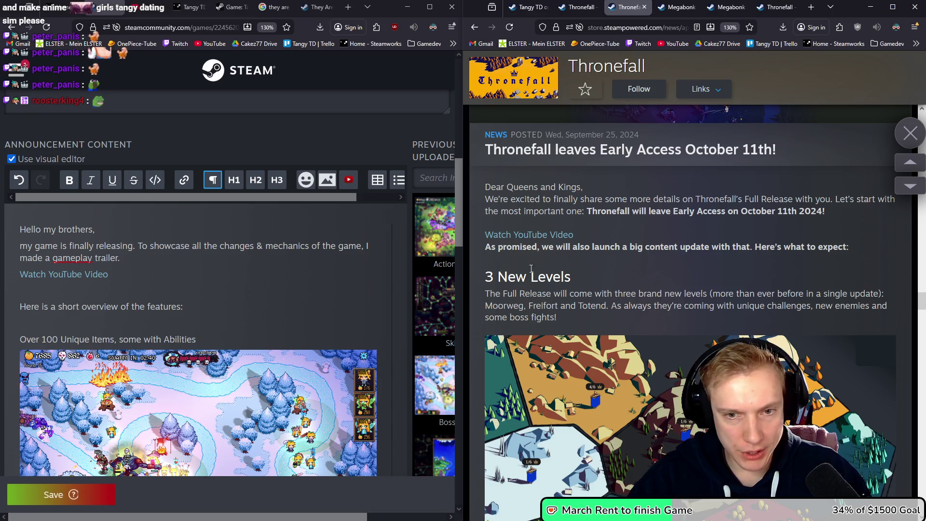
pyautogui.moveTo(196, 340); pyautogui.dragTo(4, 343)
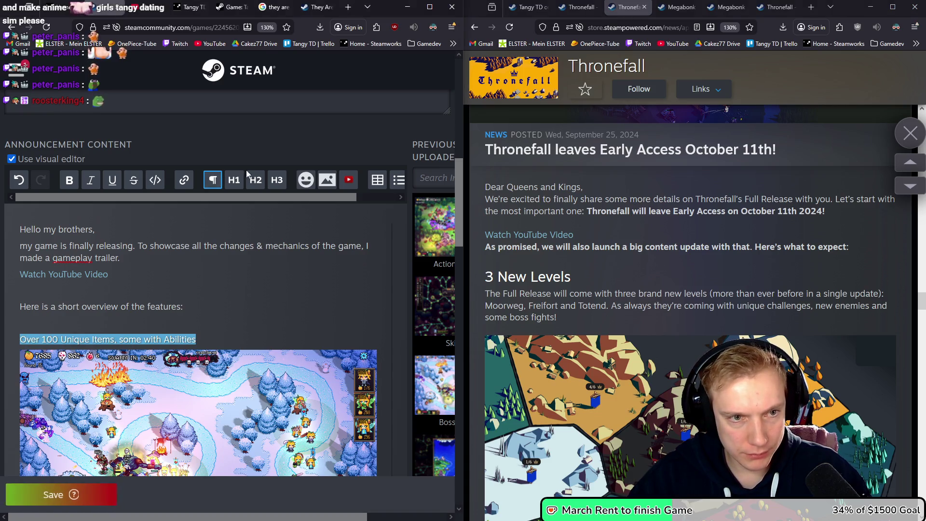
# Make the 'Over 100 Unique Items' line a bold H3 heading.
pyautogui.click(233, 181)
pyautogui.click(255, 182)
pyautogui.click(276, 181)
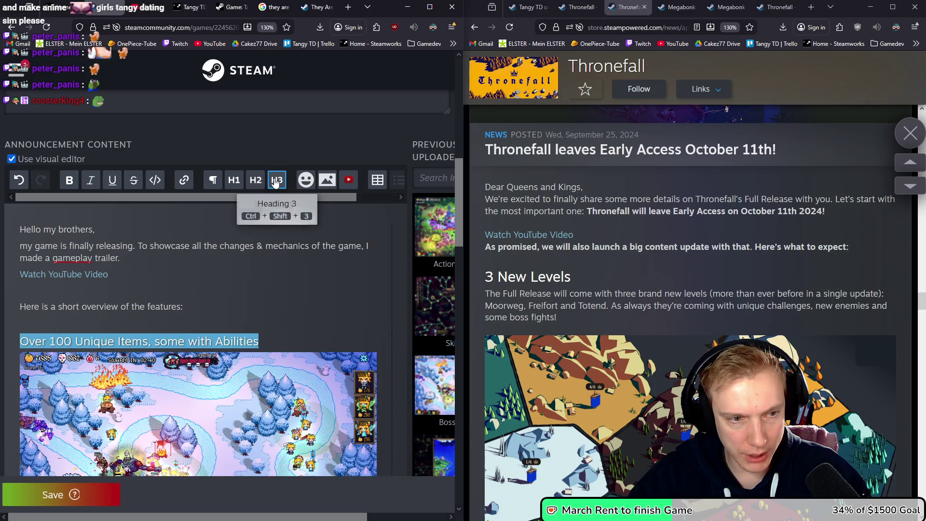
pyautogui.click(310, 335)
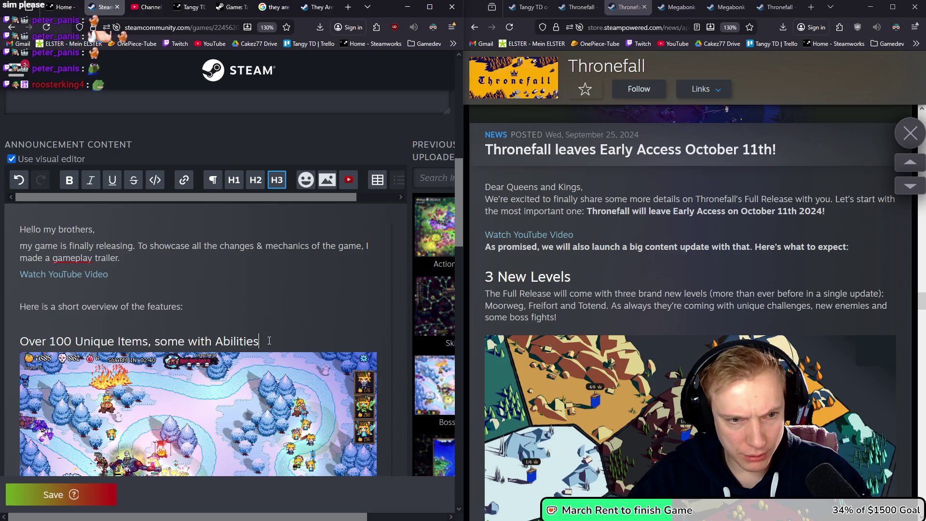
pyautogui.moveTo(290, 334); pyautogui.dragTo(2, 337)
pyautogui.click(69, 180)
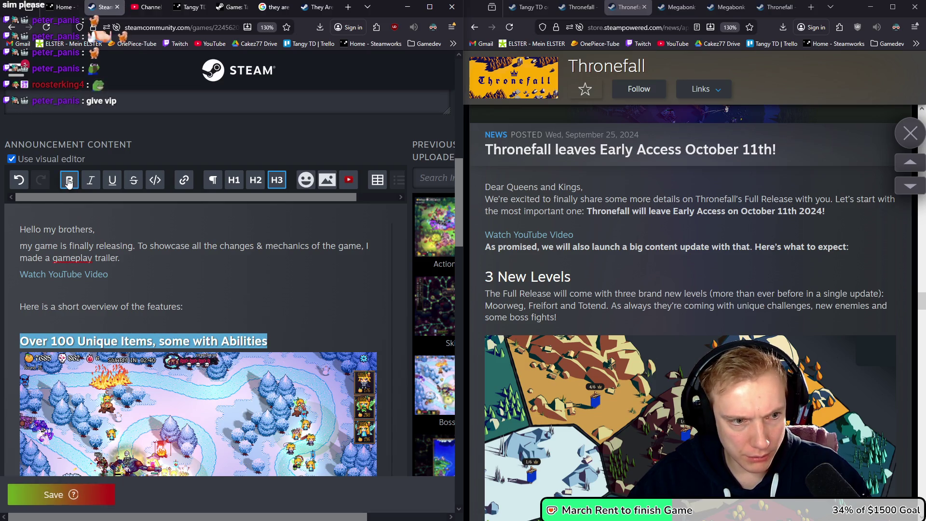
pyautogui.click(303, 327)
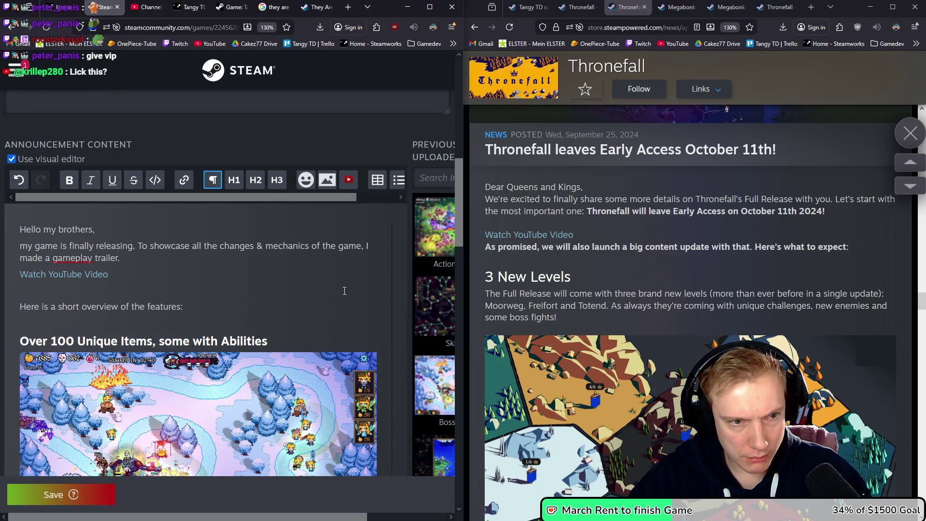
pyautogui.scroll(-2, 288, 281)
pyautogui.scroll(-2, 288, 281)
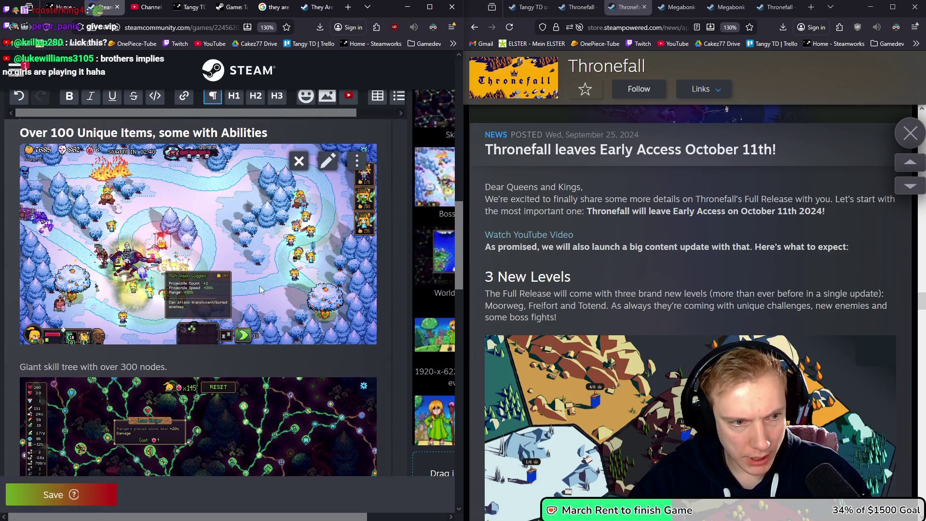
# Make 'Giant skill tree with over 300 nodes.' a bold H3 heading, then start a paragraph under the items heading.
pyautogui.moveTo(134, 368); pyautogui.dragTo(20, 369)
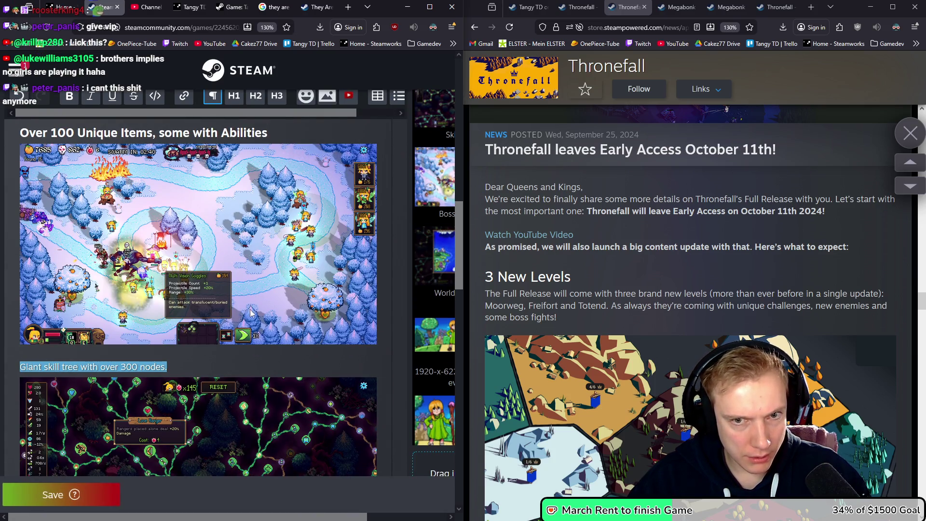
pyautogui.scroll(2, 229, 251)
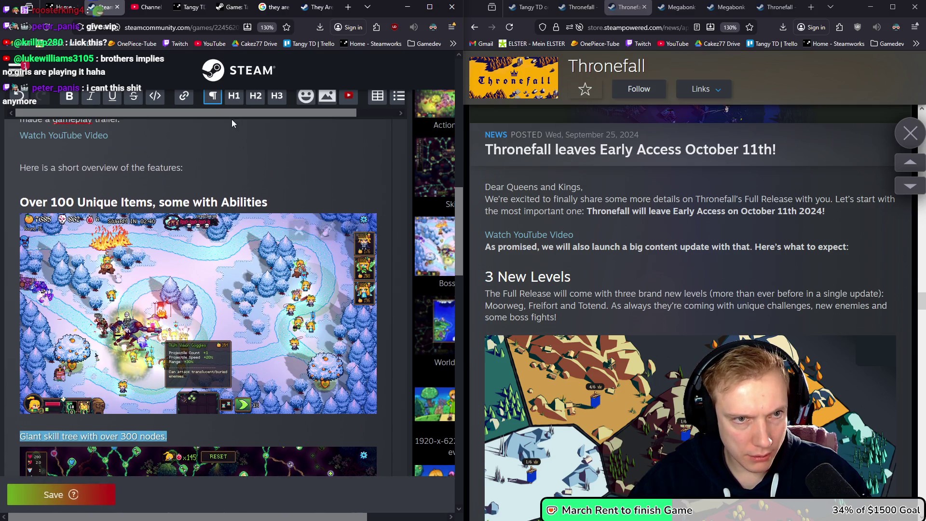
pyautogui.click(277, 96)
pyautogui.click(71, 99)
pyautogui.scroll(-3, 236, 319)
pyautogui.scroll(3, 237, 320)
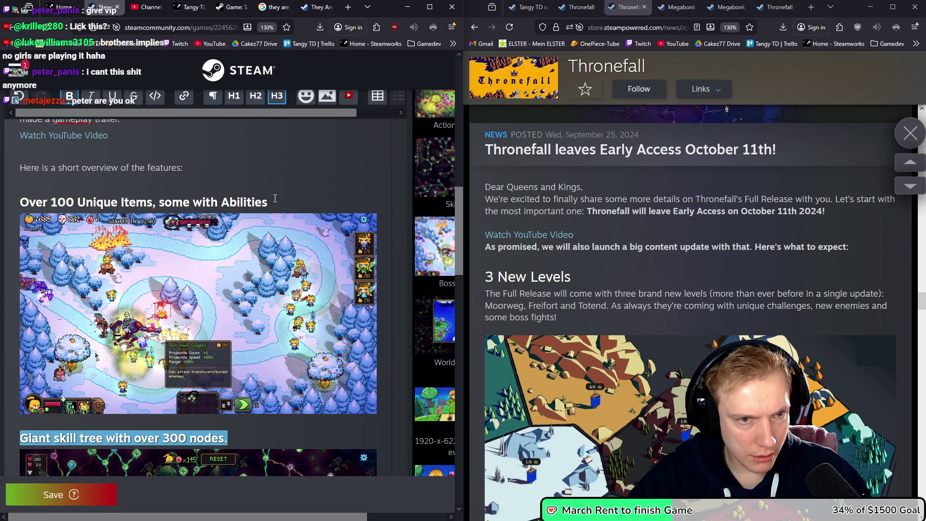
pyautogui.click(290, 198)
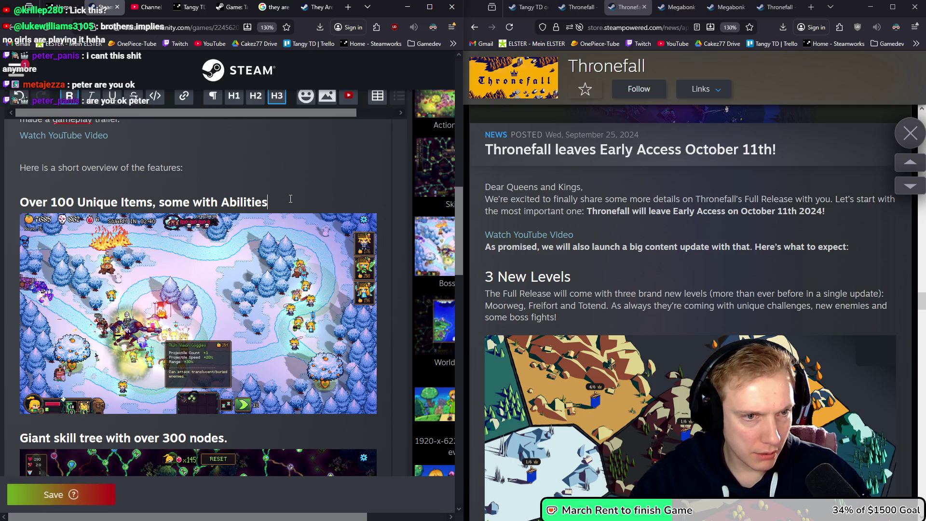
pyautogui.press('Return')
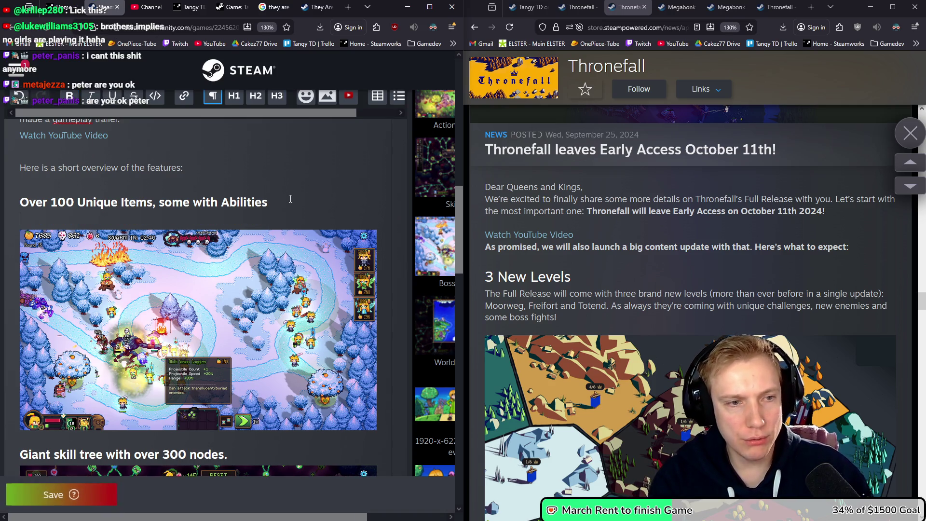
# Draft the items description: 'Equip & combine items into up to four slots. Make crazy builds, destroy the screen!'.
pyautogui.write('Combine &')
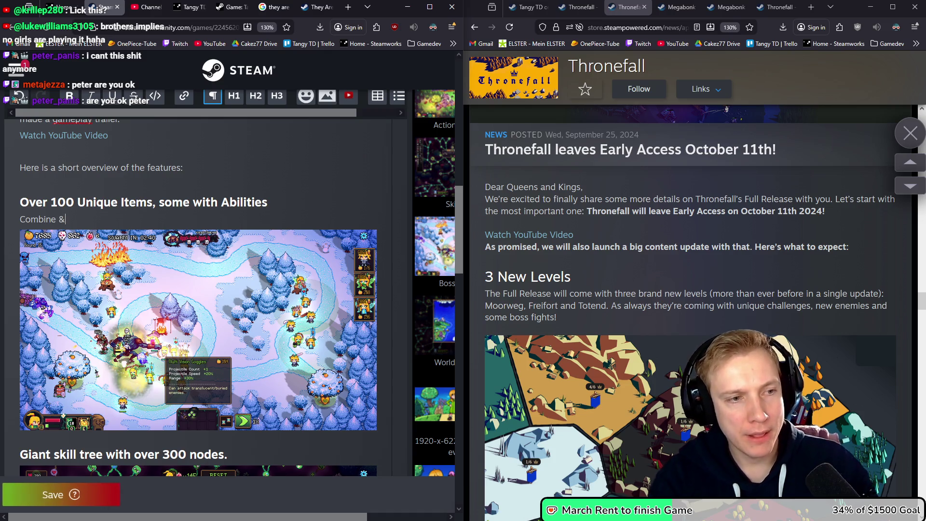
pyautogui.press('BackSpace')
pyautogui.press('BackSpace')
pyautogui.press('BackSpace')
pyautogui.write('Equ')
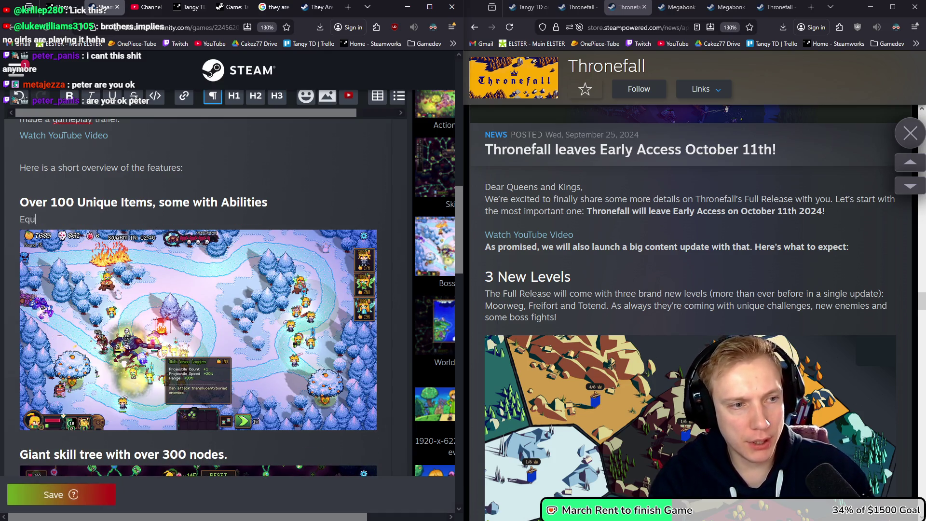
pyautogui.write('ip & combine ')
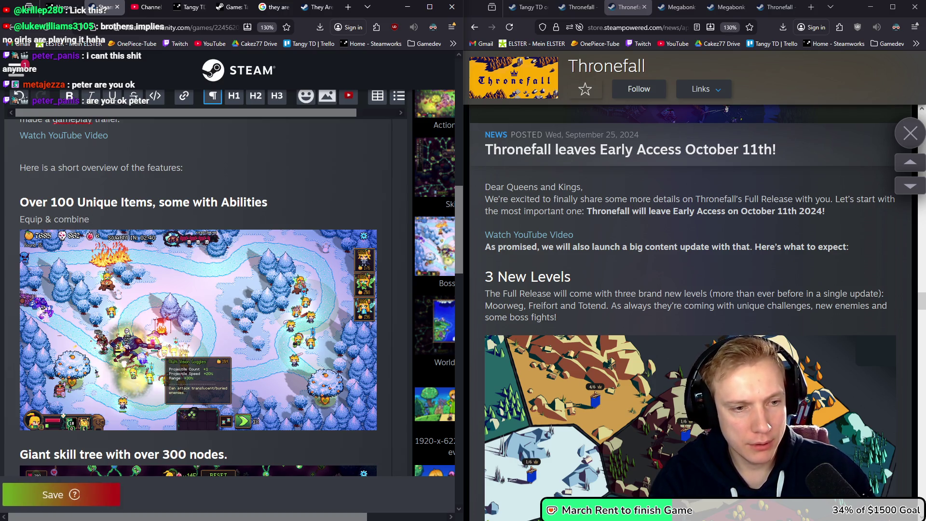
pyautogui.write('up to')
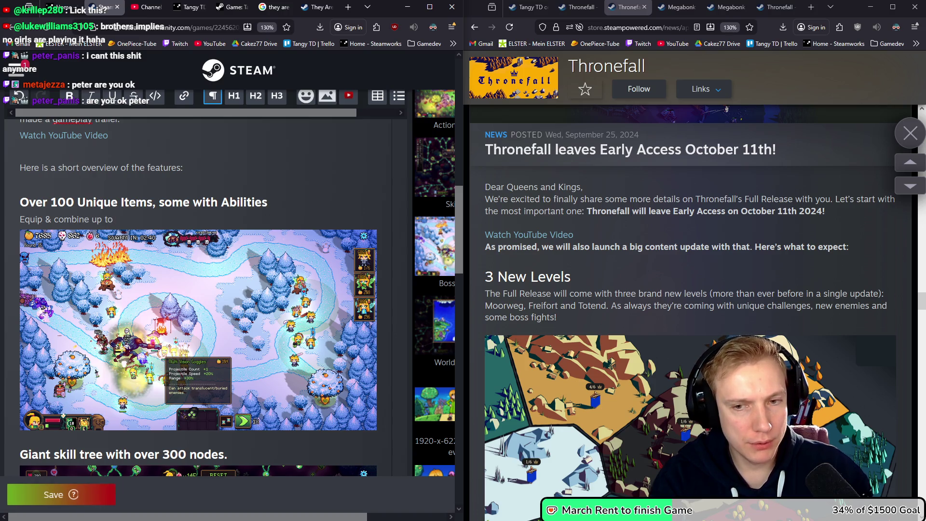
pyautogui.press('BackSpace')
pyautogui.press('BackSpace')
pyautogui.press('BackSpace')
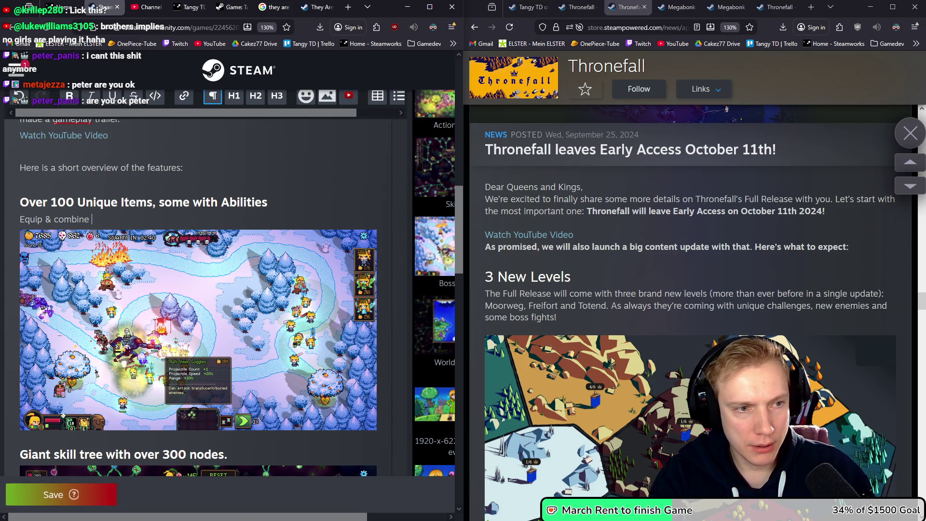
pyautogui.write('items into up')
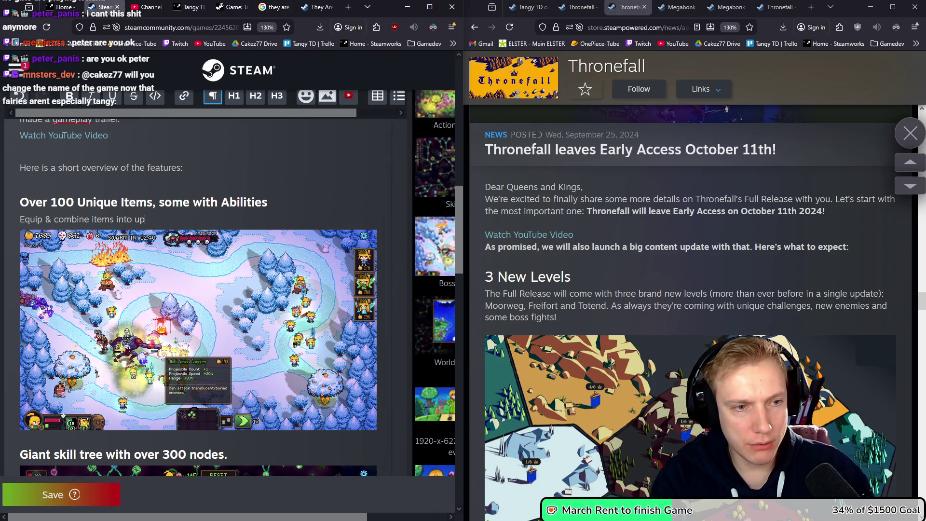
pyautogui.press('BackSpace')
pyautogui.write('up to ')
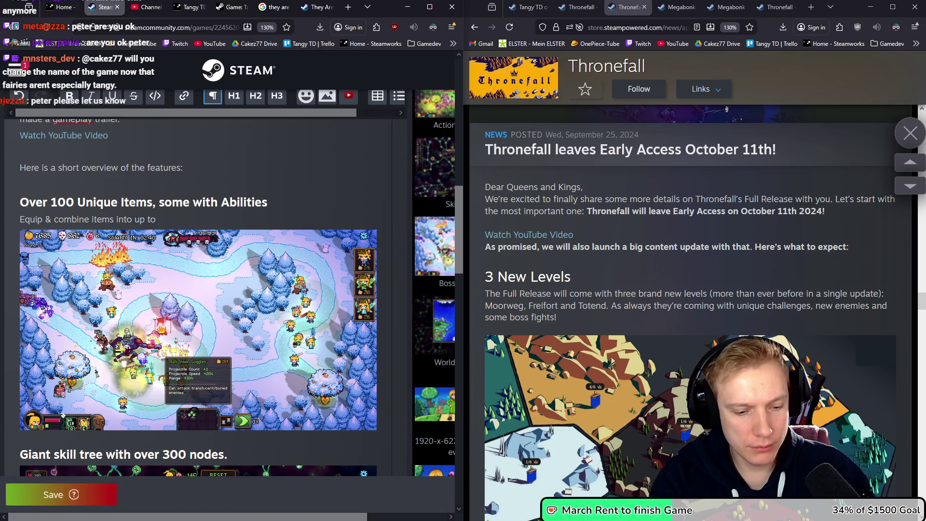
pyautogui.write('four items ')
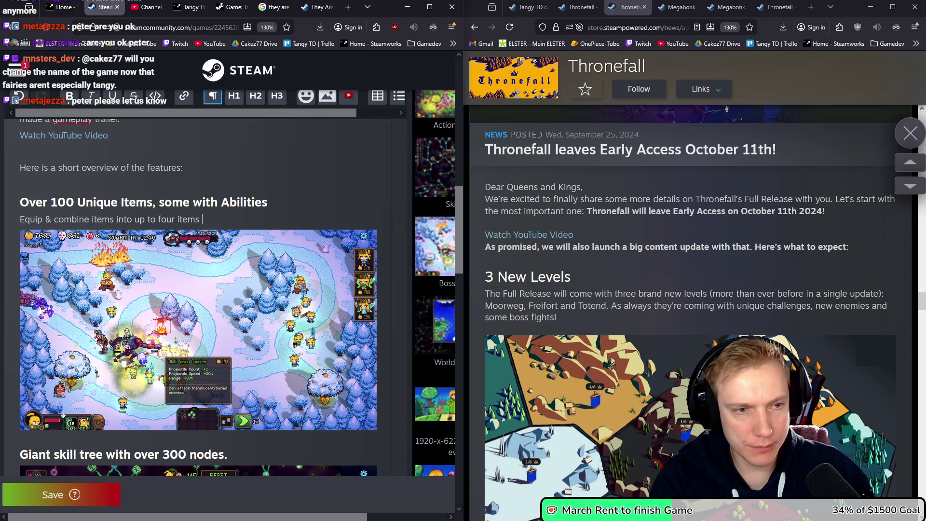
pyautogui.press('BackSpace')
pyautogui.press('BackSpace')
pyautogui.press('BackSpace')
pyautogui.press('BackSpace')
pyautogui.press('BackSpace')
pyautogui.press('BackSpace')
pyautogui.write('slots.')
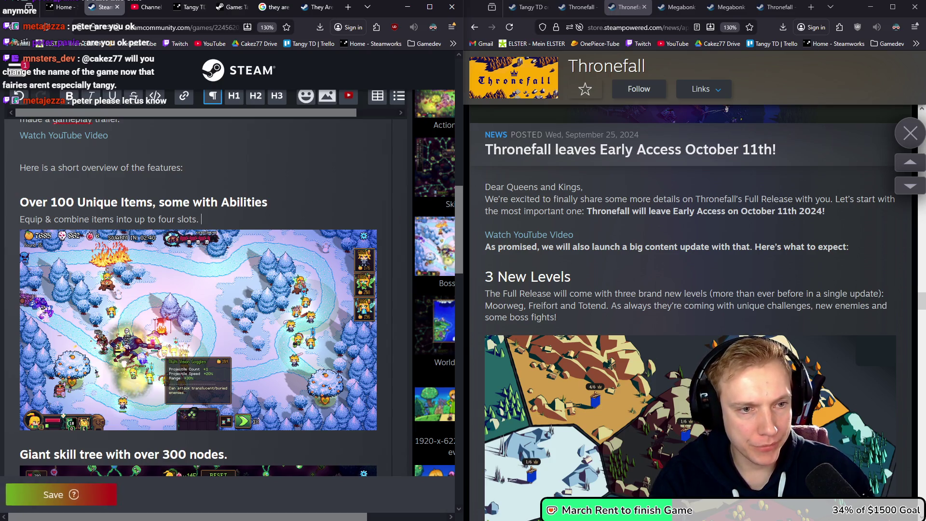
pyautogui.write(' Make ')
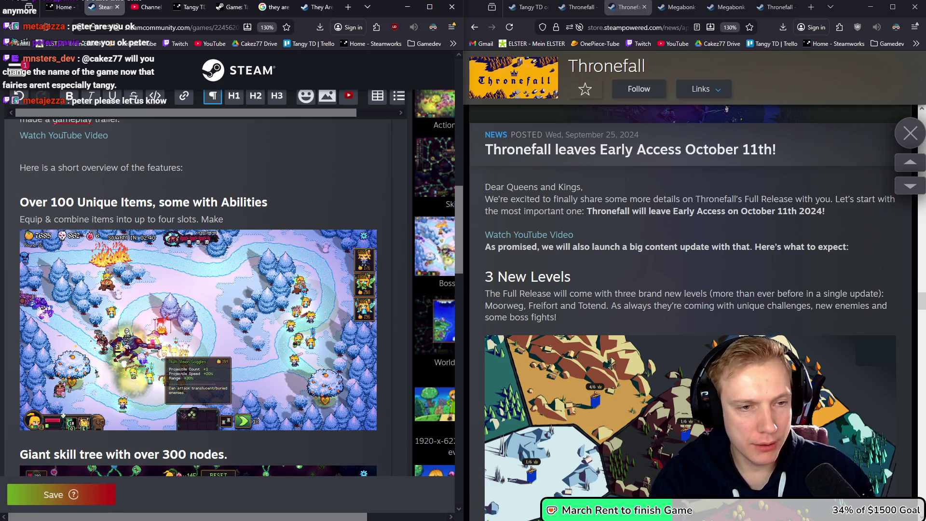
pyautogui.write('cr')
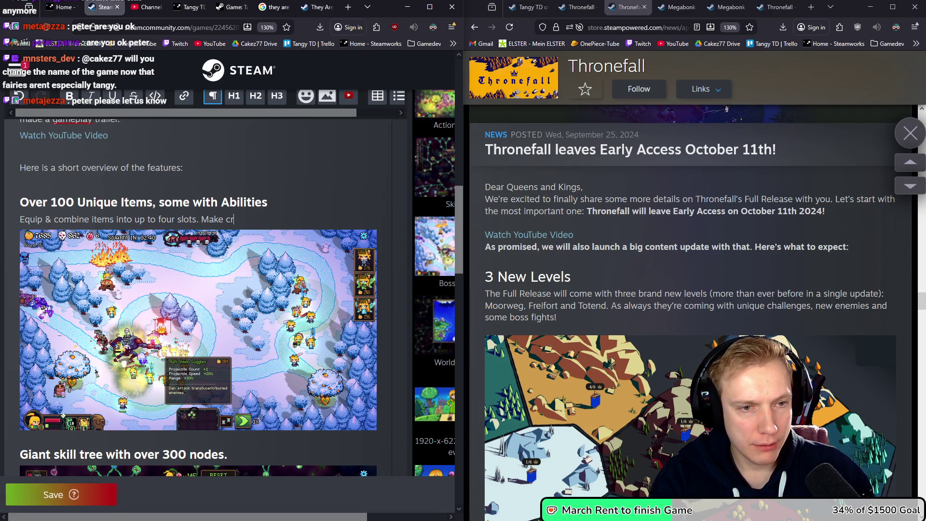
pyautogui.write('azy builds, destroy the strea')
pyautogui.press('BackSpace')
pyautogui.press('BackSpace')
pyautogui.press('BackSpace')
pyautogui.write('creen')
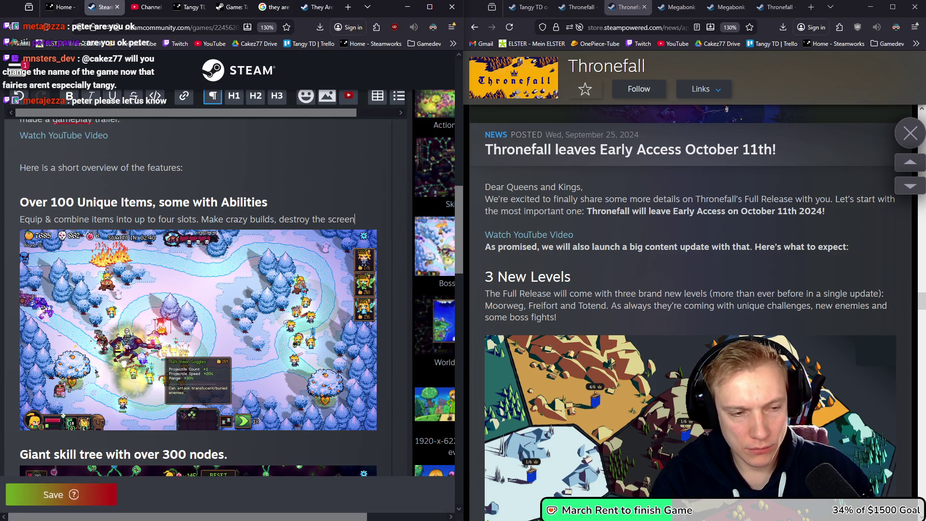
pyautogui.write('!')
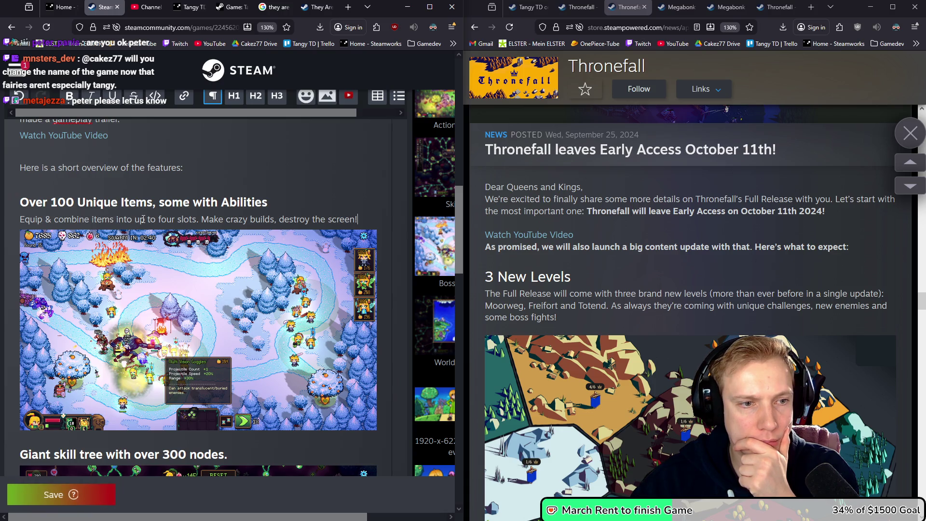
# Revise it to 'You have up to four slots on each hero' and '...and make damage numbers go crazy'.
pyautogui.click(115, 219)
pyautogui.write('.')
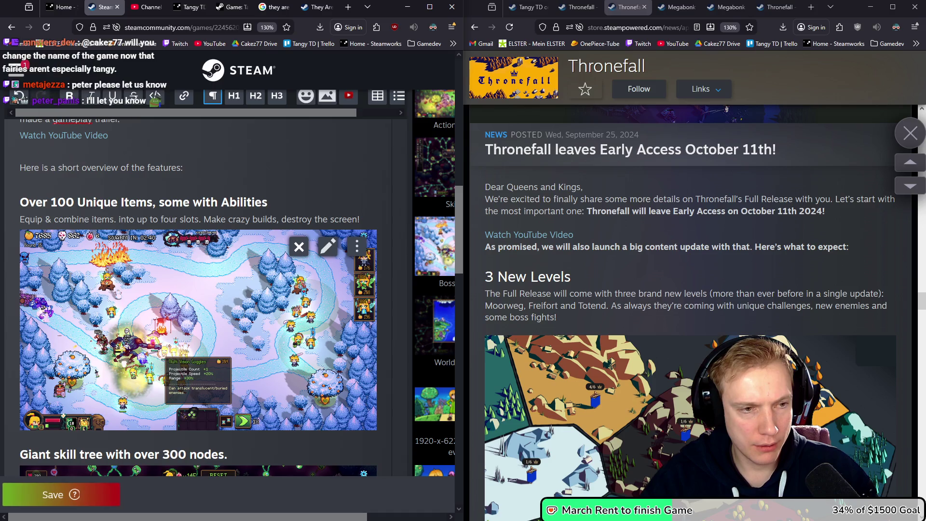
pyautogui.write('You have')
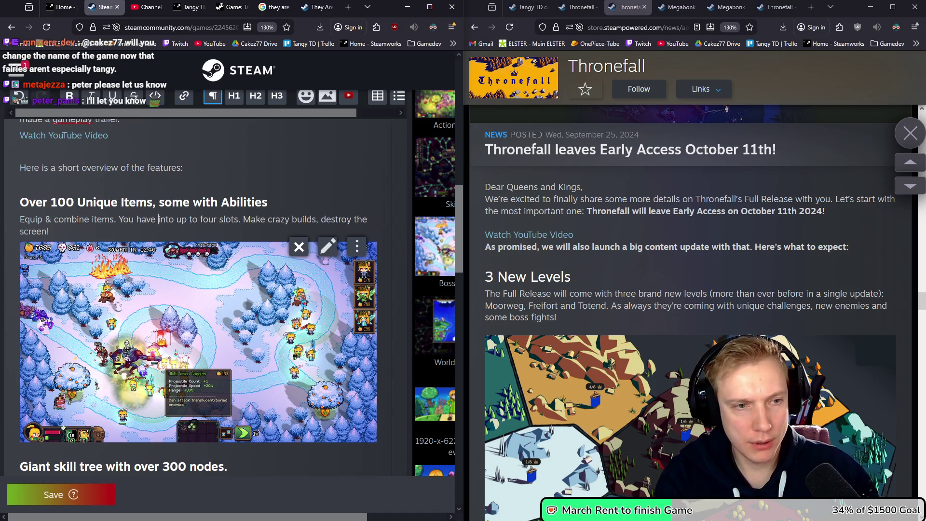
pyautogui.press('Delete')
pyautogui.press('Delete')
pyautogui.press('Delete')
pyautogui.click(182, 219)
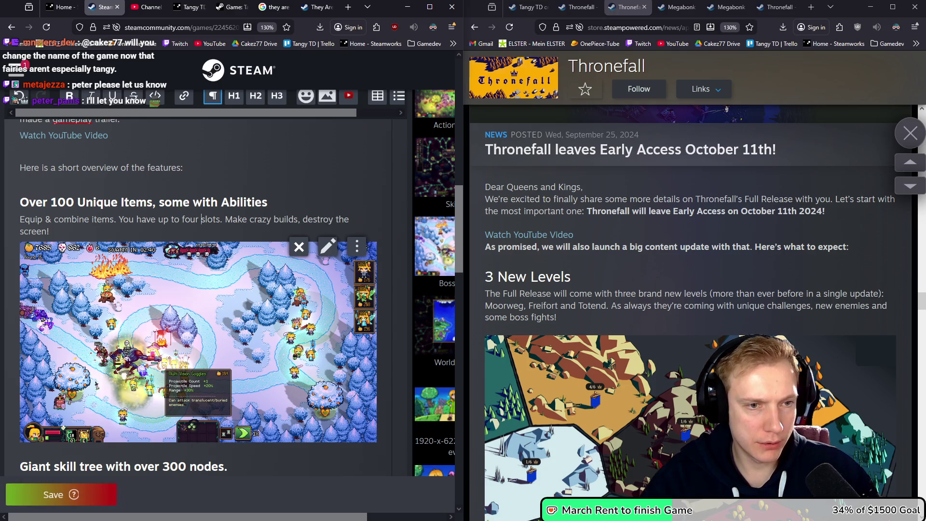
pyautogui.click(201, 220)
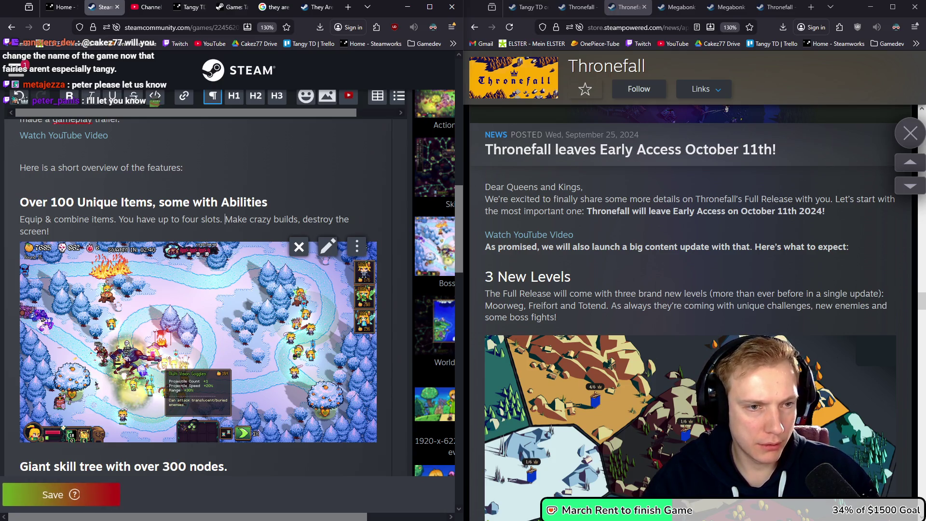
pyautogui.press('BackSpace')
pyautogui.write('a')
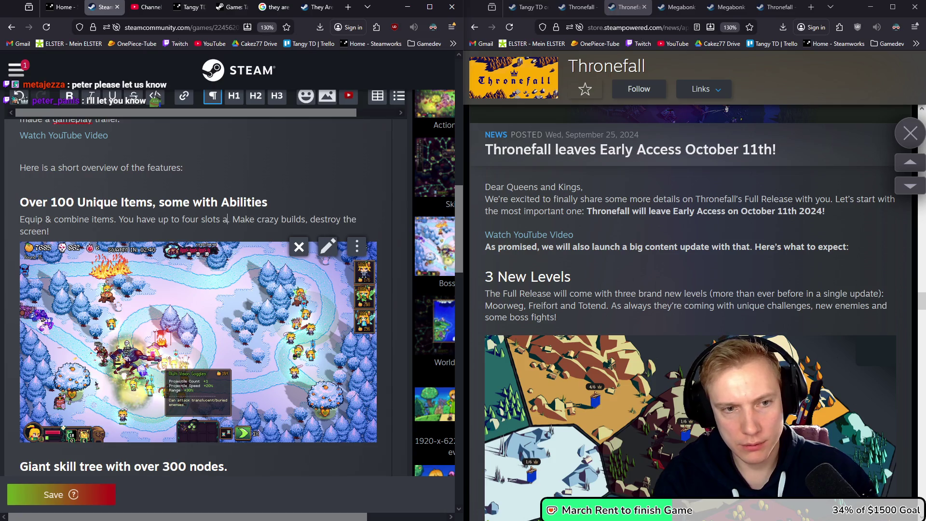
pyautogui.write('on t')
pyautogui.press('BackSpace')
pyautogui.write('each ')
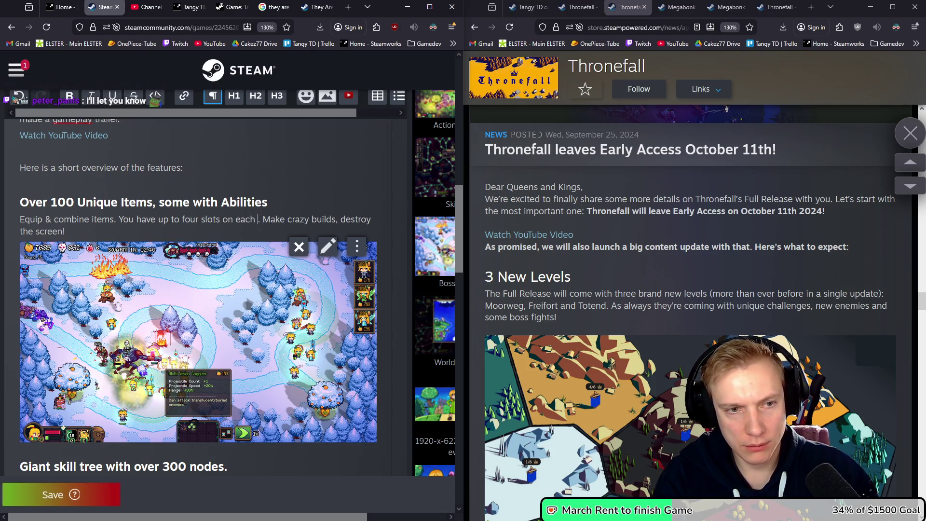
pyautogui.write('hero')
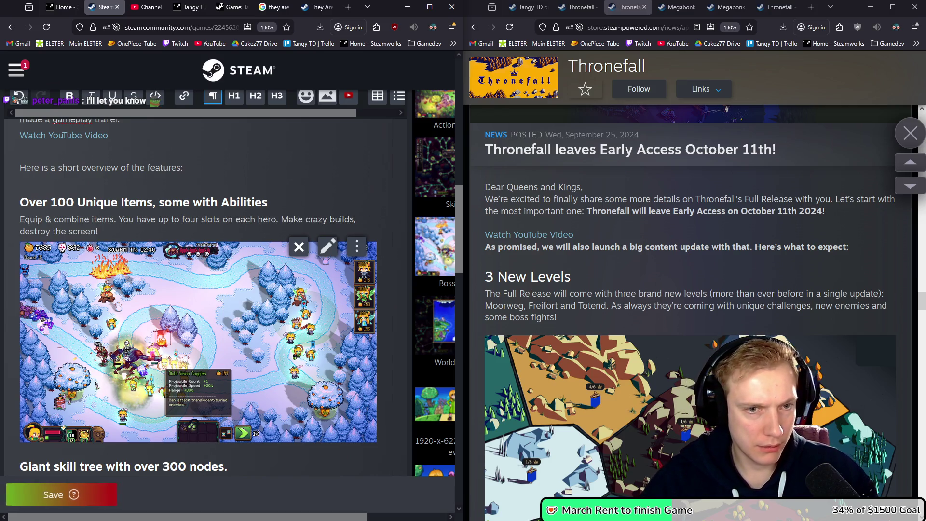
pyautogui.click(98, 231)
pyautogui.write('a')
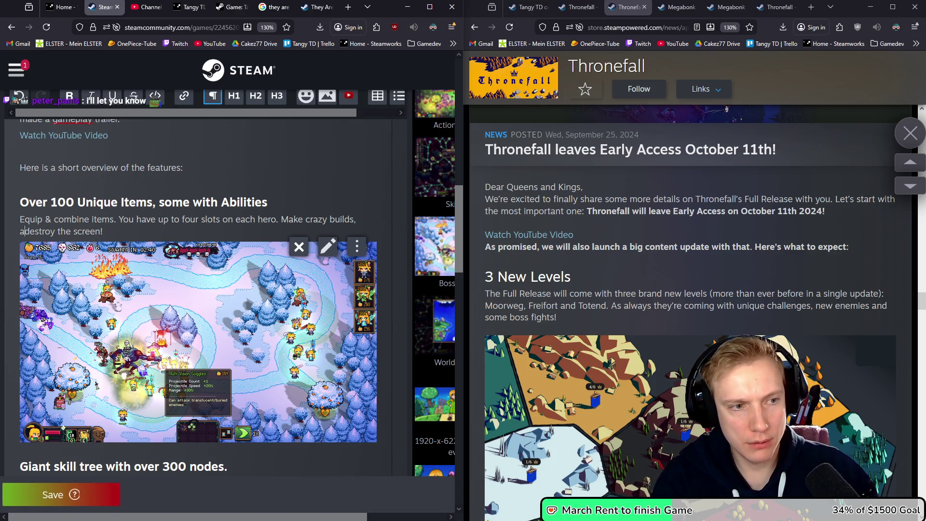
pyautogui.write('nd')
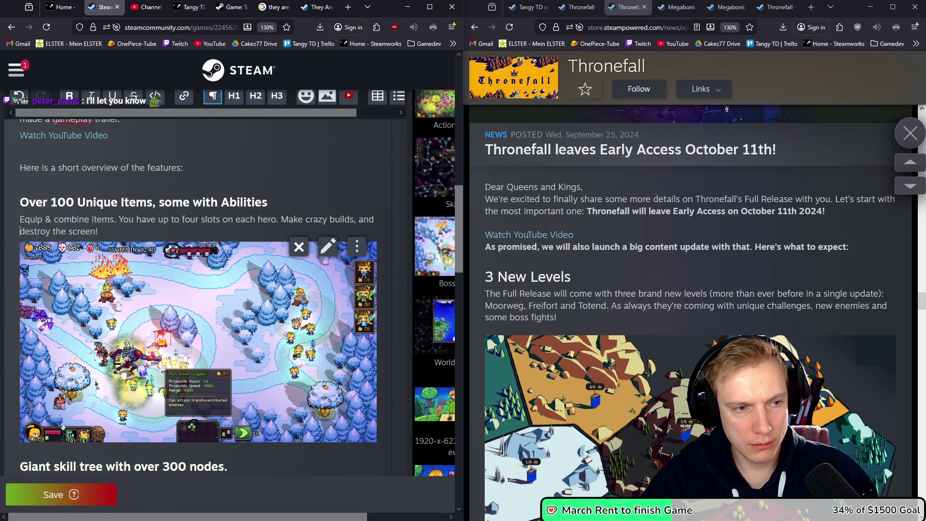
pyautogui.hotkey('shift', 'End')
pyautogui.write('make damage nu')
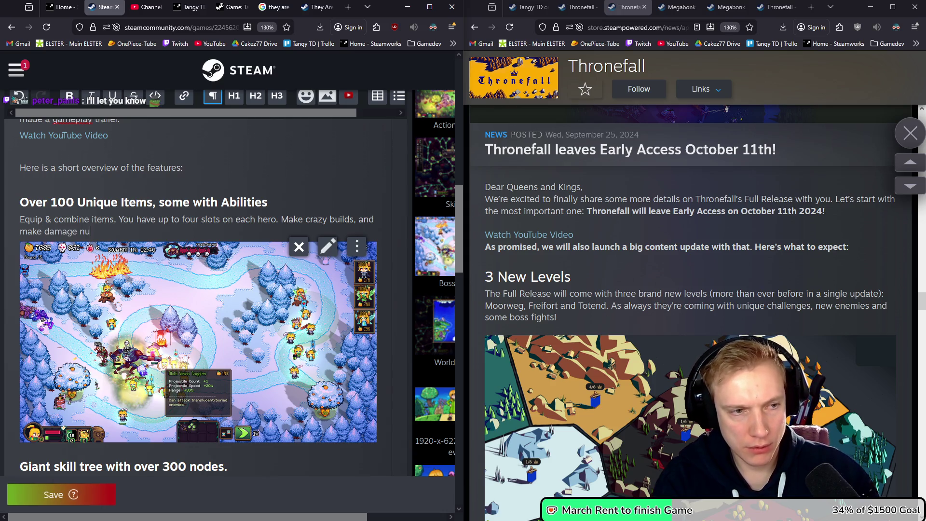
pyautogui.write('mbers go c')
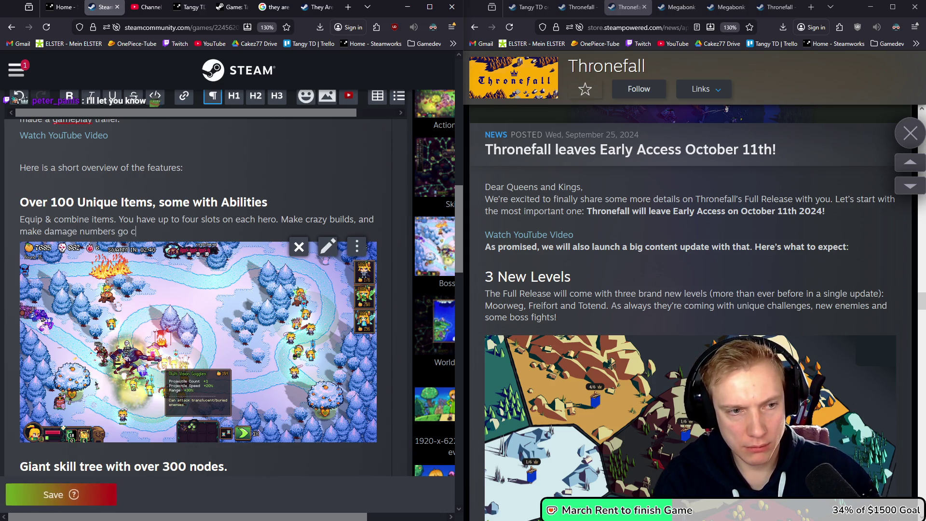
pyautogui.write('razy')
pyautogui.hotkey('alt', 'Tab')
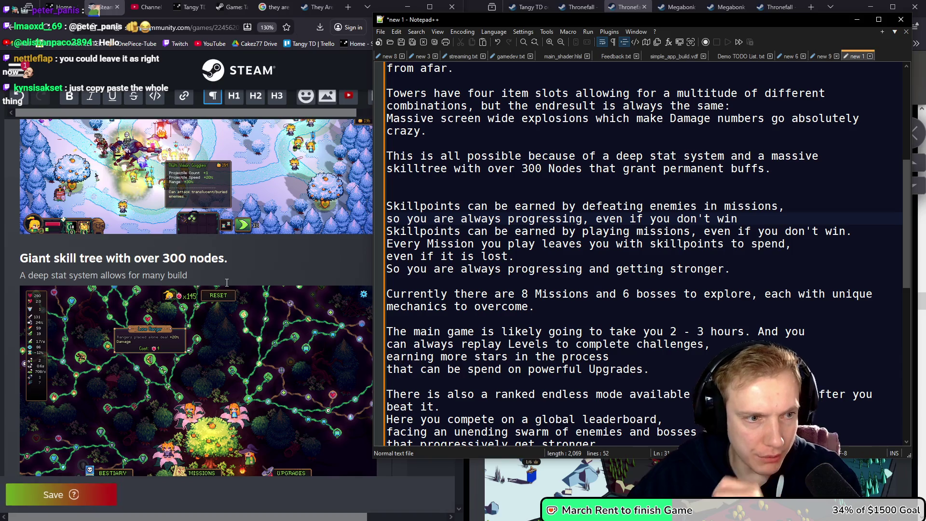
# Replace 'for many builds' with 'you to create your own builds & strategy.' in the skill-tree description.
pyautogui.click(196, 275)
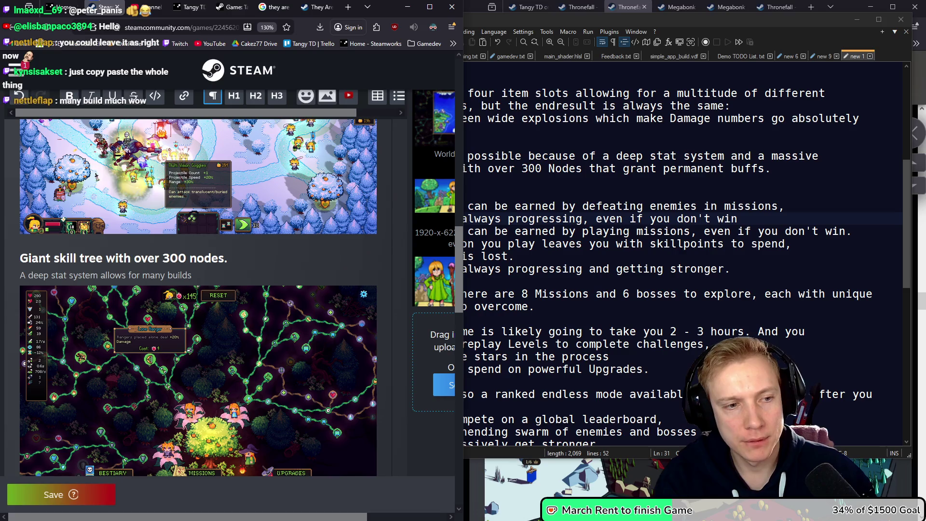
pyautogui.hotkey('ctrl', 'BackSpace')
pyautogui.hotkey('ctrl', 'BackSpace')
pyautogui.hotkey('ctrl', 'BackSpace')
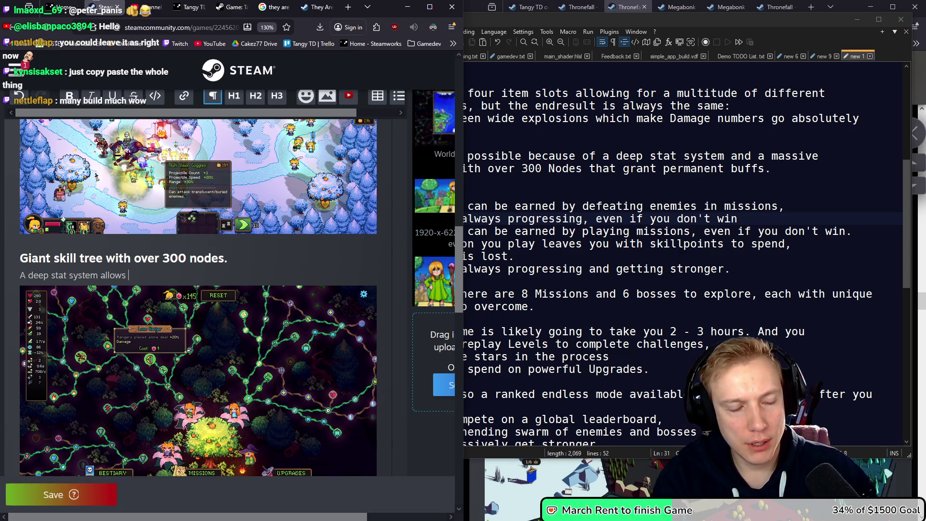
pyautogui.write('you to create')
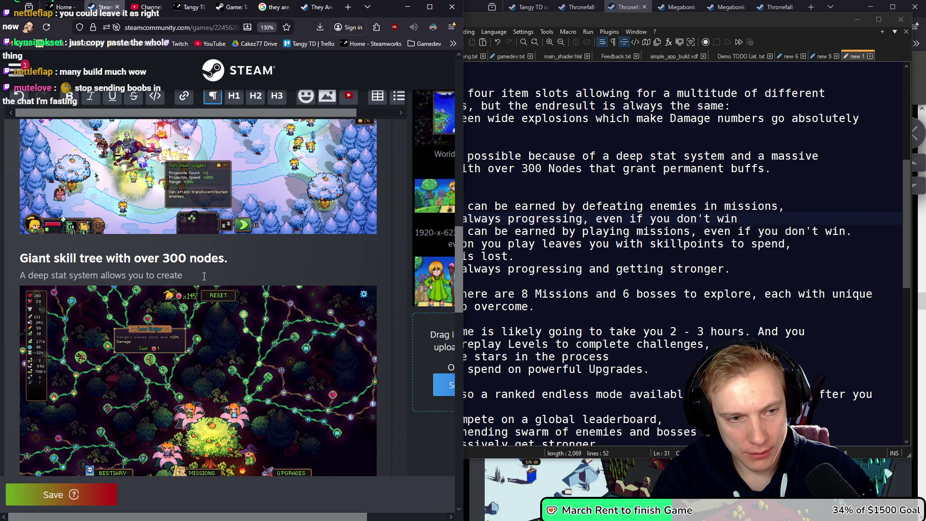
pyautogui.write('your own builds & str')
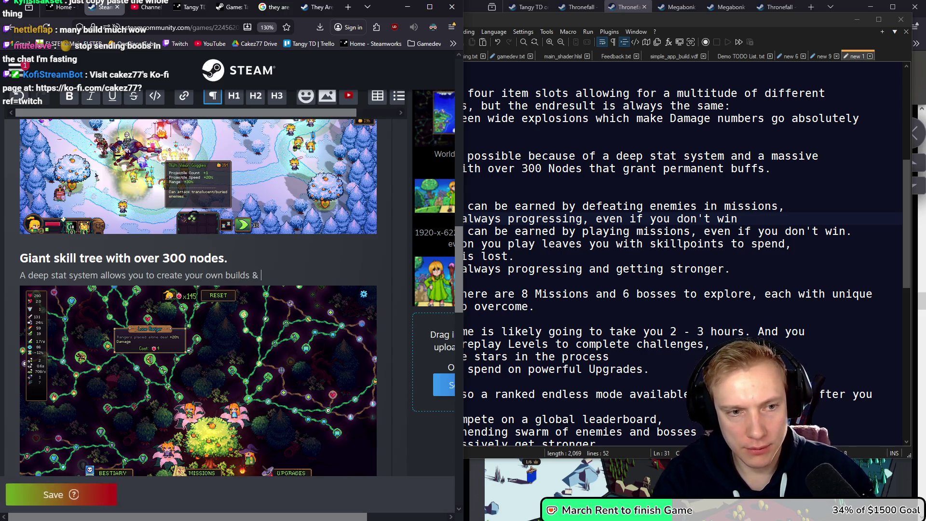
pyautogui.write('ategy.')
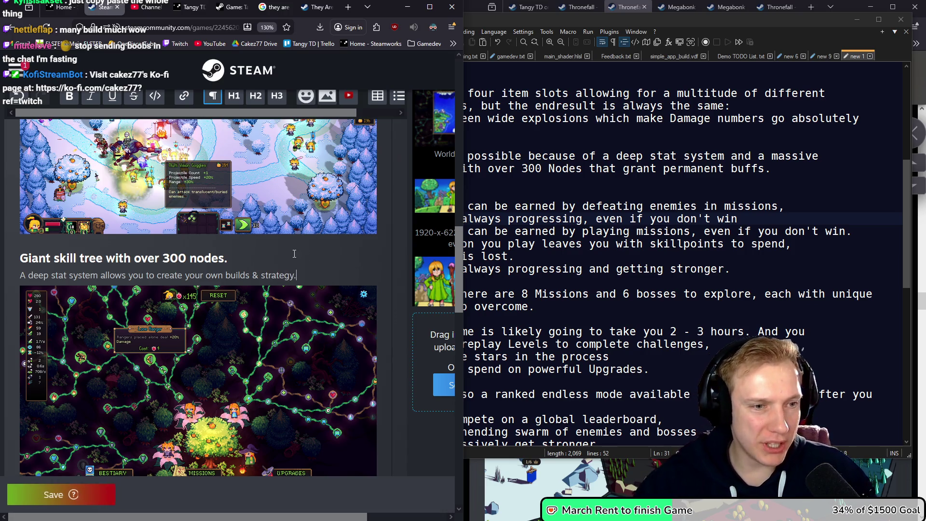
pyautogui.scroll(-5, 306, 270)
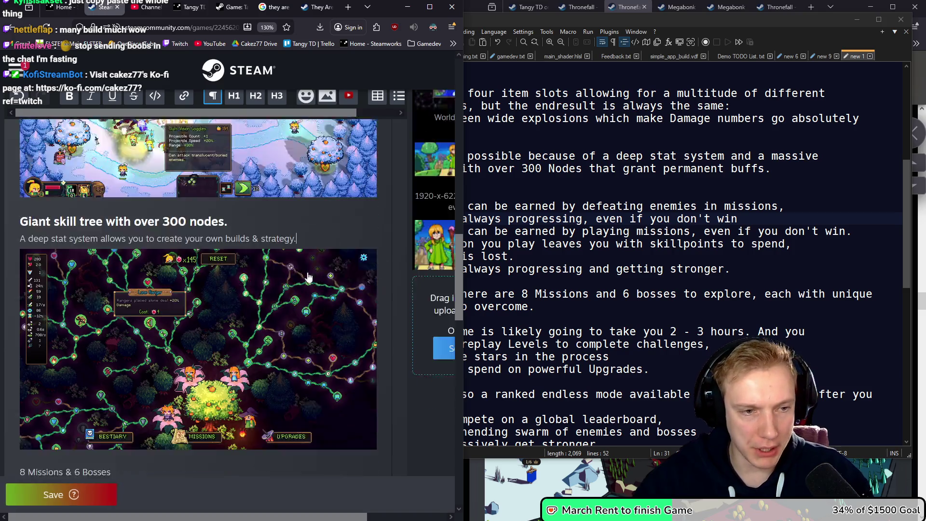
# Apply H3 to the '8 Missions & 6 Bosses' and 'Ranked Endless Mode' lines.
pyautogui.moveTo(124, 233); pyautogui.dragTo(4, 236)
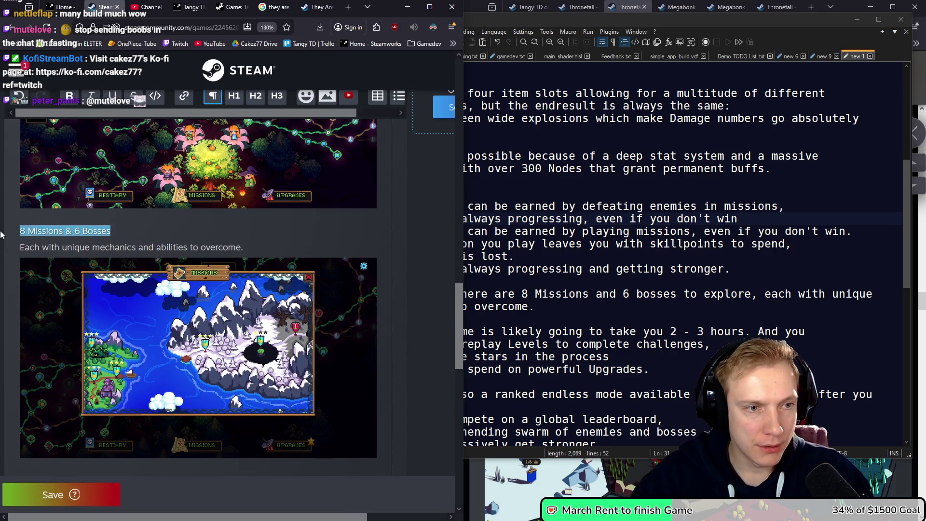
pyautogui.click(277, 95)
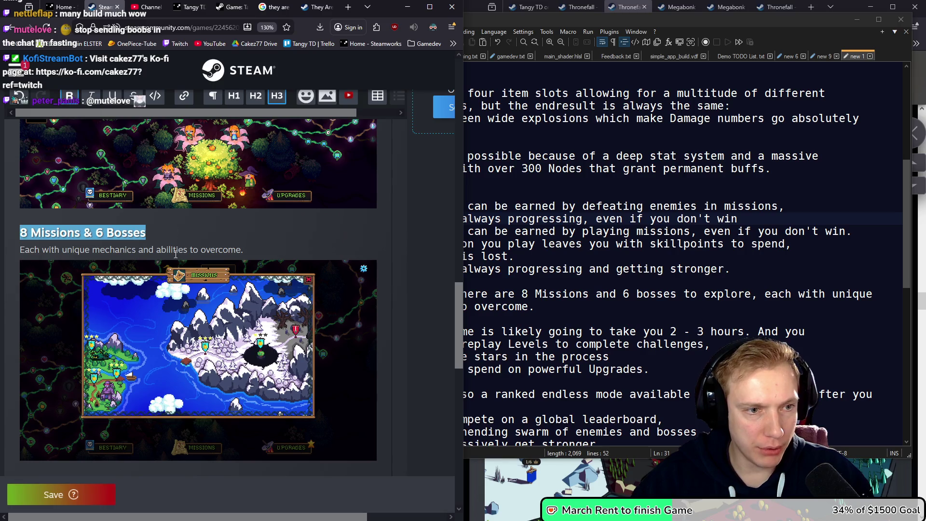
pyautogui.click(35, 249)
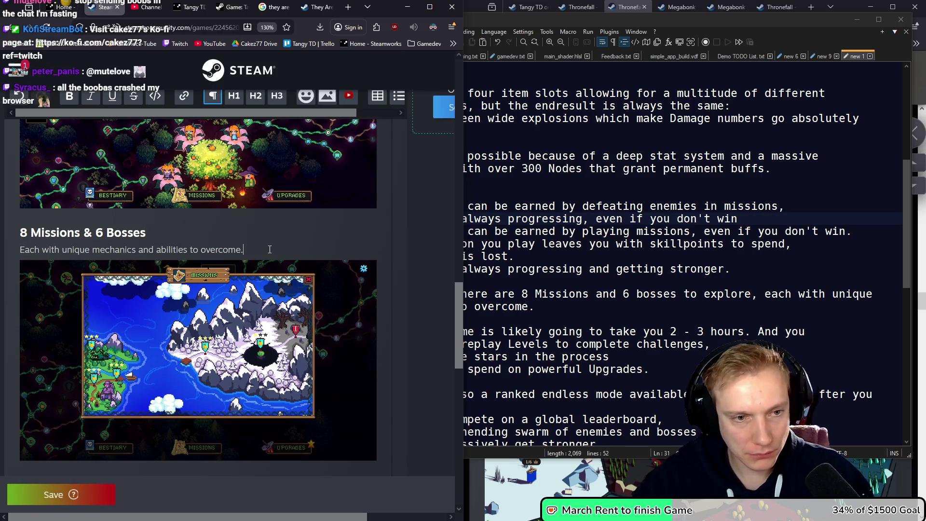
pyautogui.scroll(-3, 268, 252)
pyautogui.scroll(-3, 267, 255)
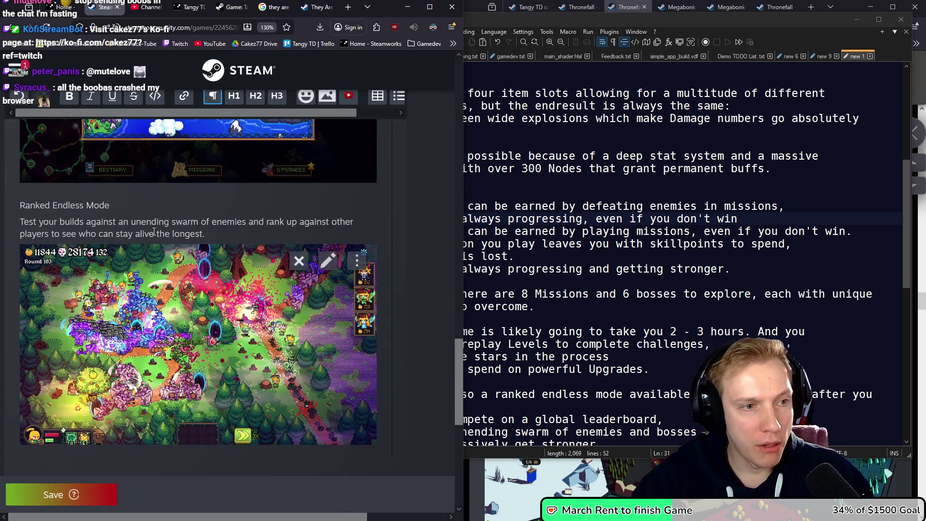
pyautogui.moveTo(110, 205); pyautogui.dragTo(19, 210)
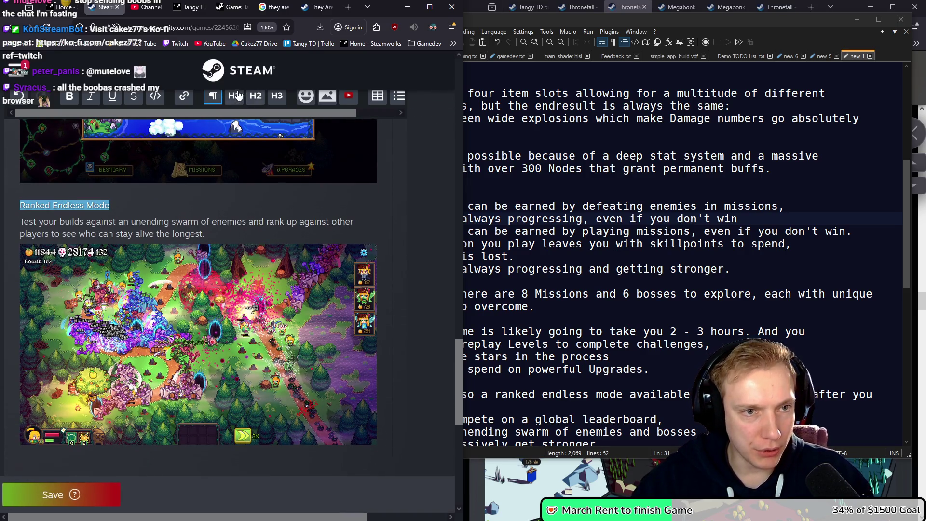
pyautogui.click(275, 98)
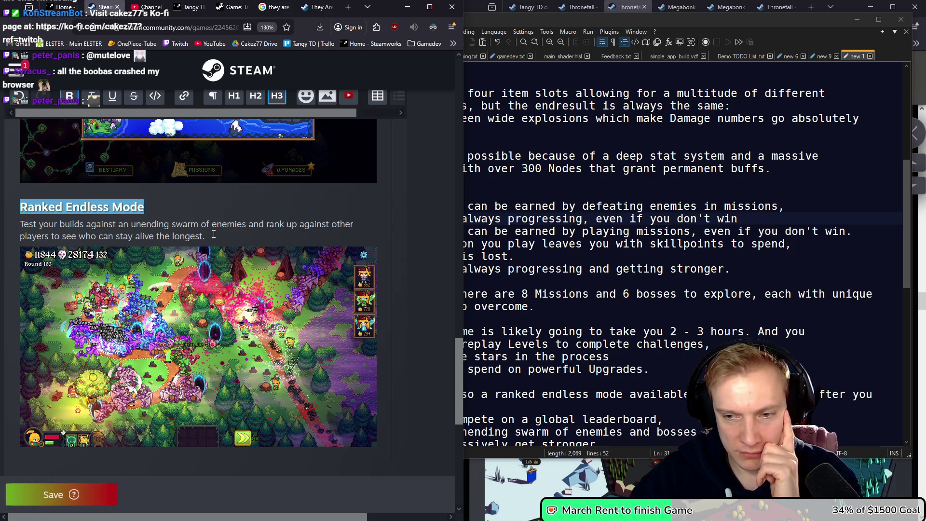
pyautogui.scroll(-3, 207, 233)
pyautogui.click(638, 4)
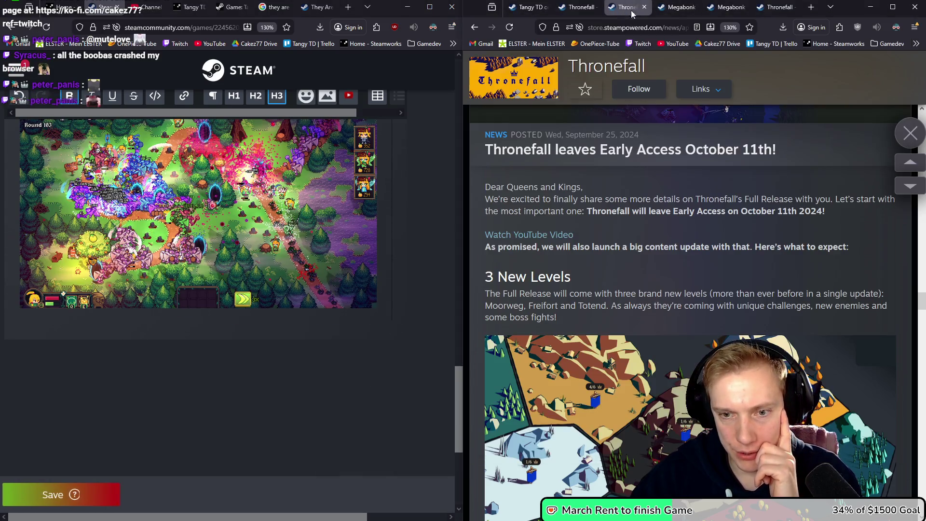
# Below the last screenshot, type 'Hope you have fun in Tangy TD and thank you very much for the support until now'.
pyautogui.scroll(-10, 708, 265)
pyautogui.scroll(-10, 708, 266)
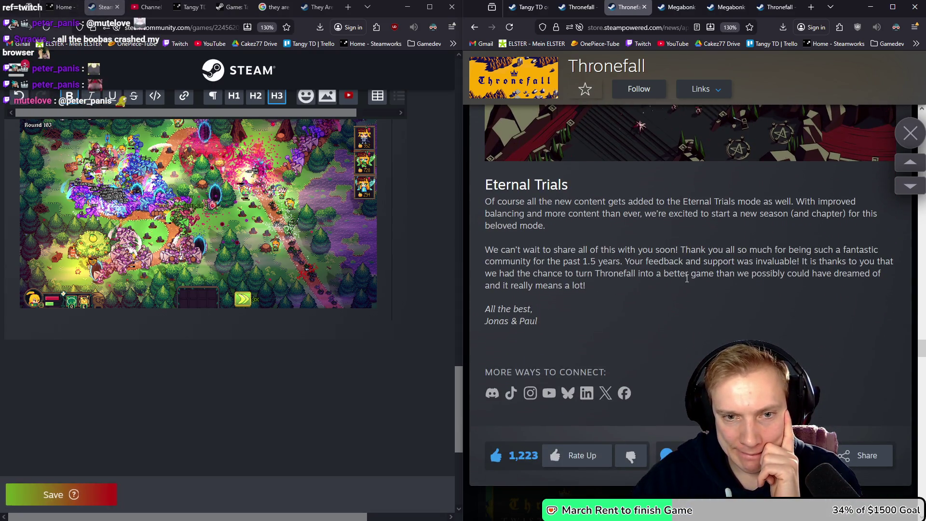
pyautogui.click(381, 312)
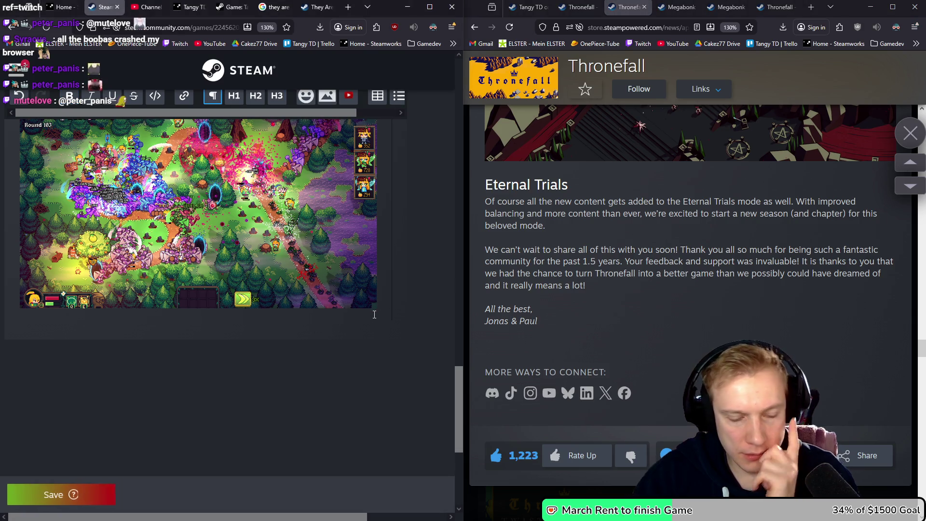
pyautogui.write('Hope you a')
pyautogui.write('hve')
pyautogui.press('BackSpace')
pyautogui.press('BackSpace')
pyautogui.press('BackSpace')
pyautogui.write('have fun in Tangy TD!')
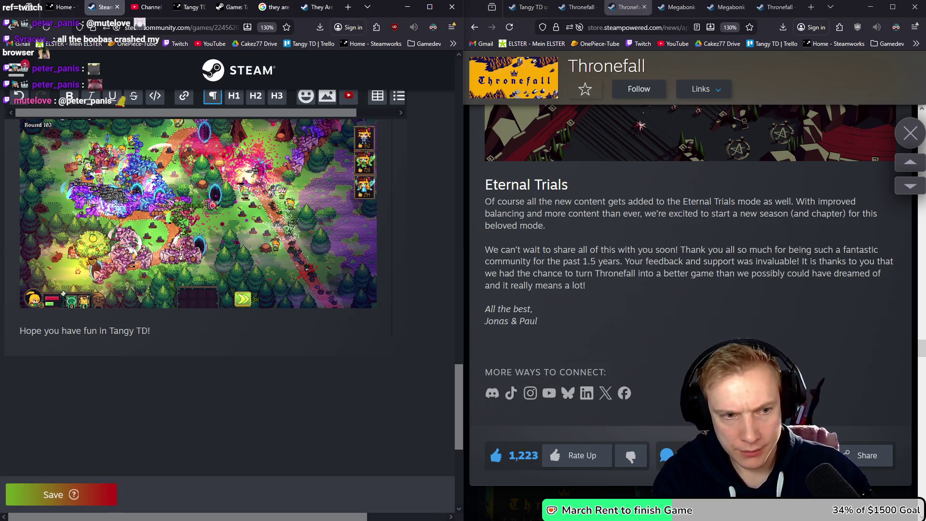
pyautogui.write(' Thank you ve')
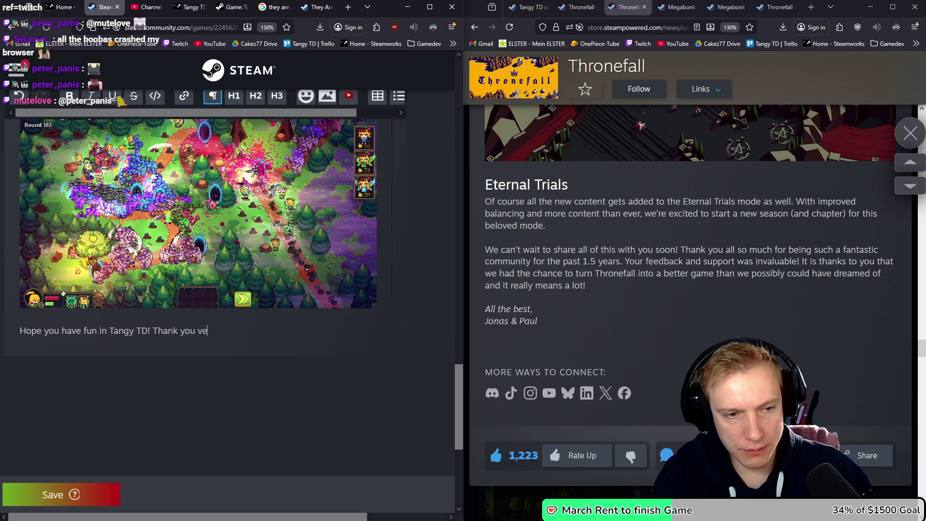
pyautogui.write('ry much for the support until now')
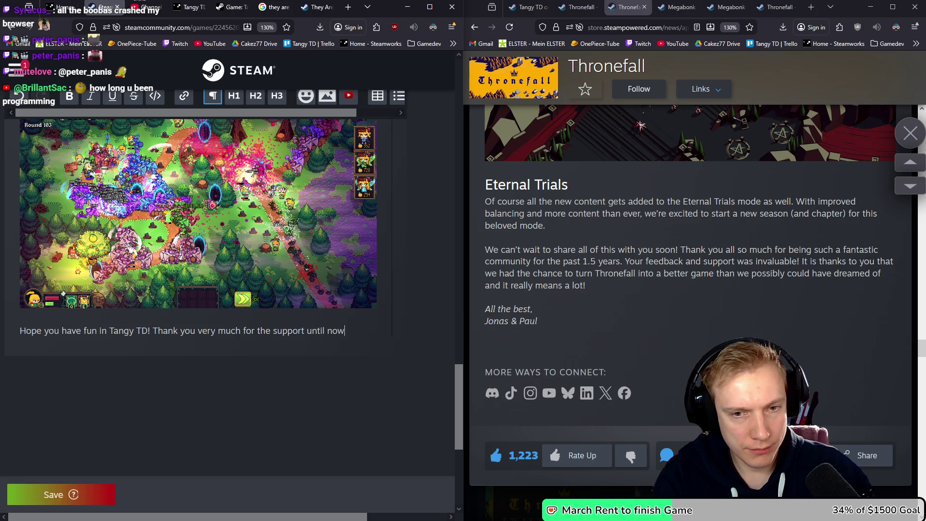
pyautogui.press('Return')
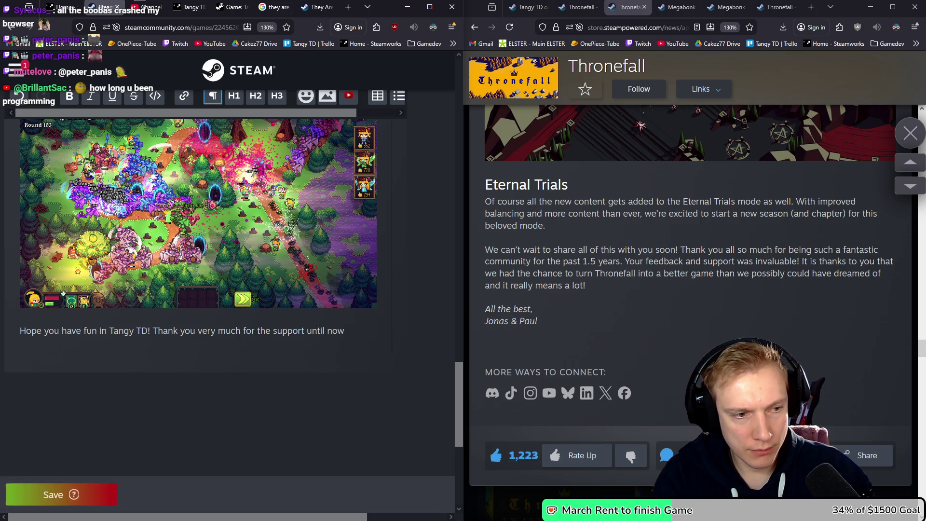
pyautogui.press('BackSpace')
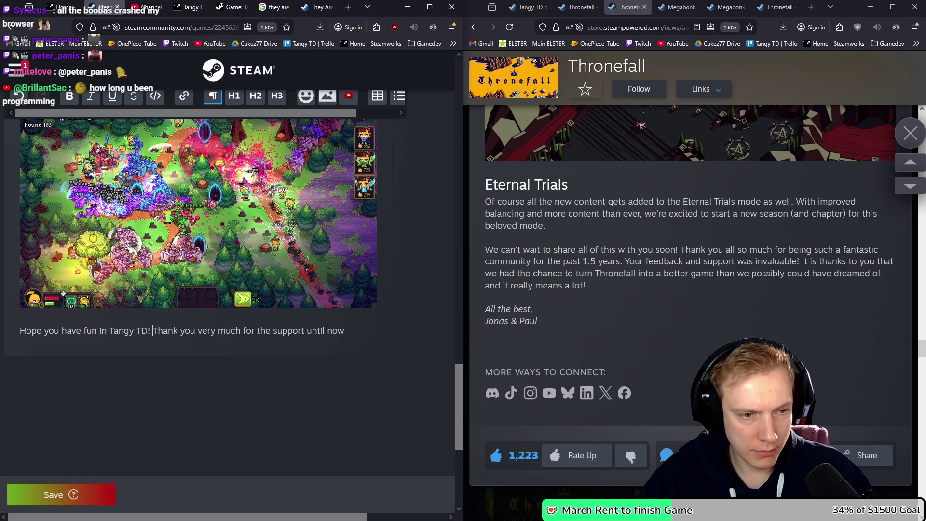
pyautogui.press('BackSpace')
pyautogui.press('BackSpace')
pyautogui.press('BackSpace')
pyautogui.write('and ')
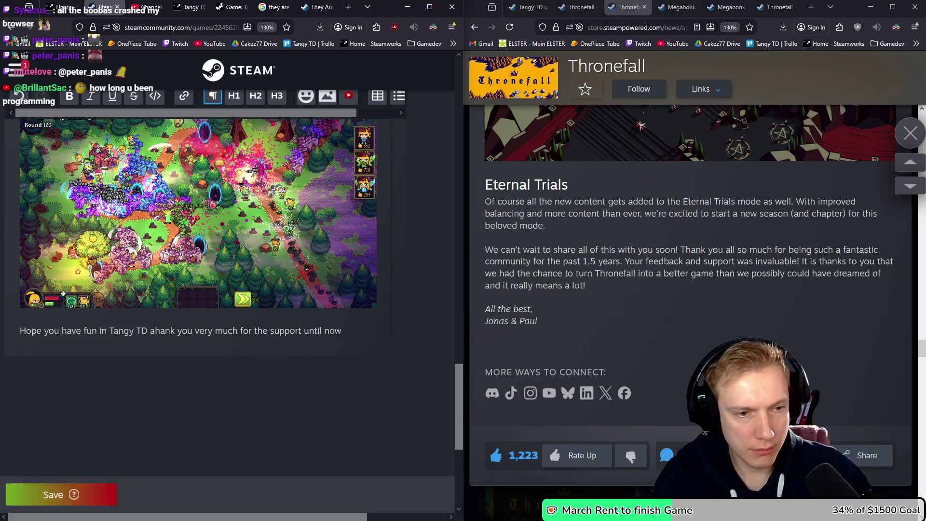
pyautogui.write('t')
# Put 'Cheers,' and the developer's name on separate lines, with blank lines around the closing sentence.
pyautogui.press('Return')
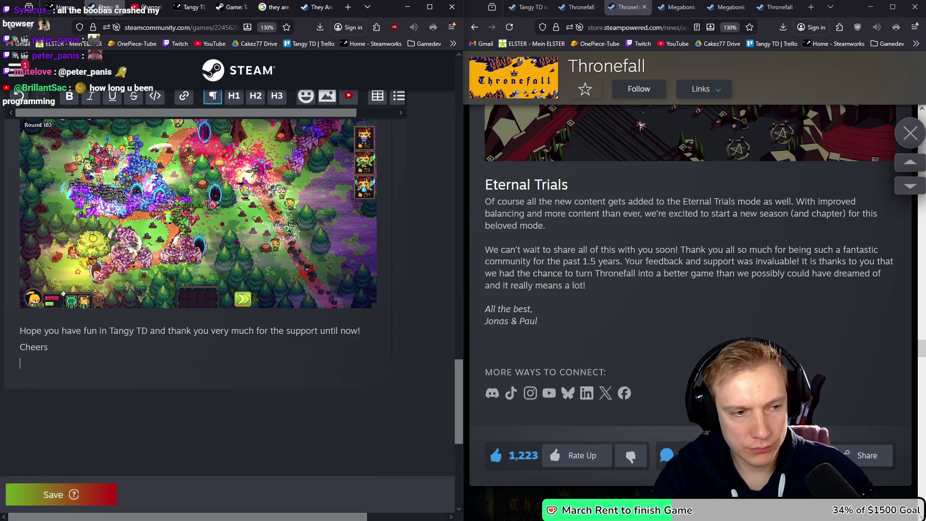
pyautogui.press('Return')
pyautogui.write('Cakez')
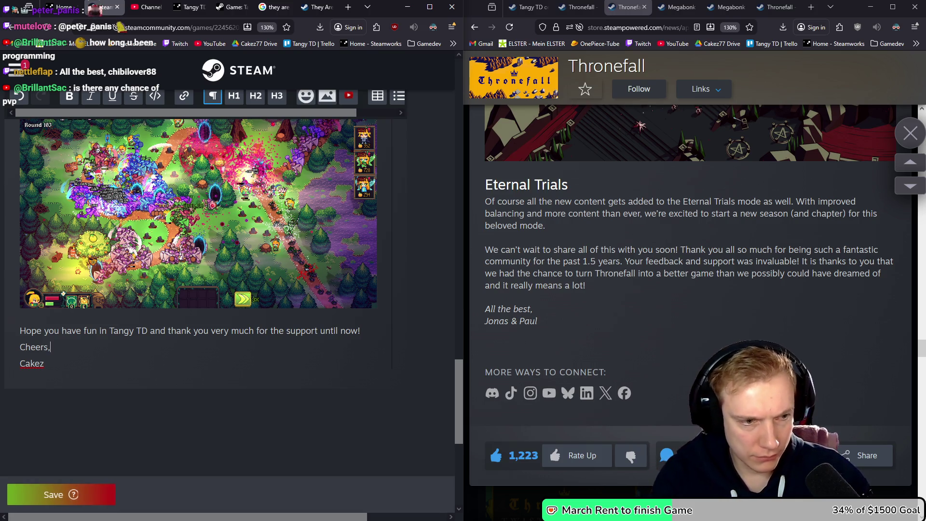
pyautogui.press('BackSpace')
pyautogui.press('Return')
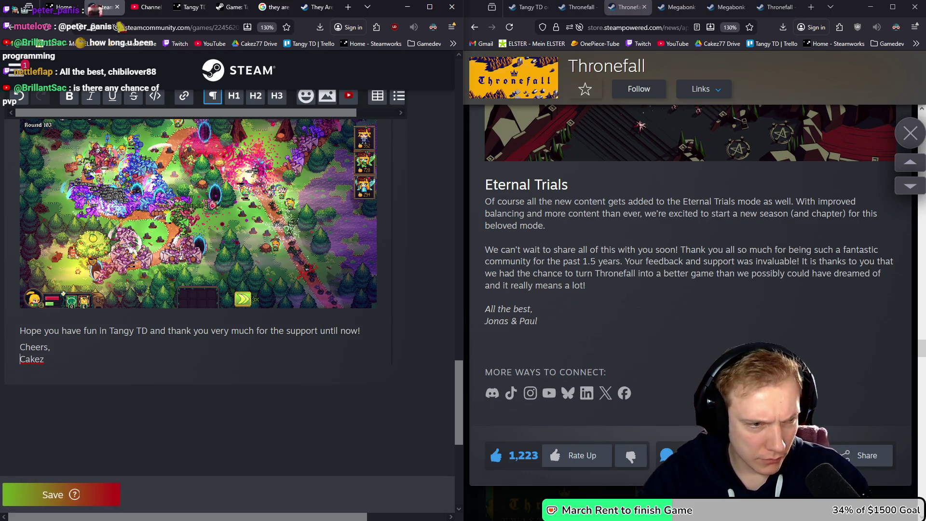
pyautogui.press('BackSpace')
pyautogui.press('Return')
pyautogui.press('BackSpace')
pyautogui.hotkey('shift', 'Return')
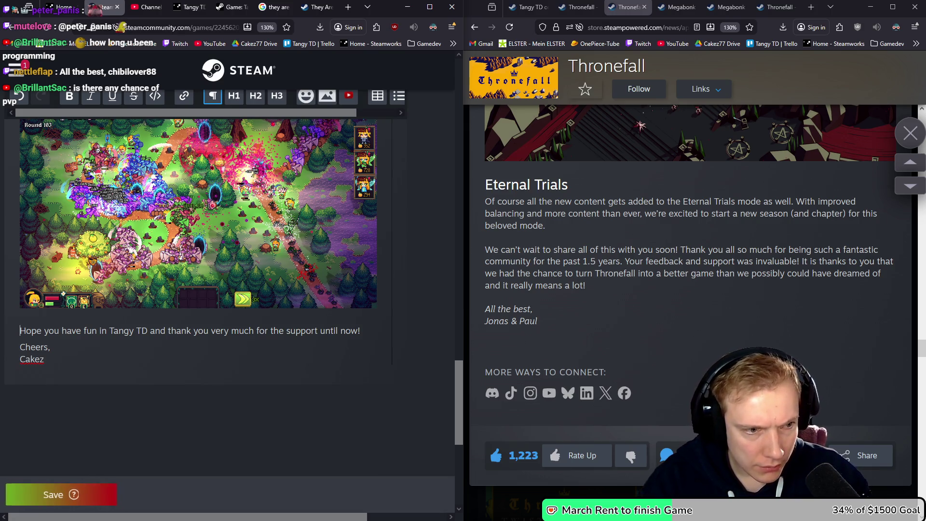
pyautogui.press('Return')
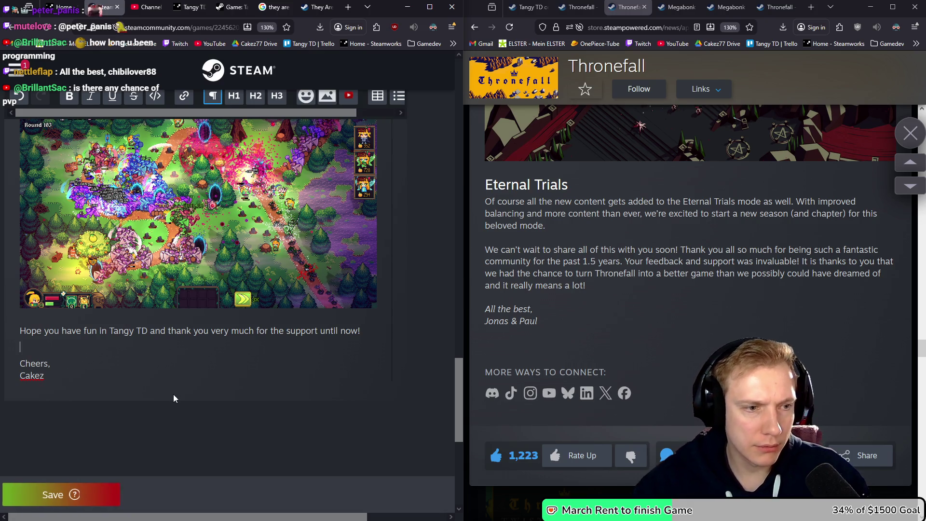
pyautogui.press('Return')
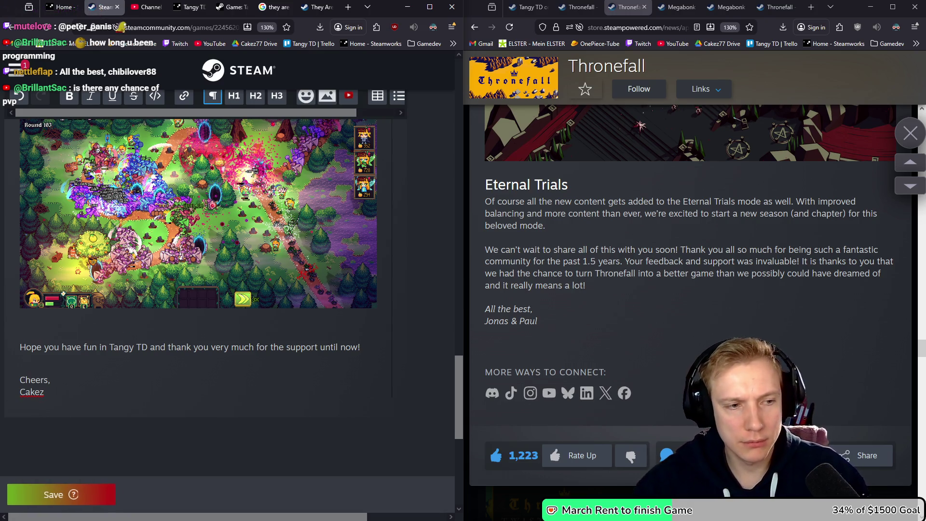
pyautogui.moveTo(209, 303)
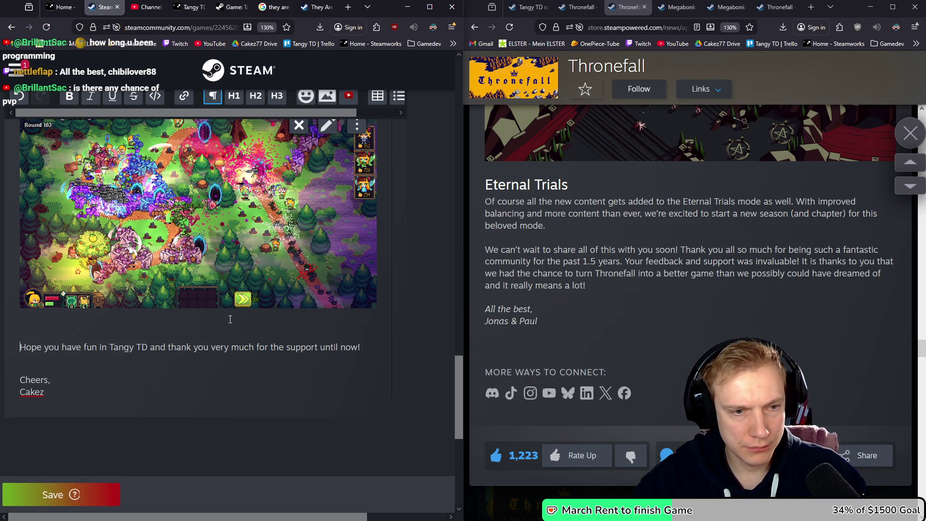
# Check the 'MEGABONK - OUT NOW!!' post for reference, then start a 'Hope you guys like' line under the trailer sentence.
pyautogui.scroll(-3, 208, 303)
pyautogui.scroll(10, 203, 326)
pyautogui.scroll(10, 223, 297)
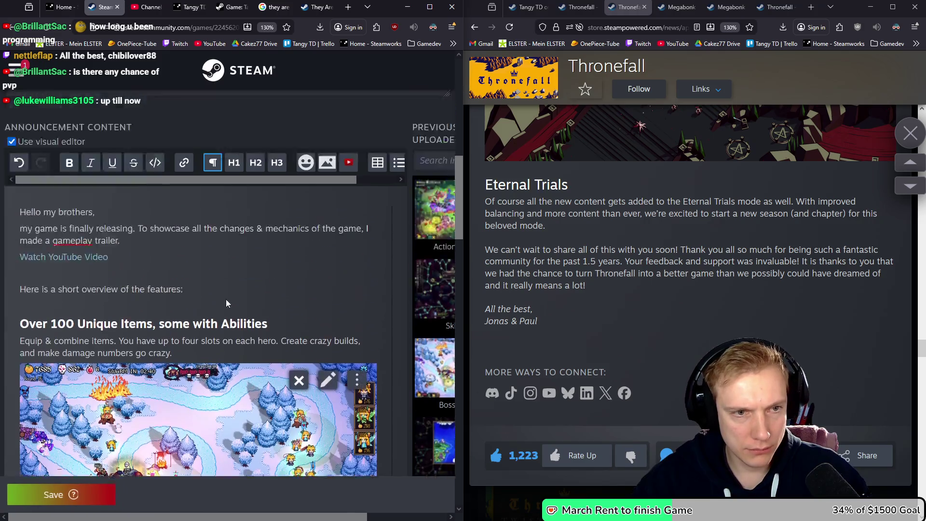
pyautogui.scroll(-2, 223, 296)
pyautogui.scroll(-2, 42, 309)
pyautogui.click(58, 298)
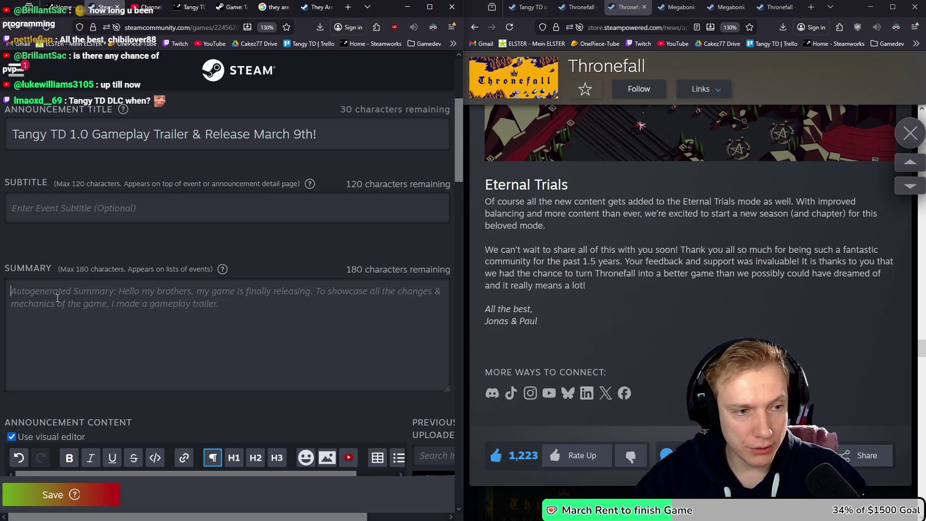
pyautogui.click(676, 7)
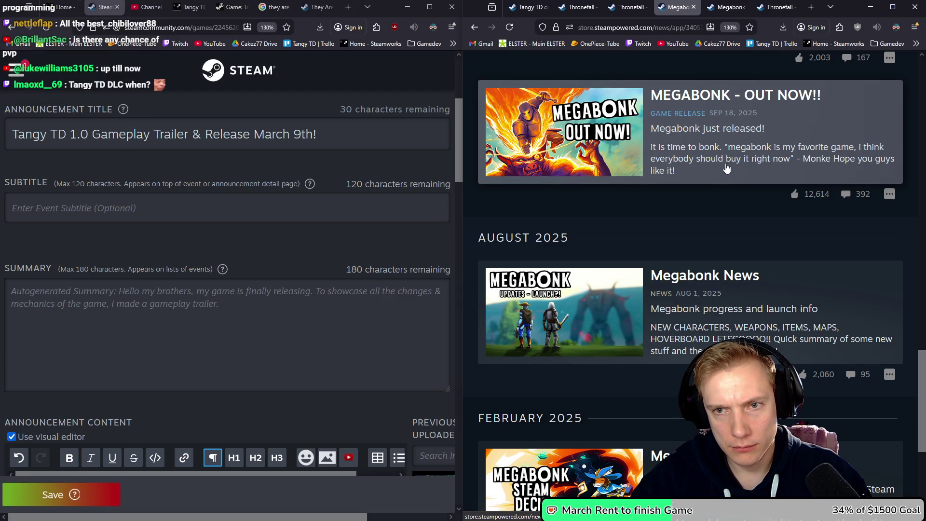
pyautogui.click(726, 7)
pyautogui.hotkey('ctrl', 'shift', 'Tab')
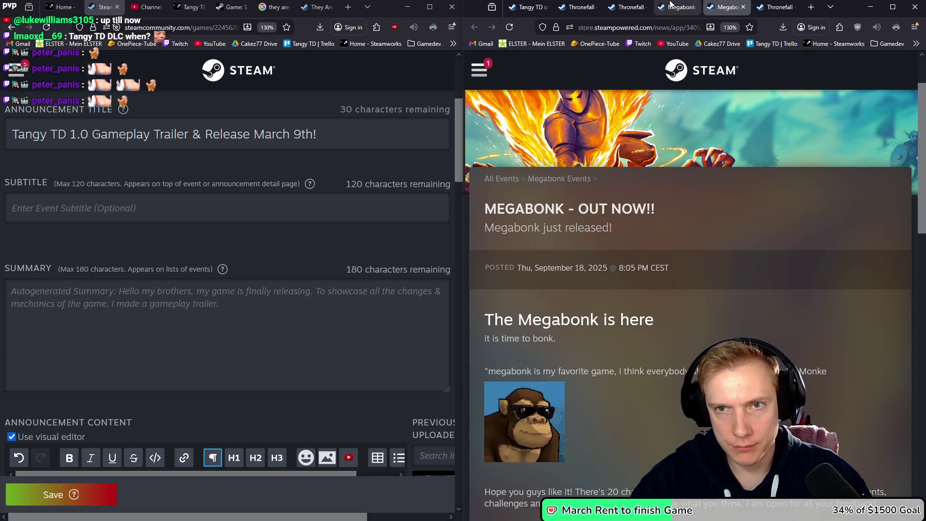
pyautogui.scroll(-6, 246, 266)
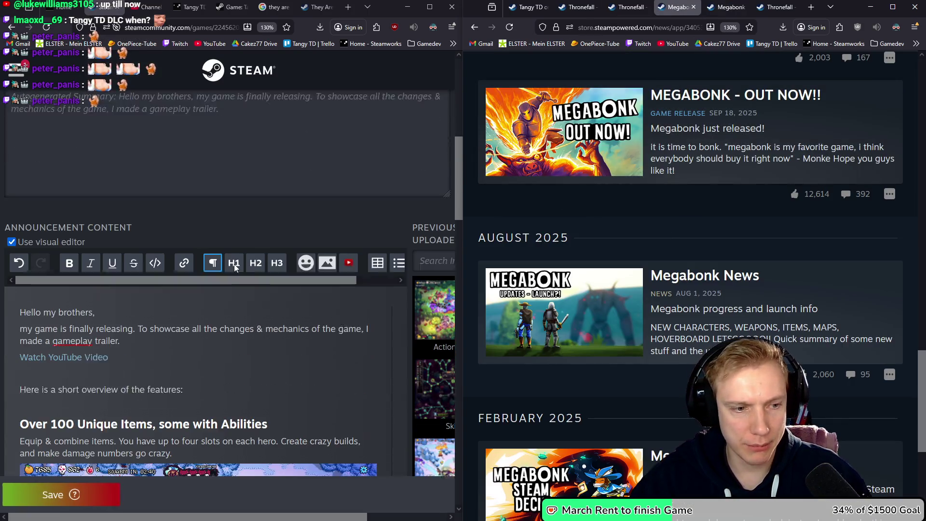
pyautogui.scroll(1, 246, 266)
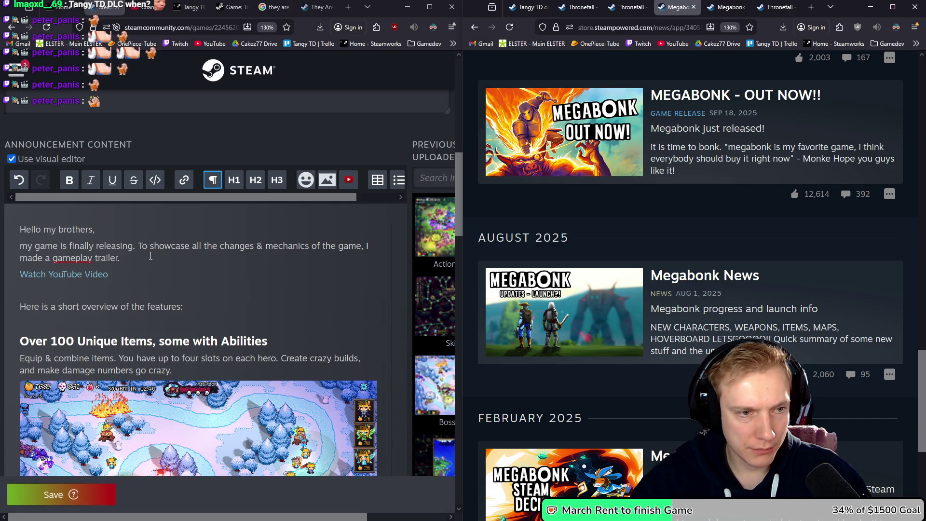
pyautogui.press('Return')
pyautogui.write('Hope you')
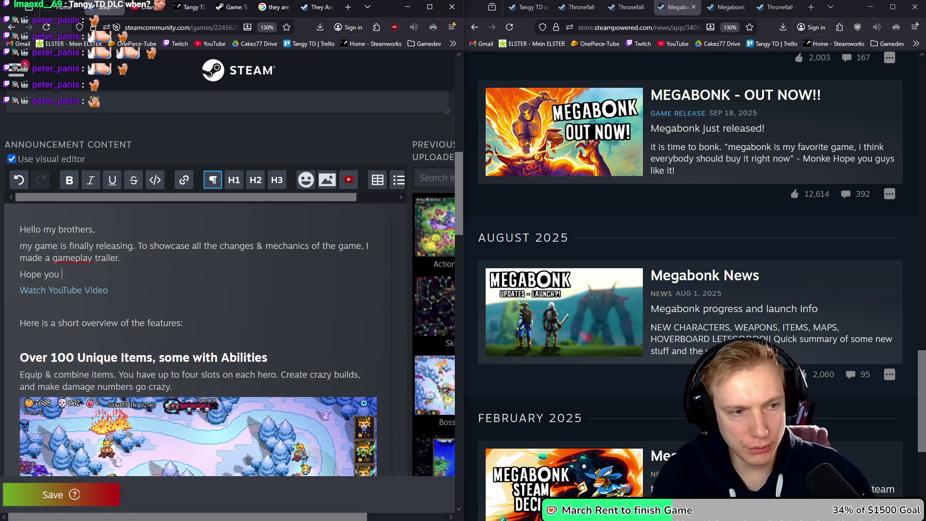
pyautogui.write('guys like')
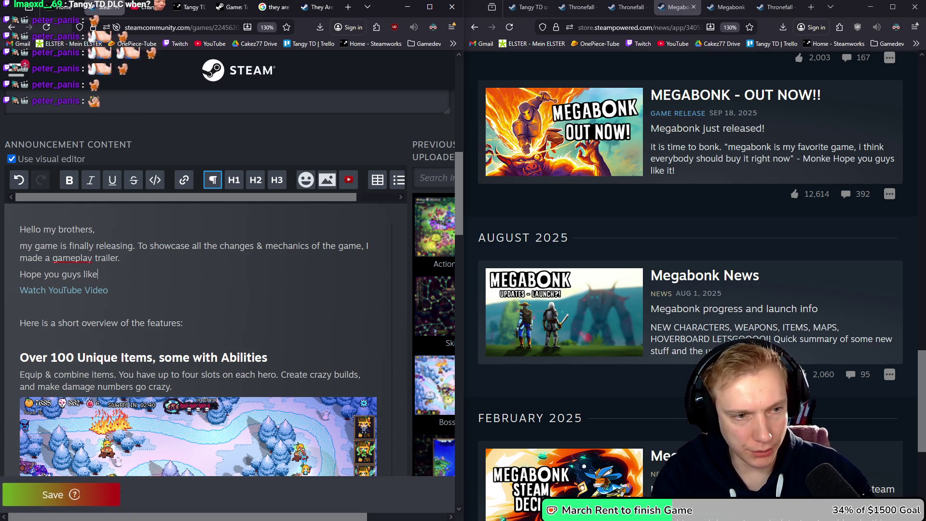
pyautogui.write(' it!')
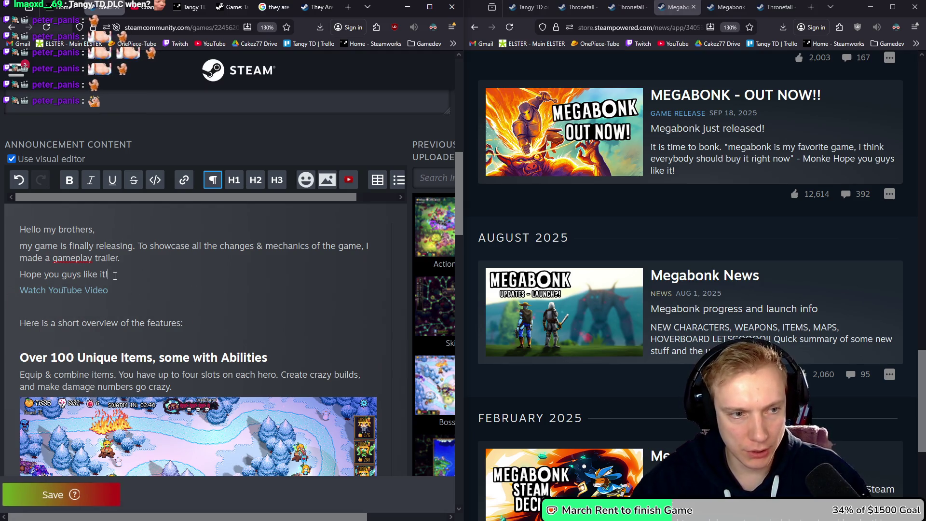
# Bold 'Hope you guys like it!' and add blank lines around it.
pyautogui.moveTo(114, 276); pyautogui.dragTo(5, 281)
pyautogui.click(70, 180)
pyautogui.click(157, 258)
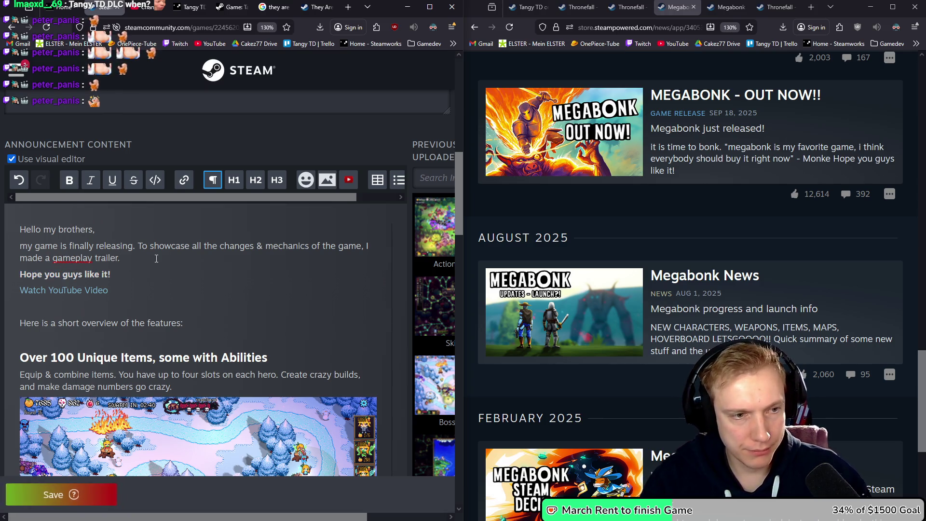
pyautogui.press('Return')
pyautogui.press('Down')
pyautogui.press('Down')
pyautogui.press('Down')
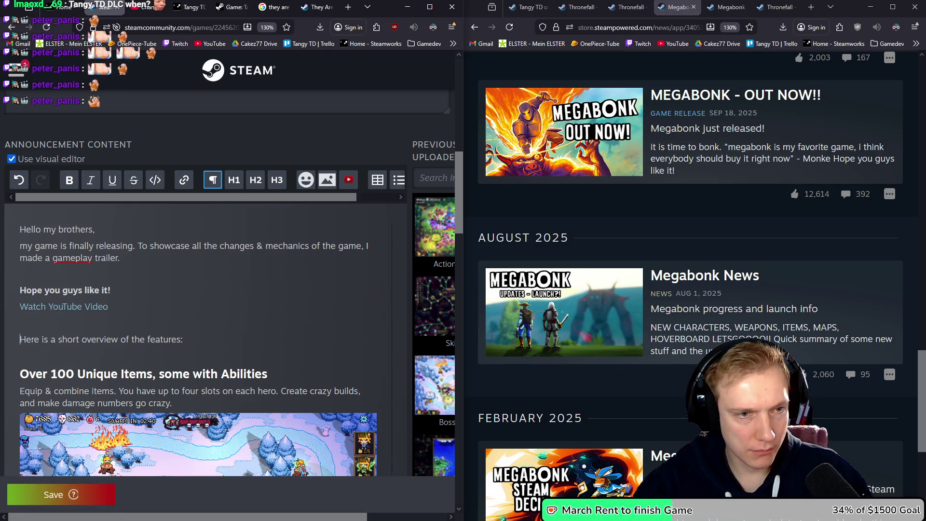
# Save the announcement draft and dismiss the confirmation.
pyautogui.scroll(-4, 174, 347)
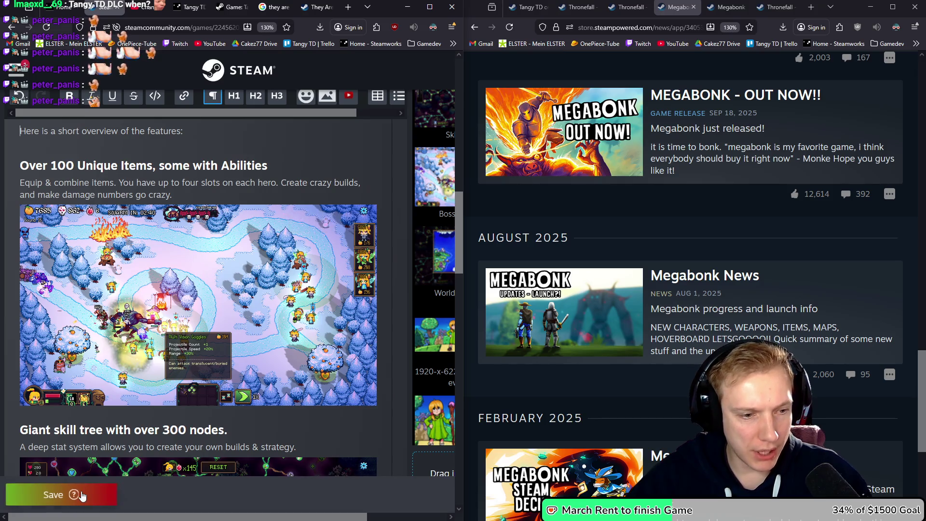
pyautogui.click(70, 494)
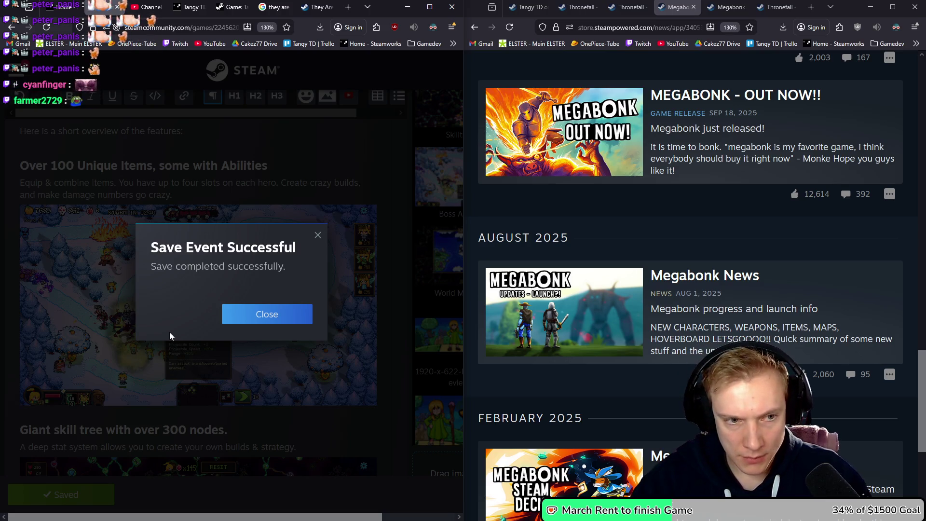
pyautogui.click(267, 314)
pyautogui.scroll(10, 201, 314)
# Show the announcement's artwork section and return the right browser to Thronefall's news list.
pyautogui.click(186, 212)
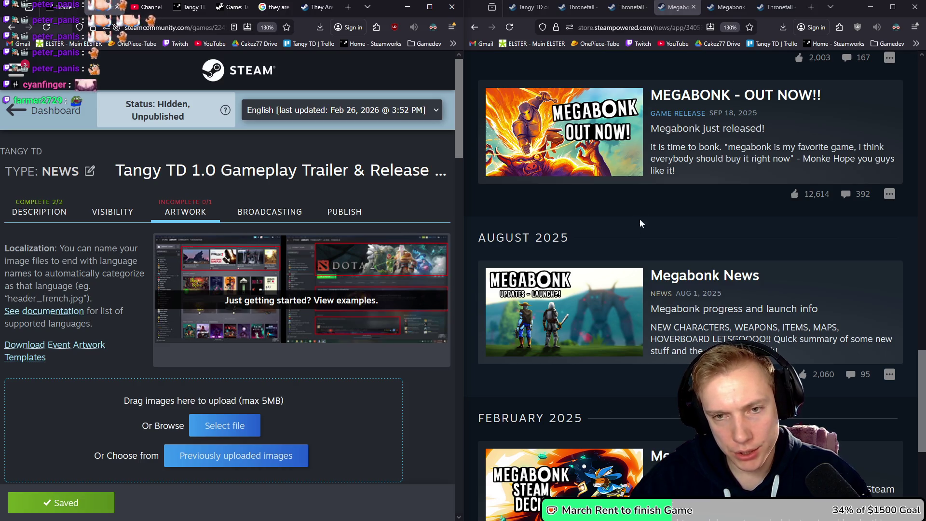
pyautogui.click(627, 6)
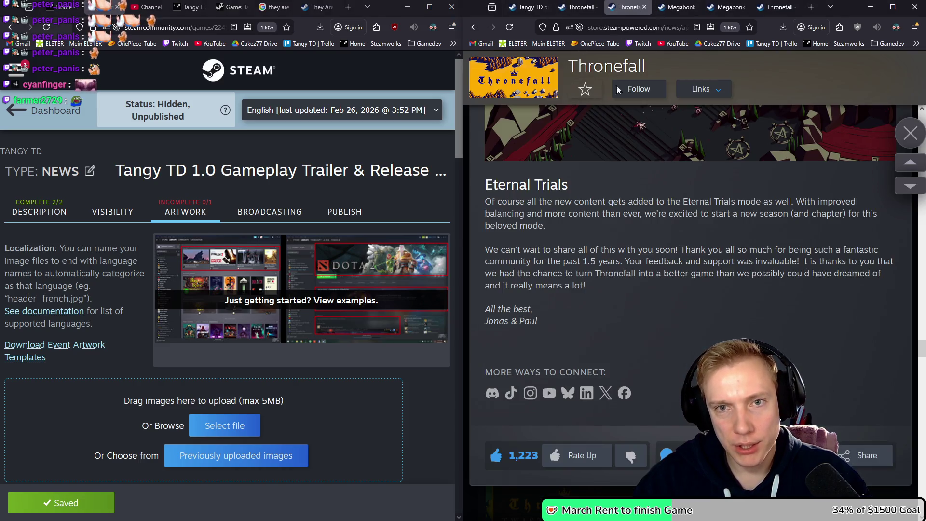
pyautogui.scroll(6, 662, 147)
pyautogui.click(918, 135)
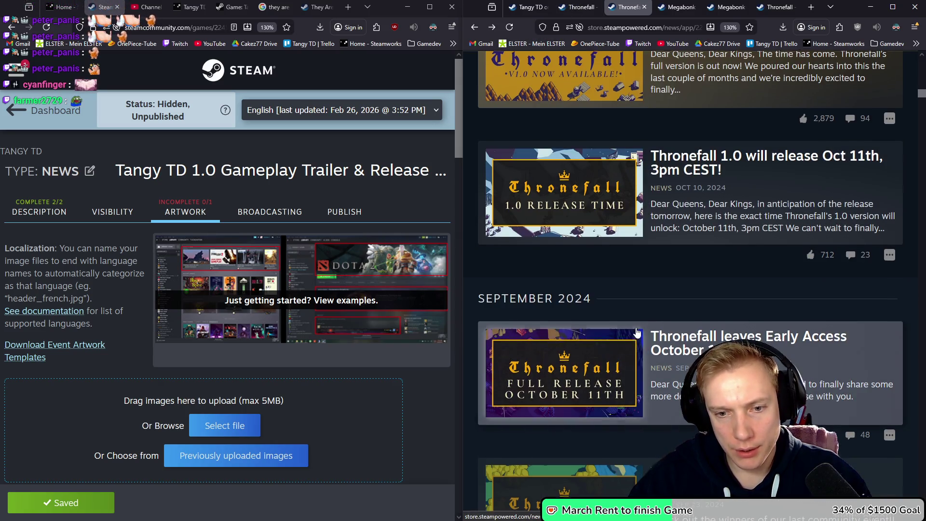
pyautogui.scroll(-2, 598, 318)
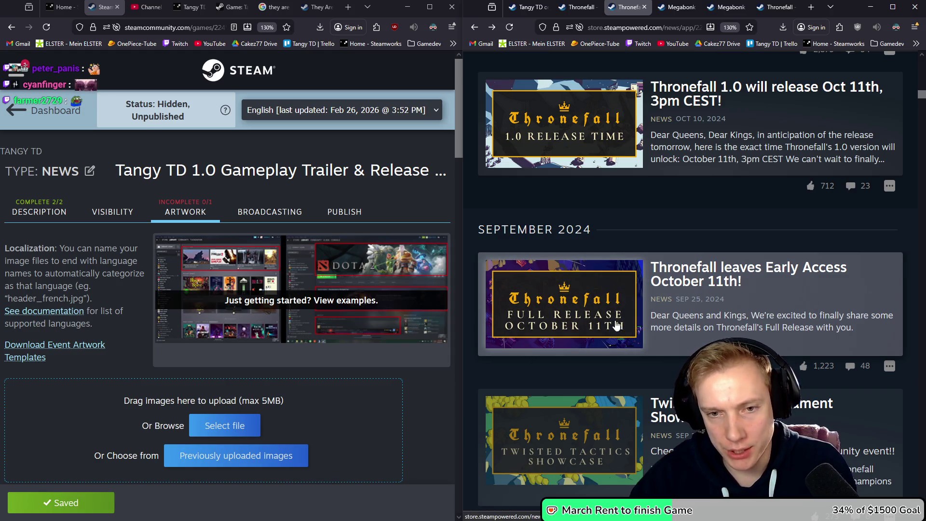
# Open Thronefall's Early Access post in a new tab and scroll through it.
pyautogui.middleClick(697, 300)
pyautogui.click(653, 7)
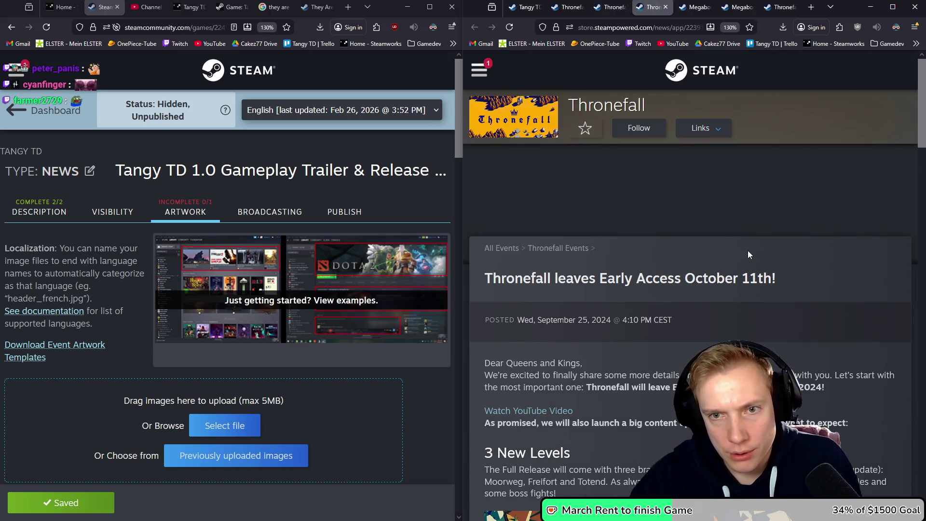
pyautogui.scroll(-10, 747, 254)
pyautogui.scroll(10, 717, 235)
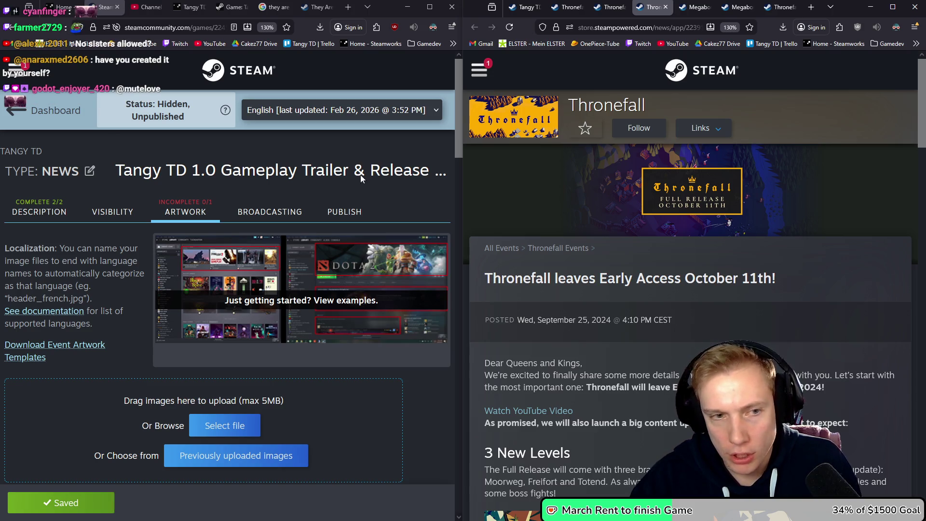
pyautogui.scroll(-10, 190, 224)
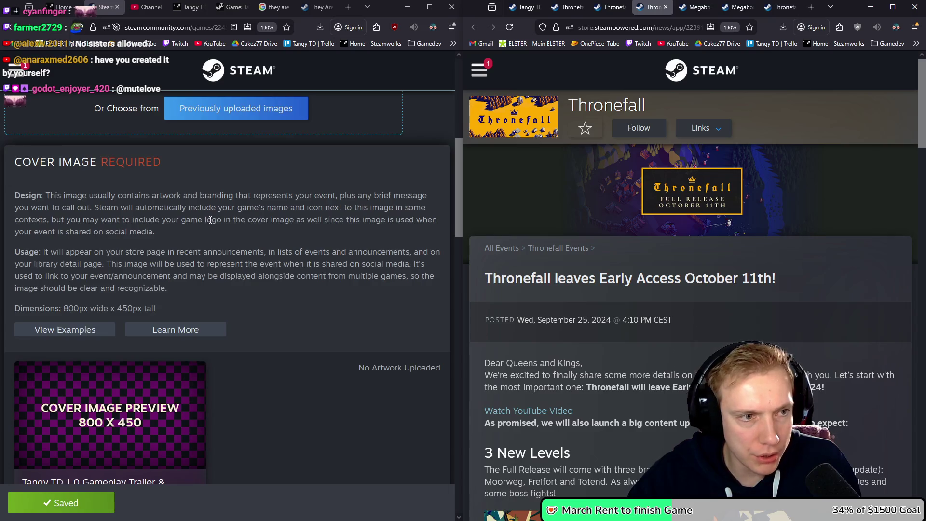
pyautogui.scroll(-3, 284, 213)
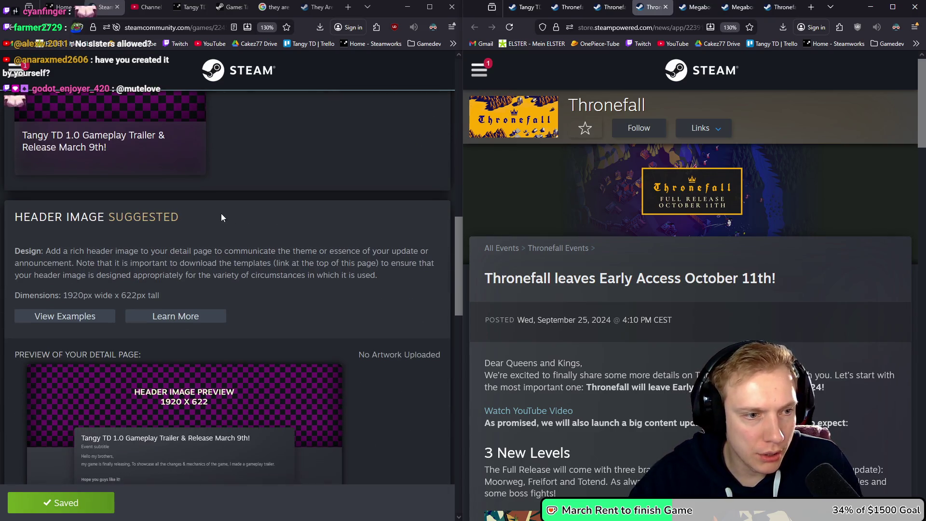
pyautogui.scroll(-7, 222, 230)
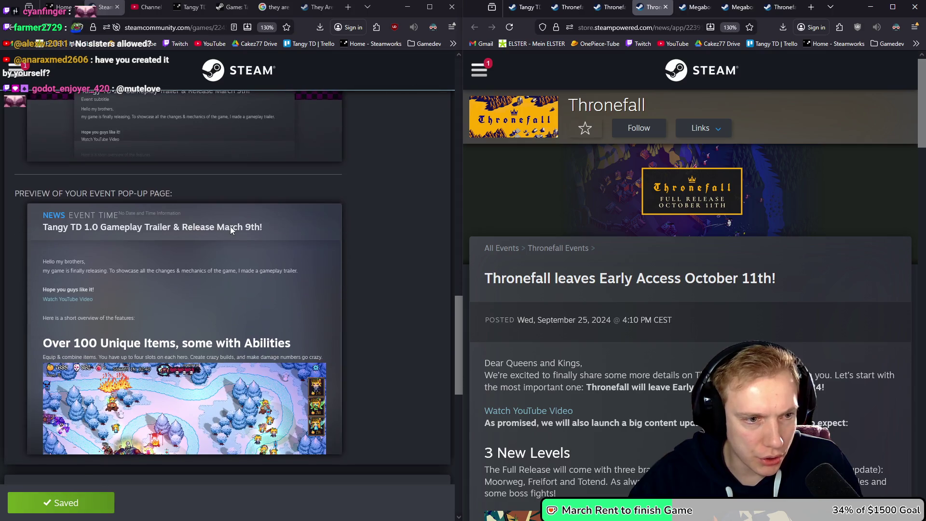
pyautogui.scroll(-7, 230, 230)
pyautogui.scroll(3, 222, 236)
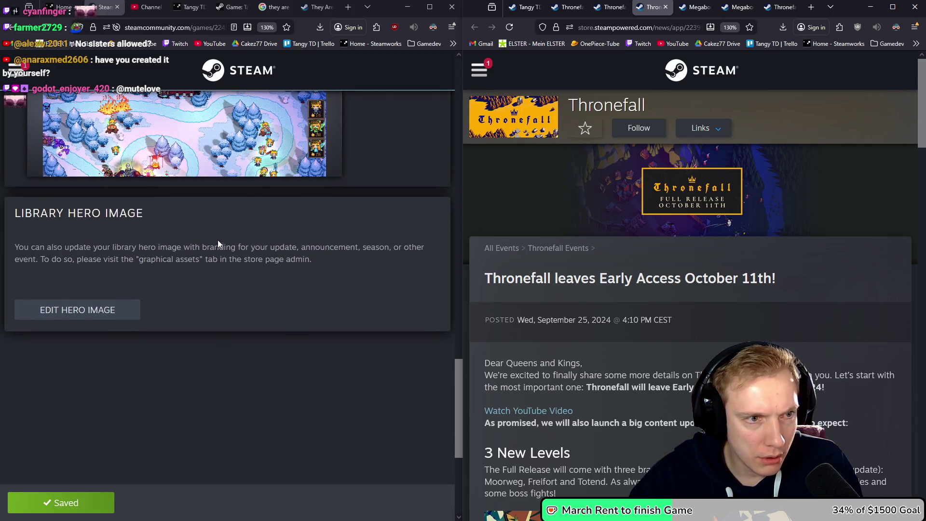
pyautogui.scroll(8, 241, 258)
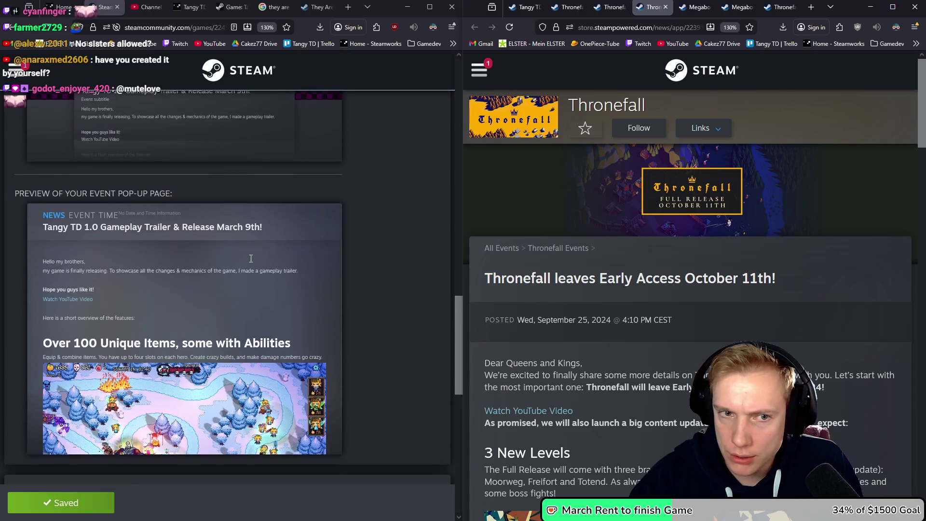
pyautogui.scroll(10, 251, 259)
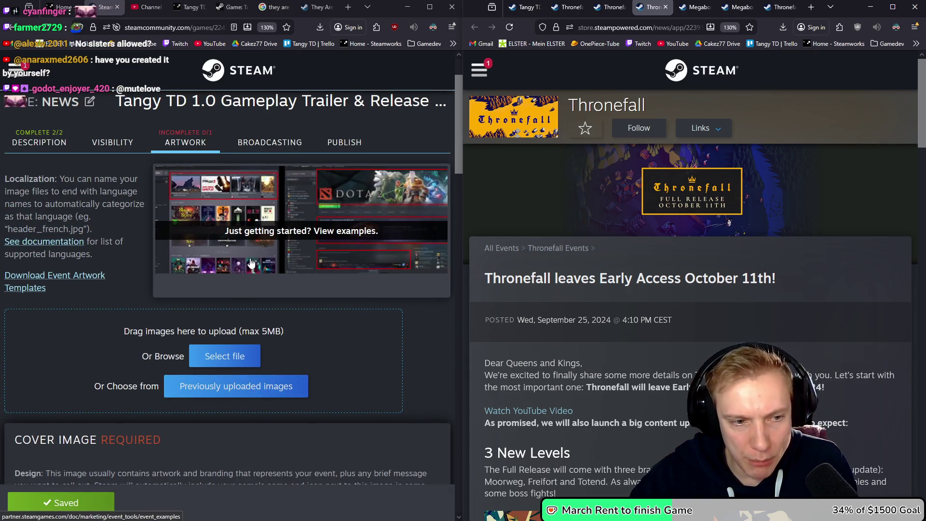
pyautogui.scroll(2, 249, 264)
pyautogui.scroll(-2, 247, 266)
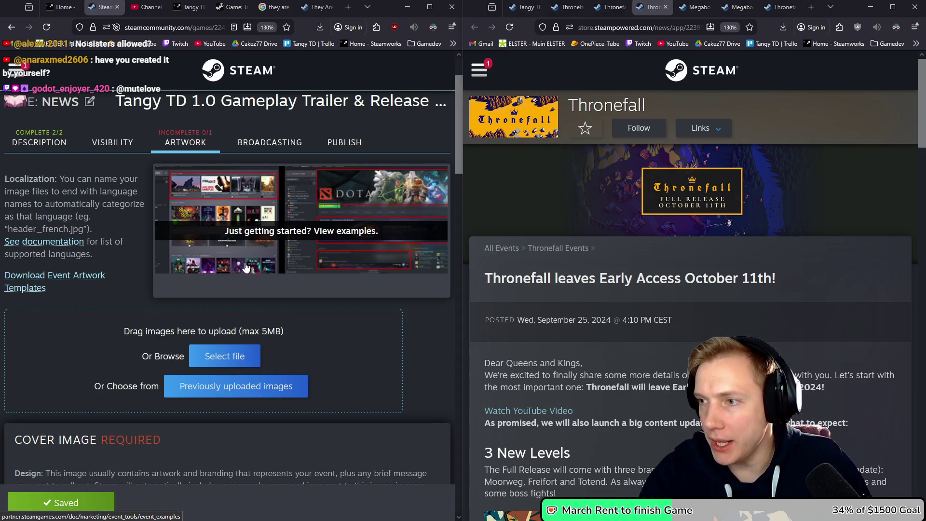
# Bring up the 3840-x-1240 library hero document in Photopea and zoom out.
pyautogui.hotkey('alt', 'Tab')
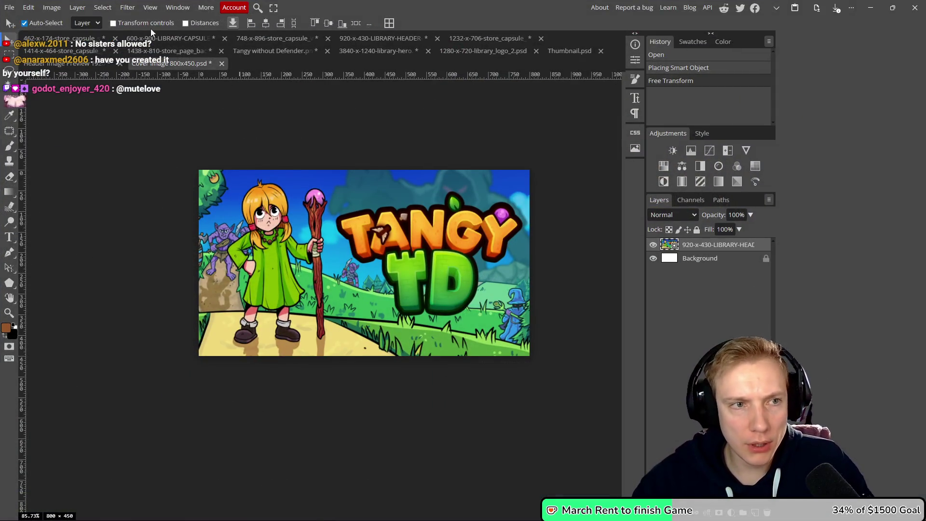
pyautogui.click(61, 66)
pyautogui.scroll(-1, 337, 290)
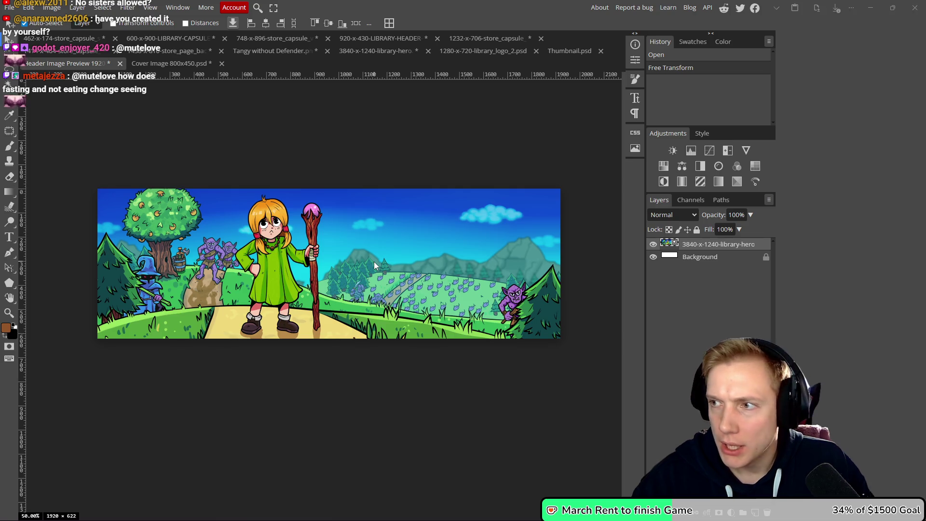
pyautogui.hotkey('alt', 'Tab')
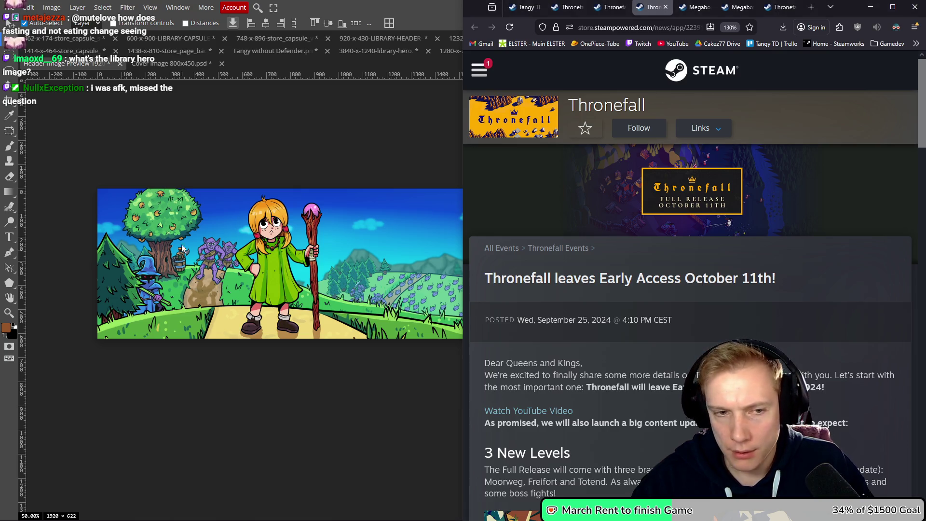
# Return to the browsers and go to Thronefall's list of news posts.
pyautogui.click(323, 211)
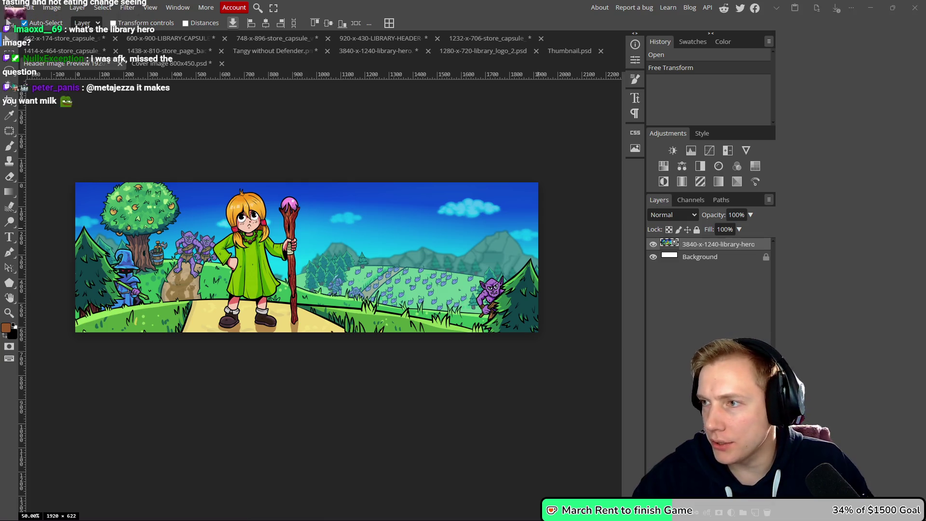
pyautogui.hotkey('alt', 'Tab')
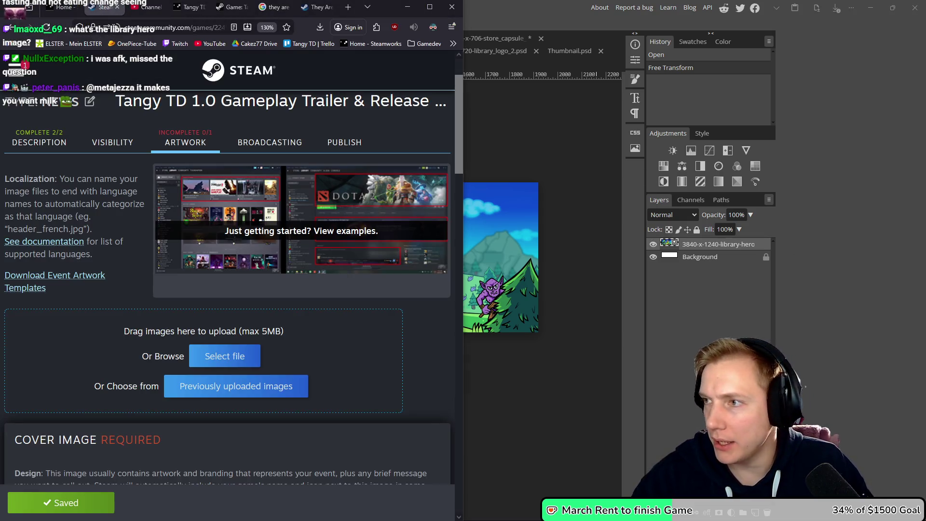
pyautogui.hotkey('alt', 'Tab')
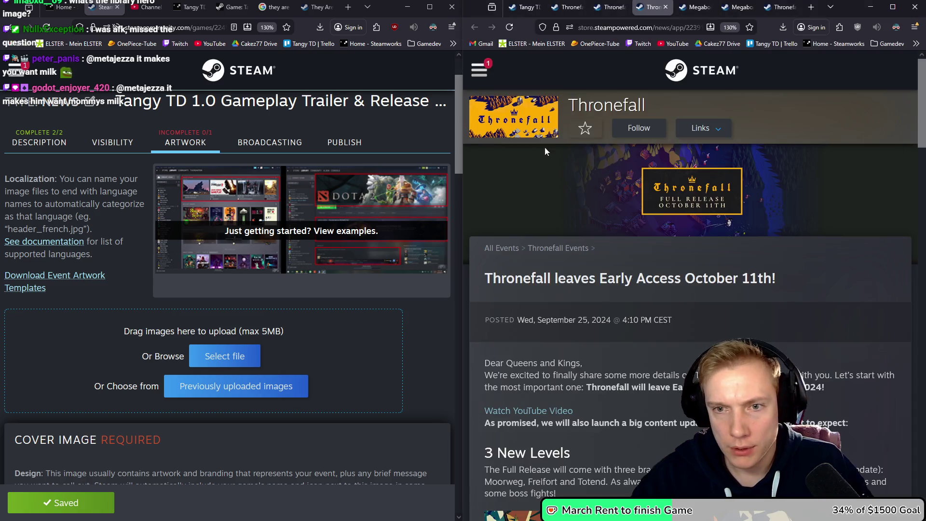
pyautogui.click(609, 7)
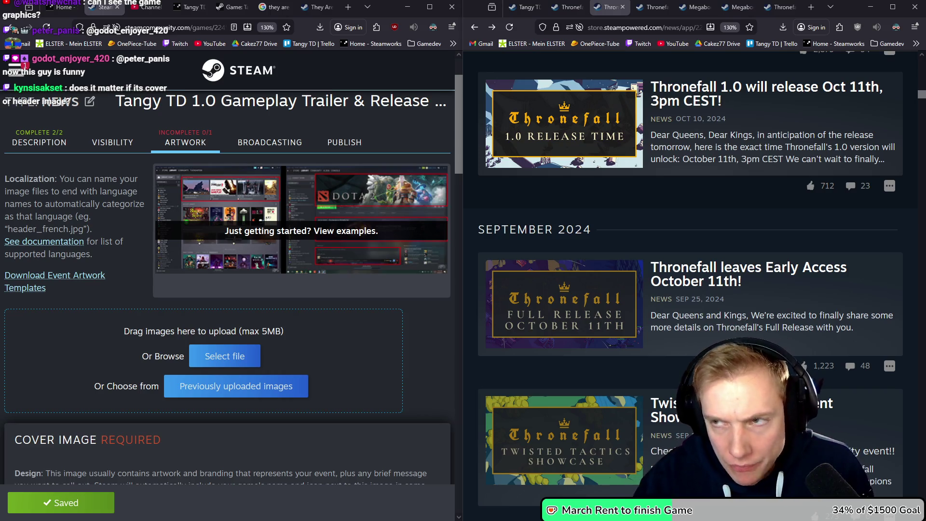
# Open a Thronefall event post in a new tab and scroll through it.
pyautogui.middleClick(565, 438)
pyautogui.click(630, 12)
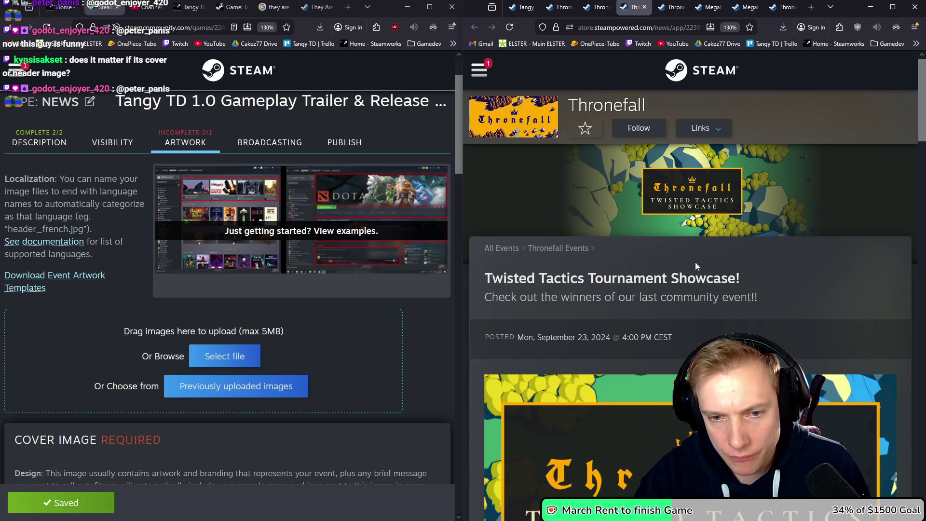
pyautogui.scroll(-5, 727, 244)
pyautogui.scroll(4, 727, 244)
pyautogui.scroll(-5, 727, 244)
pyautogui.scroll(4, 728, 244)
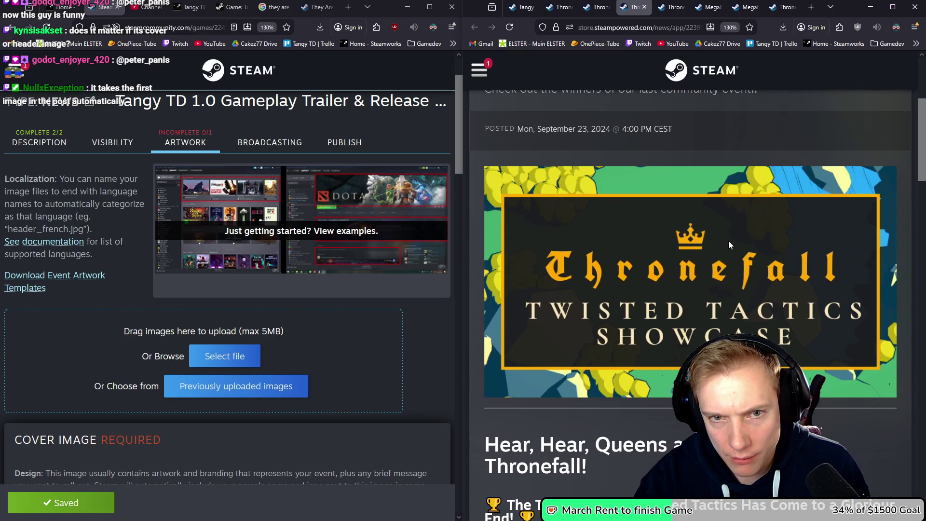
pyautogui.scroll(-3, 728, 241)
pyautogui.scroll(6, 728, 241)
# Browse the next Thronefall news post, then close the Twisted Tactics showcase tab.
pyautogui.hotkey('ctrl', 'Tab')
pyautogui.scroll(-8, 693, 227)
pyautogui.scroll(-13, 693, 227)
pyautogui.scroll(7, 688, 226)
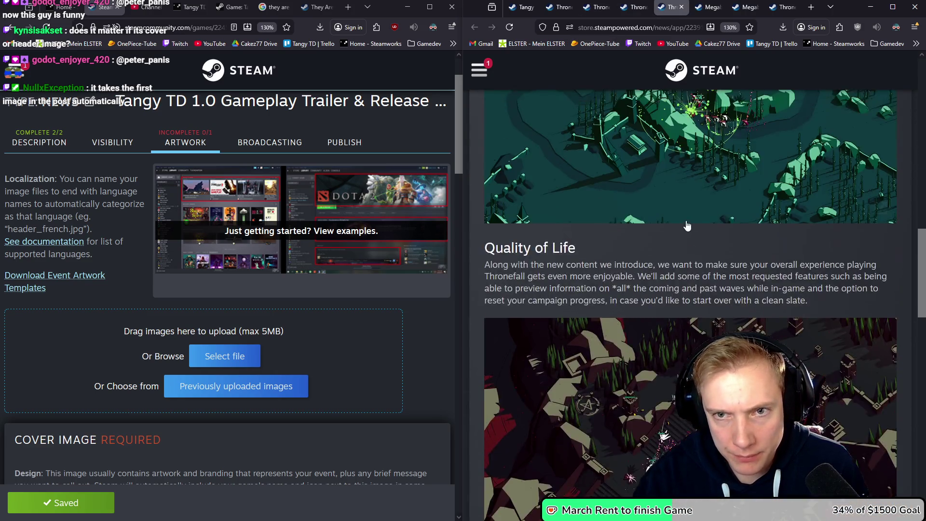
pyautogui.scroll(15, 688, 226)
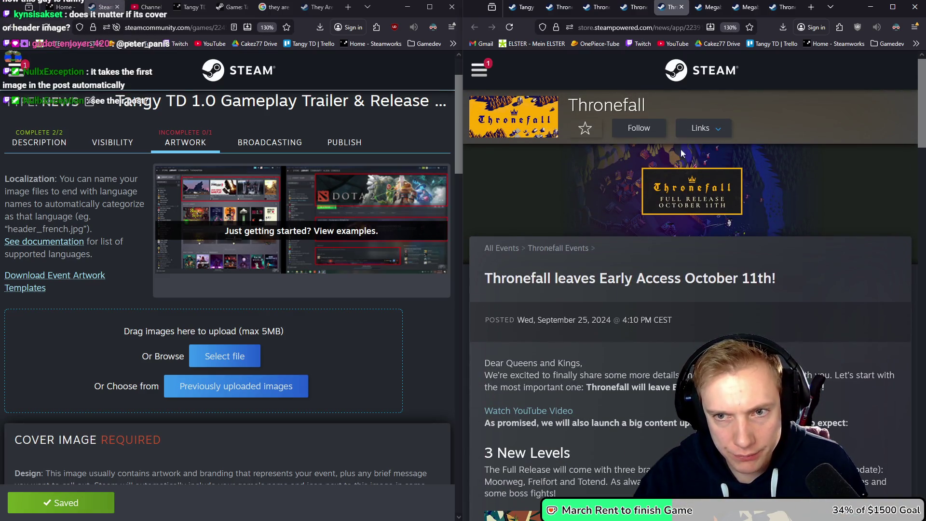
pyautogui.click(635, 6)
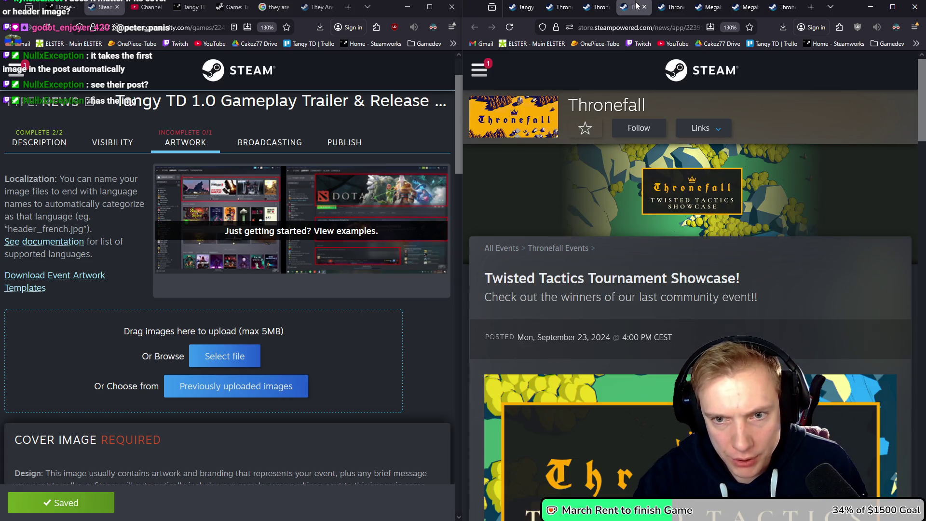
pyautogui.click(645, 6)
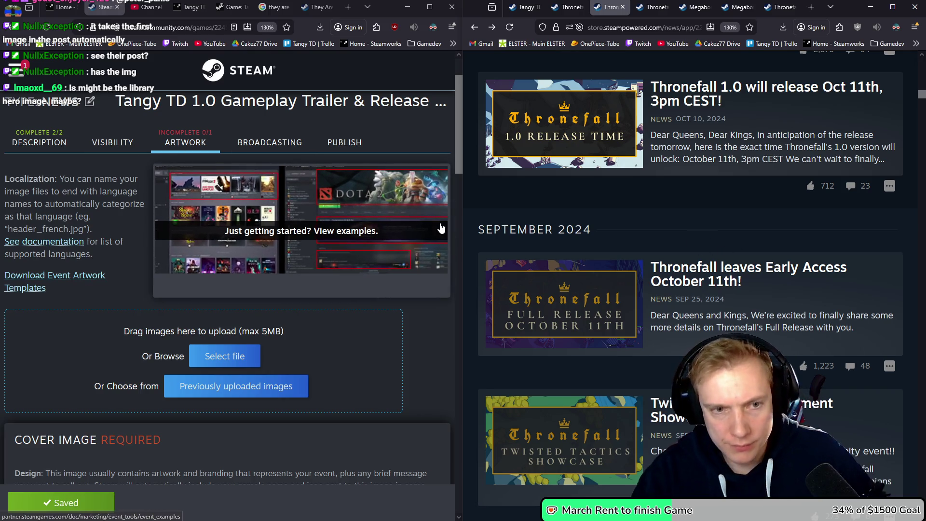
# Drop the Boss Action screenshot onto the hero image, enlarge and recentre it.
pyautogui.hotkey('alt', 'Tab')
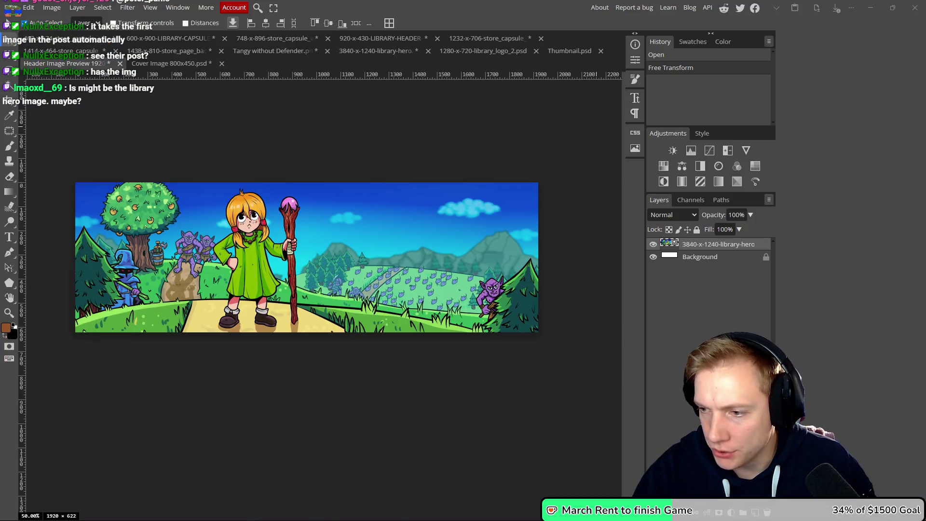
pyautogui.hotkey('alt', 'Tab')
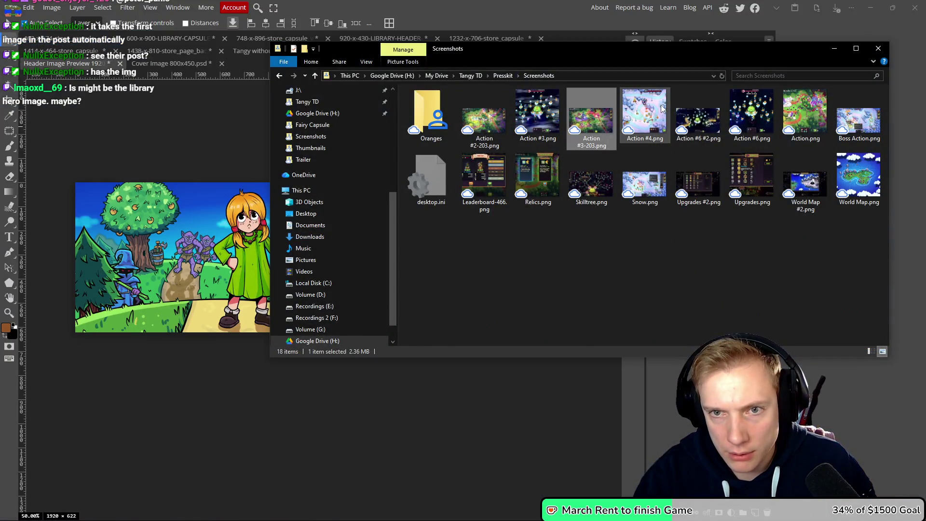
pyautogui.moveTo(859, 118)
pyautogui.mouseDown()
pyautogui.moveTo(75, 255)
pyautogui.moveTo(140, 246)
pyautogui.mouseUp()
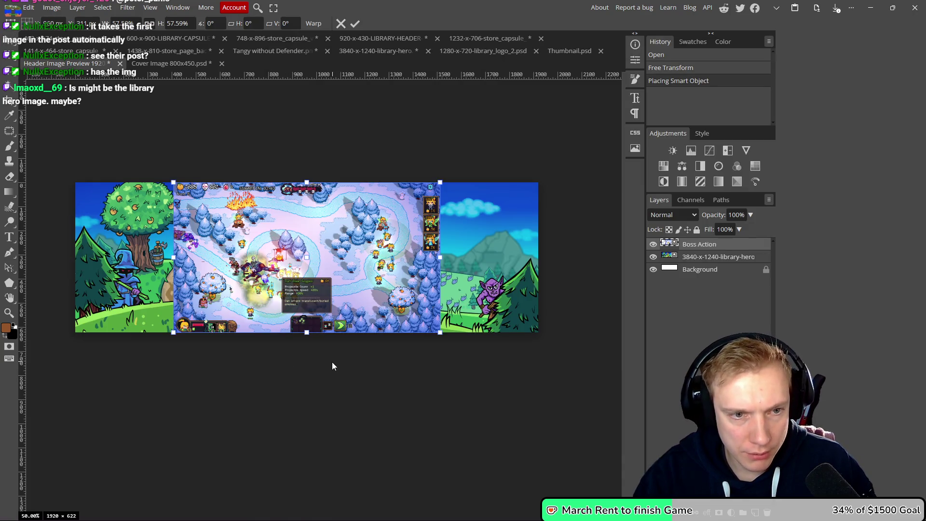
pyautogui.moveTo(305, 333); pyautogui.dragTo(308, 472)
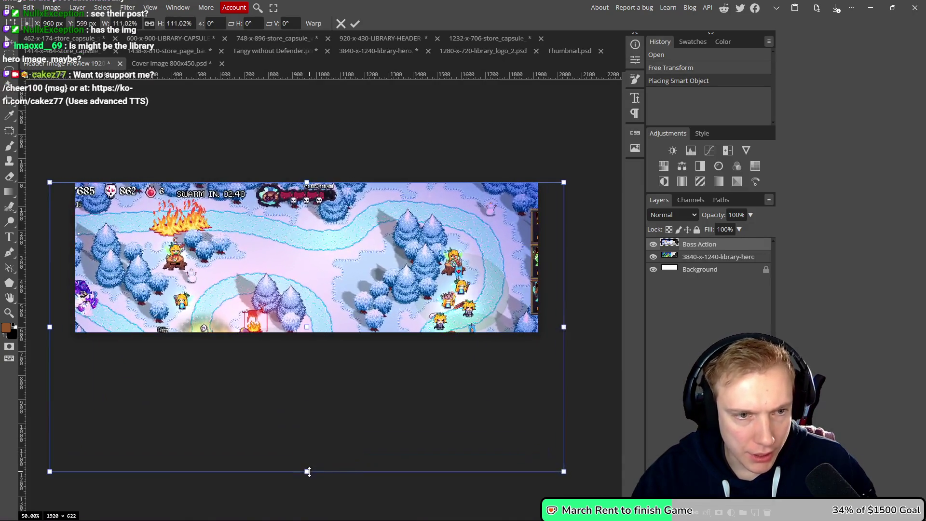
pyautogui.moveTo(306, 182); pyautogui.dragTo(308, 139)
pyautogui.moveTo(332, 268)
pyautogui.mouseDown()
pyautogui.moveTo(343, 193)
pyautogui.moveTo(353, 242)
pyautogui.moveTo(351, 192)
pyautogui.moveTo(370, 192)
pyautogui.mouseUp()
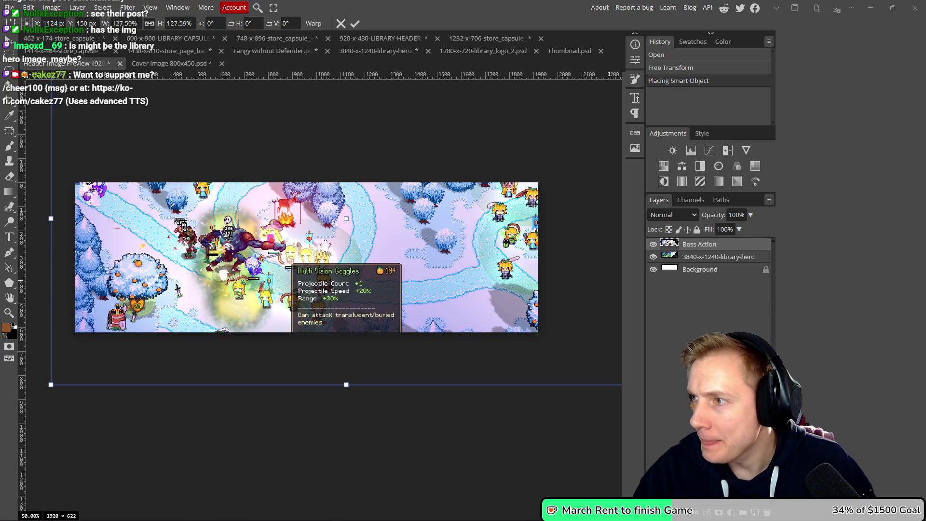
# Place the Snow screenshot, scale it to 150% and position it to frame the action.
pyautogui.hotkey('alt', 'Tab')
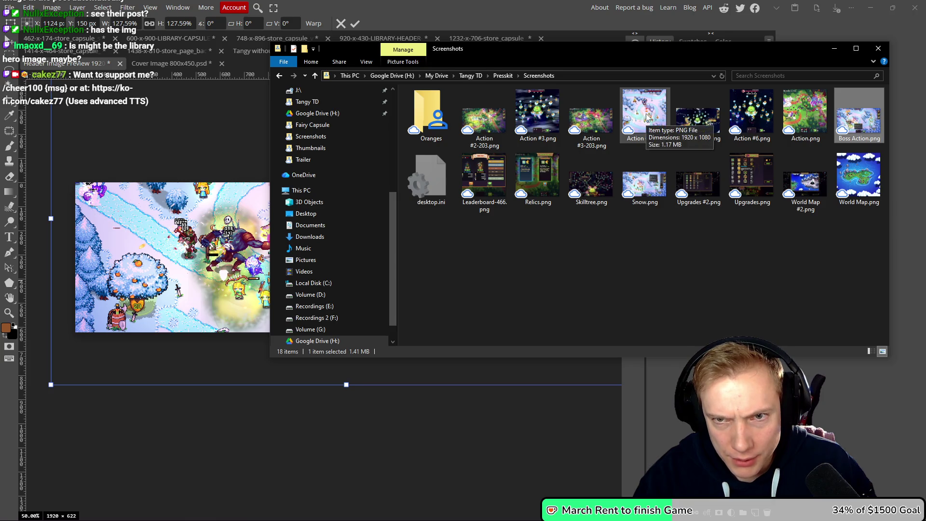
pyautogui.moveTo(638, 203)
pyautogui.mouseDown()
pyautogui.moveTo(322, 219)
pyautogui.moveTo(347, 215)
pyautogui.moveTo(201, 247)
pyautogui.mouseUp()
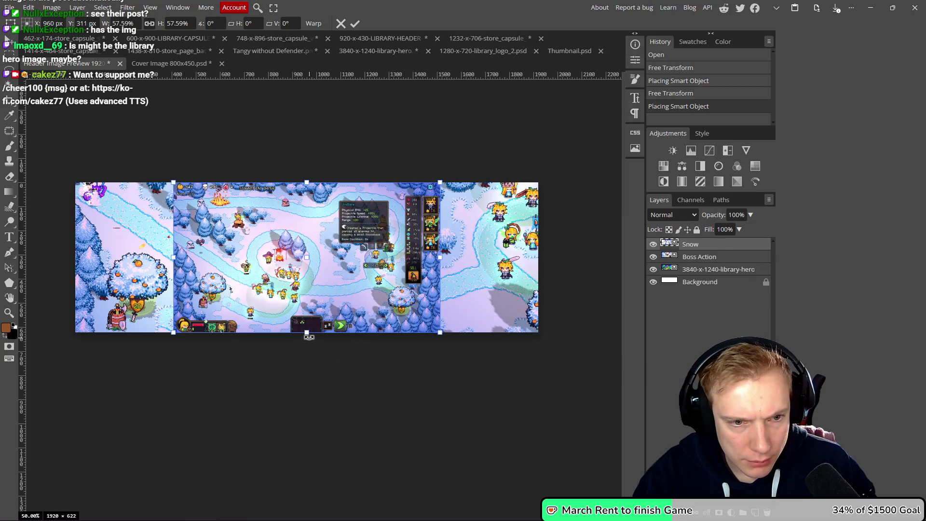
pyautogui.moveTo(307, 333); pyautogui.dragTo(307, 443)
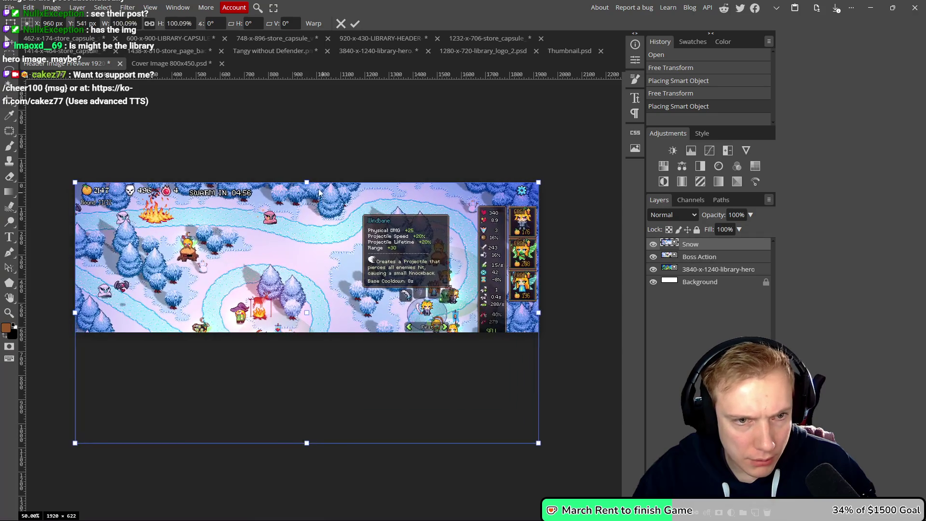
pyautogui.moveTo(307, 179); pyautogui.dragTo(308, 102)
pyautogui.moveTo(384, 259)
pyautogui.mouseDown()
pyautogui.moveTo(356, 247)
pyautogui.moveTo(369, 189)
pyautogui.moveTo(409, 197)
pyautogui.mouseUp()
pyautogui.moveTo(368, 372); pyautogui.dragTo(368, 440)
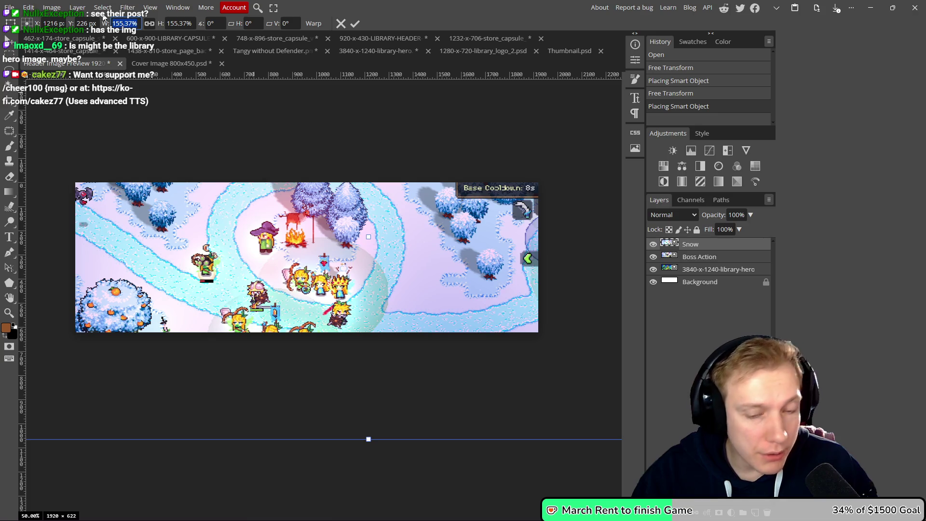
pyautogui.write('150')
pyautogui.press('Return')
pyautogui.moveTo(342, 251); pyautogui.dragTo(347, 220)
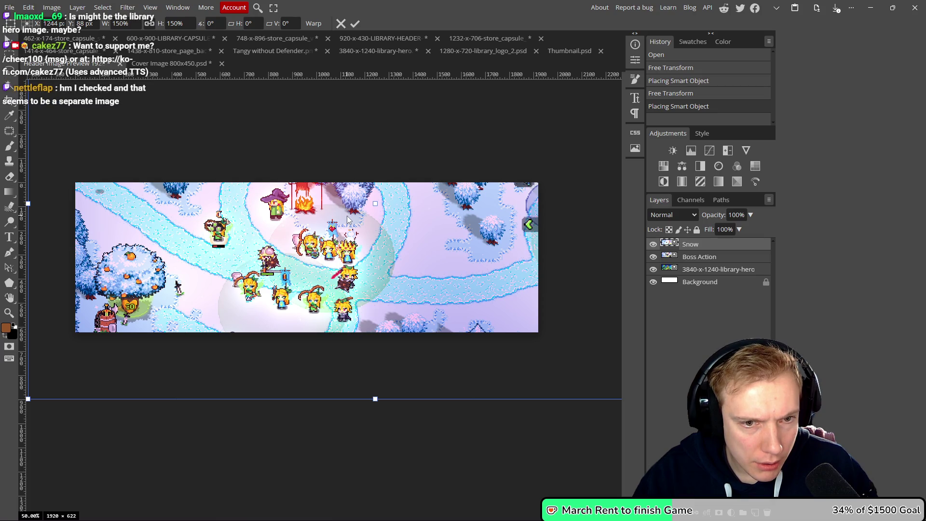
pyautogui.moveTo(347, 220); pyautogui.dragTo(348, 220)
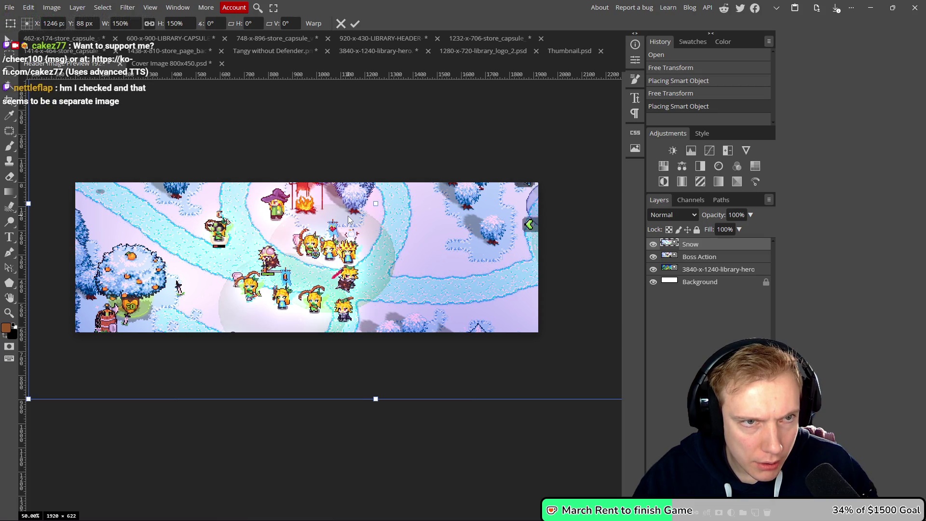
pyautogui.click(355, 23)
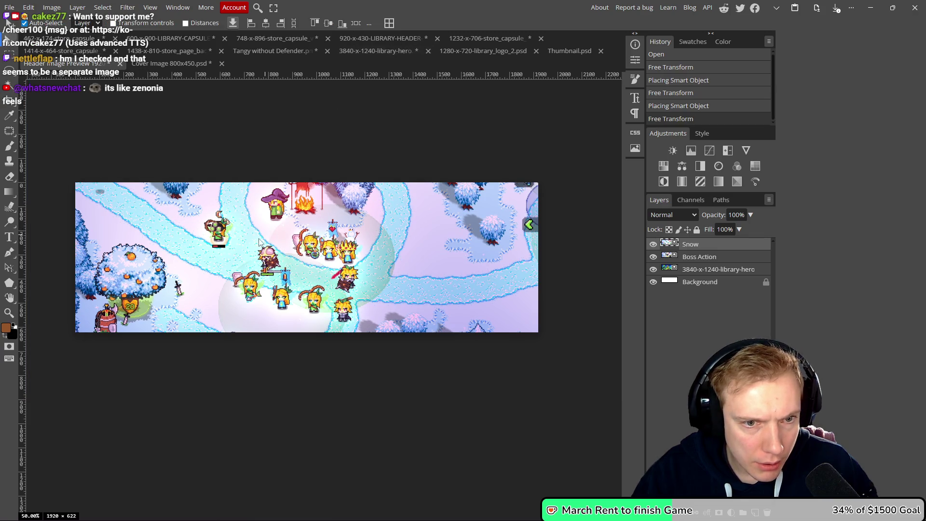
# Convert the Boss Action layer to a smart object, then rasterize it.
pyautogui.scroll(5, 259, 242)
pyautogui.scroll(-3, 350, 233)
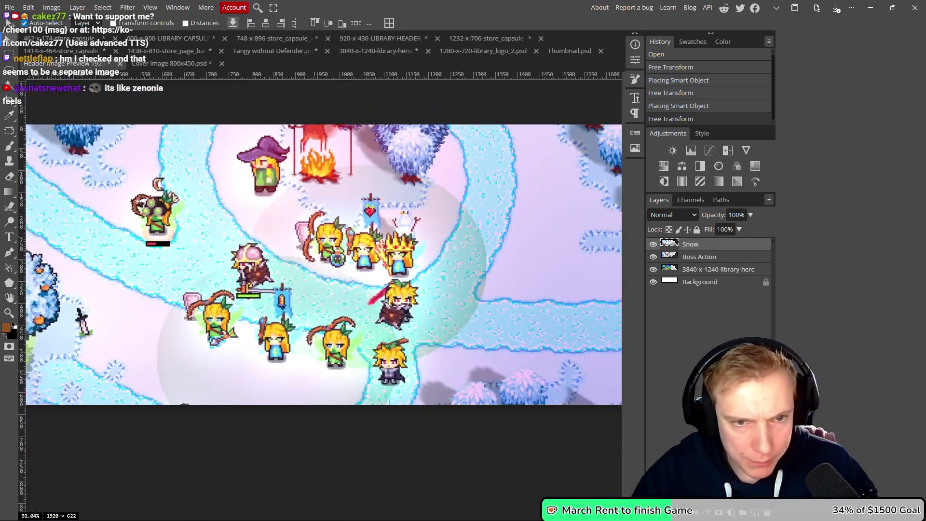
pyautogui.scroll(-2, 290, 236)
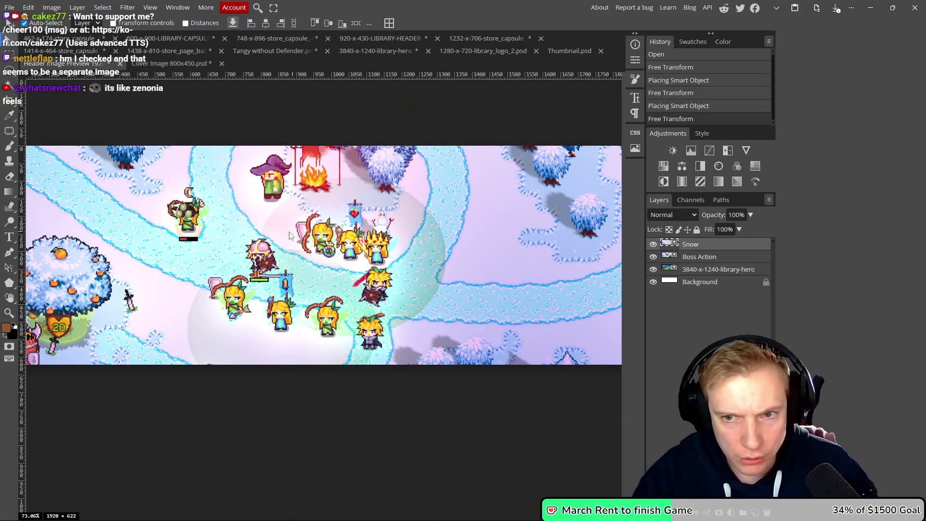
pyautogui.rightClick(695, 261)
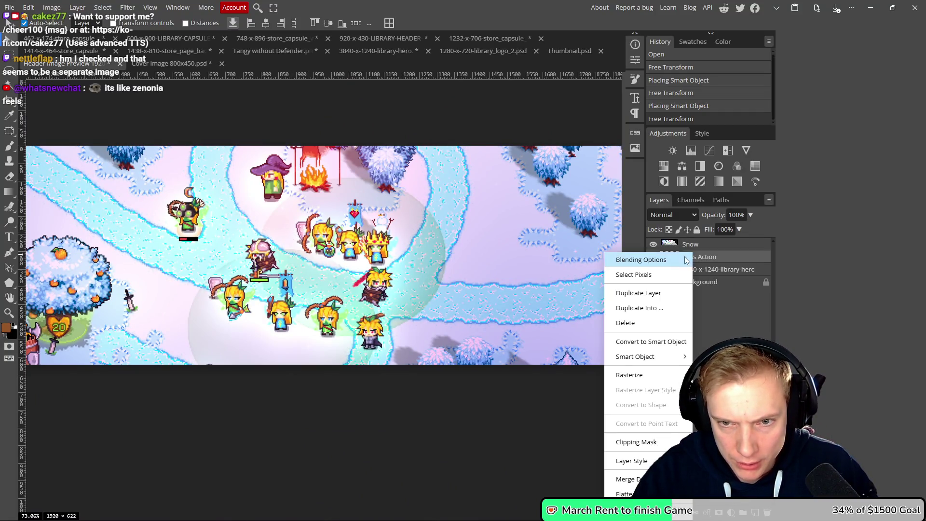
pyautogui.click(649, 339)
pyautogui.rightClick(700, 259)
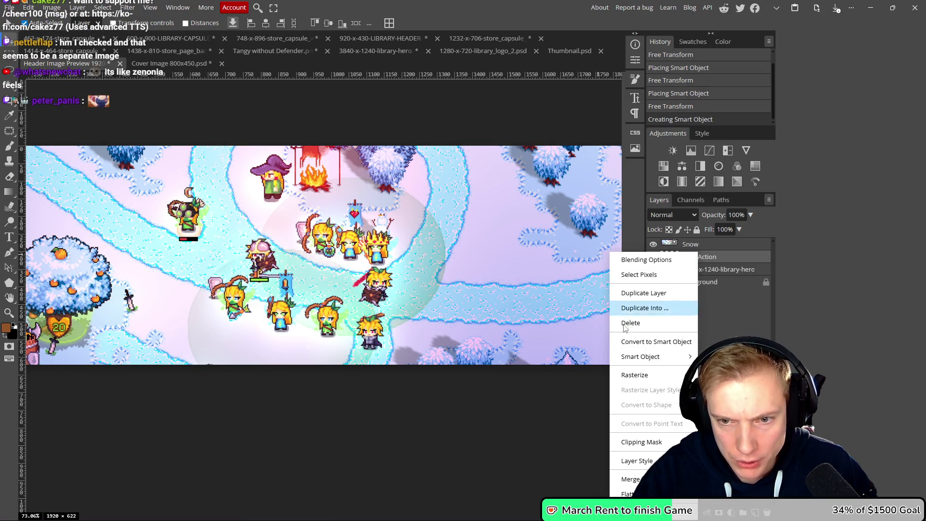
pyautogui.click(633, 372)
# Rescale Boss Action with Nearest Neighbor interpolation, then apply a transform to the Snow layer.
pyautogui.moveTo(485, 321); pyautogui.dragTo(477, 321)
pyautogui.hotkey('ctrl', 'alt', 't')
pyautogui.click(333, 23)
pyautogui.click(333, 37)
pyautogui.click(421, 23)
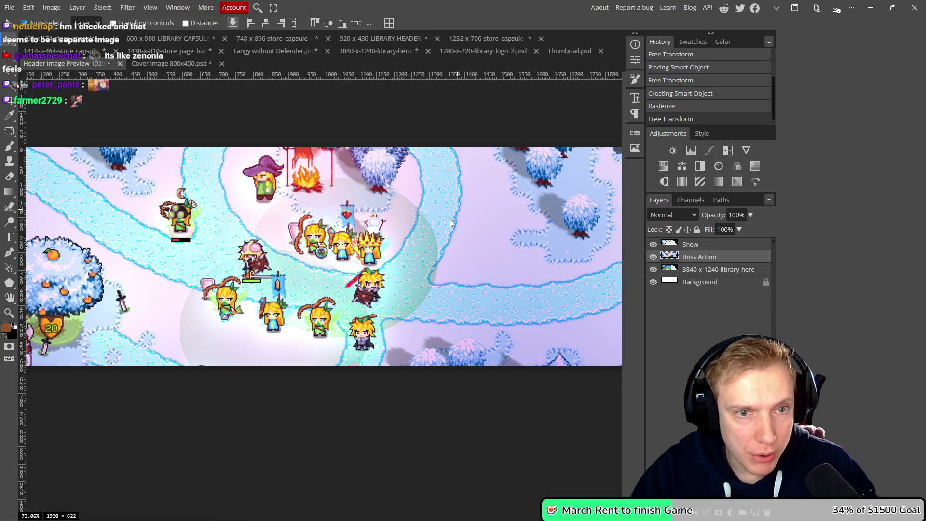
pyautogui.moveTo(437, 253); pyautogui.dragTo(435, 254)
pyautogui.click(704, 247)
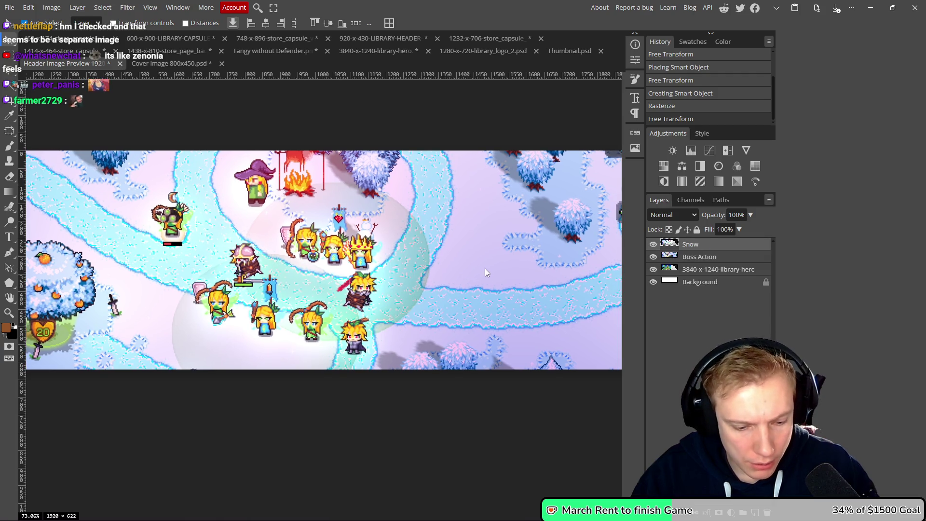
pyautogui.hotkey('ctrl', 'alt', 't')
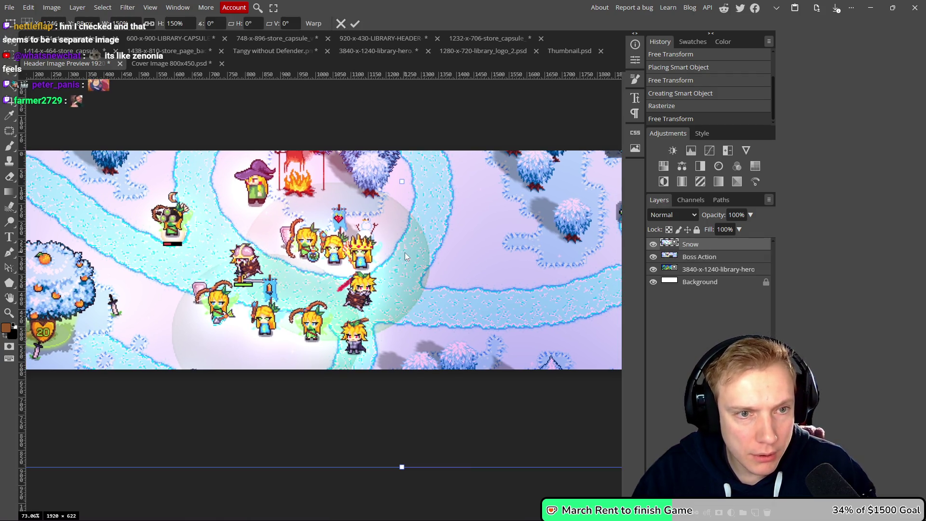
pyautogui.click(355, 24)
# Undo the Snow transform and set the Snow layer's height to 100%.
pyautogui.scroll(5, 333, 256)
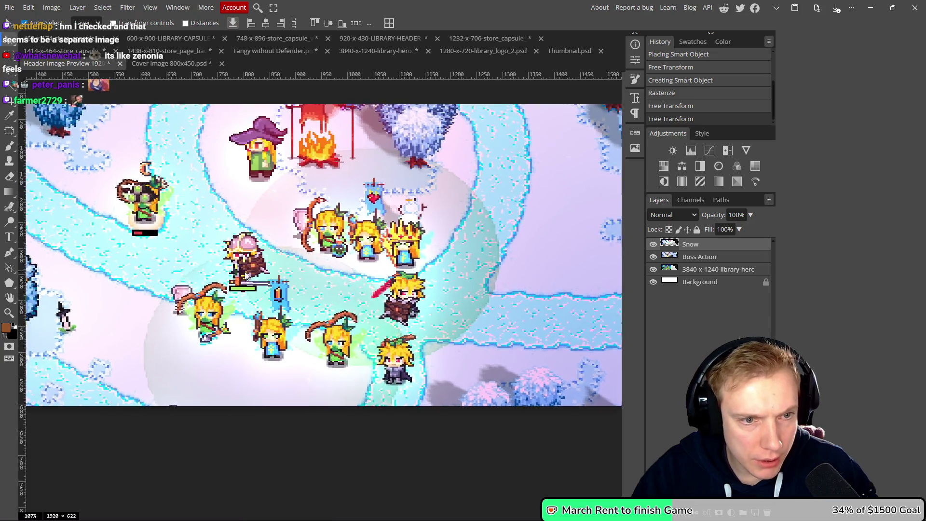
pyautogui.scroll(-3, 278, 259)
pyautogui.scroll(-1, 277, 259)
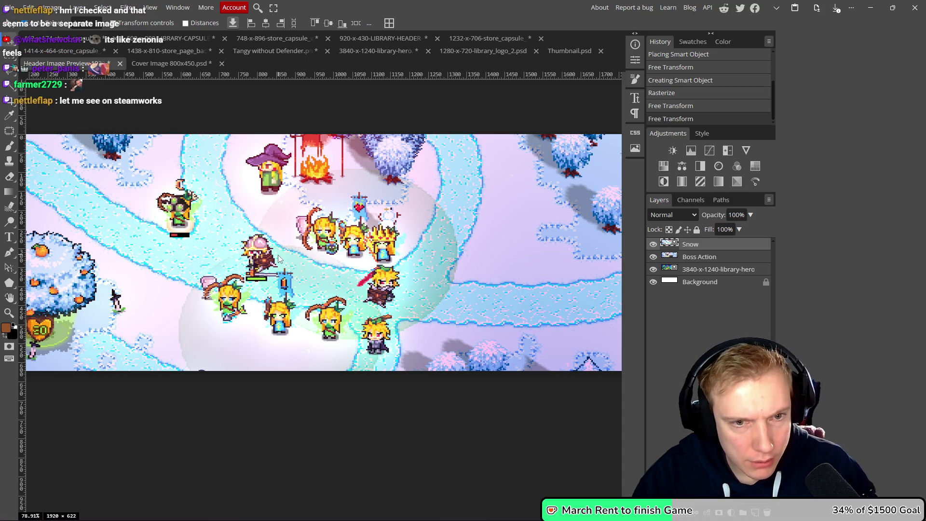
pyautogui.hotkey('ctrl', 'z')
pyautogui.hotkey('ctrl', 'alt', 't')
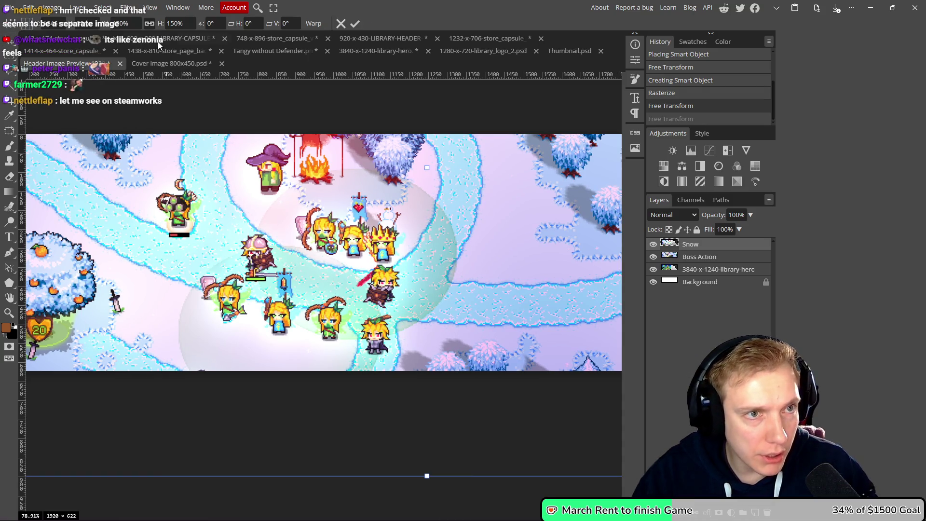
pyautogui.press('Tab')
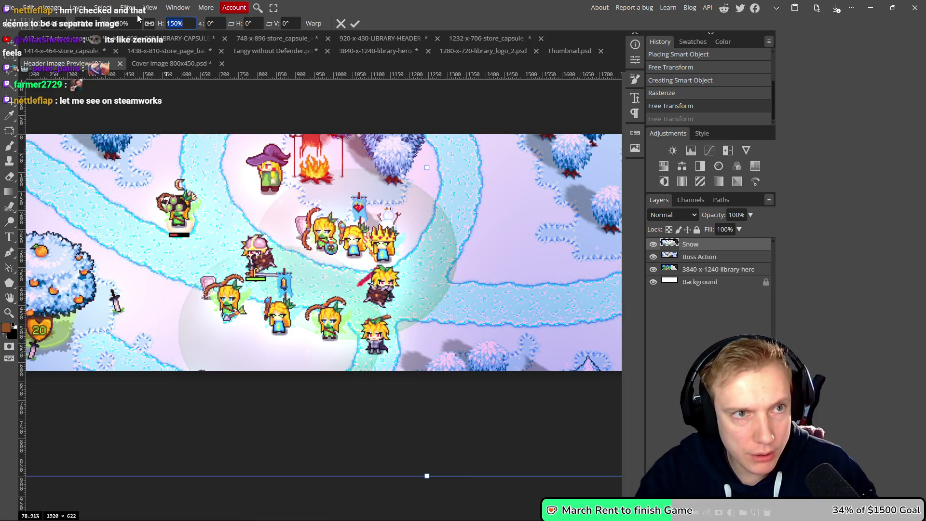
pyautogui.write('100')
pyautogui.press('Return')
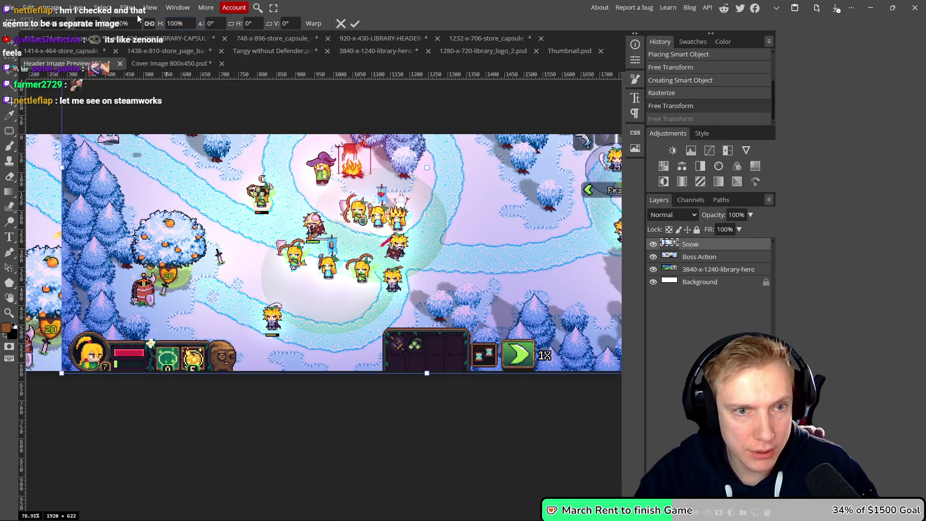
# Shift the Snow screenshot left and down within the banner.
pyautogui.scroll(-3, 134, 224)
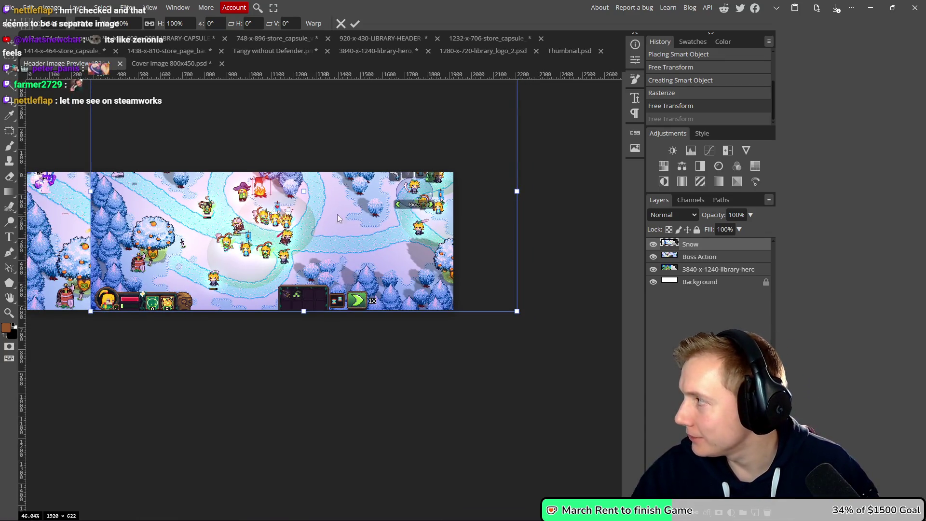
pyautogui.moveTo(326, 246); pyautogui.dragTo(275, 236)
pyautogui.scroll(3, 378, 342)
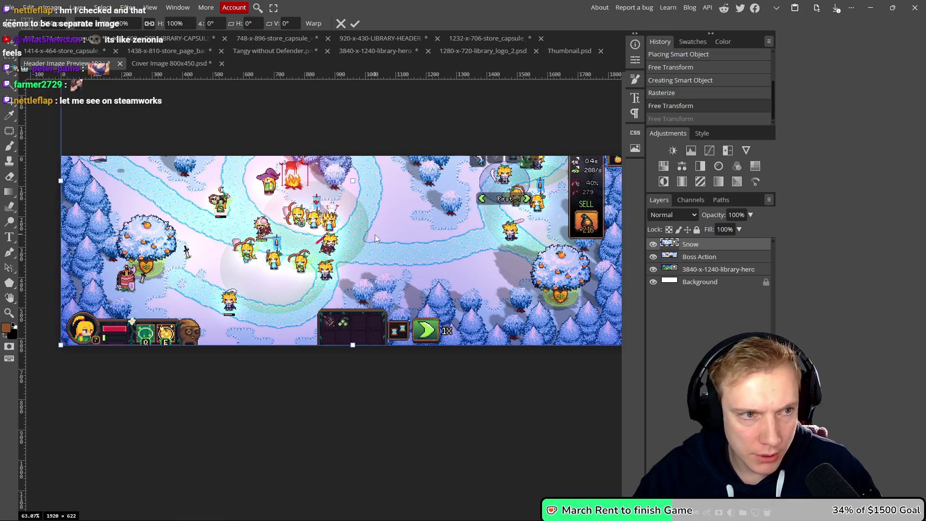
pyautogui.scroll(-2, 416, 248)
pyautogui.moveTo(402, 237)
pyautogui.mouseDown()
pyautogui.moveTo(400, 303)
pyautogui.moveTo(398, 264)
pyautogui.mouseUp()
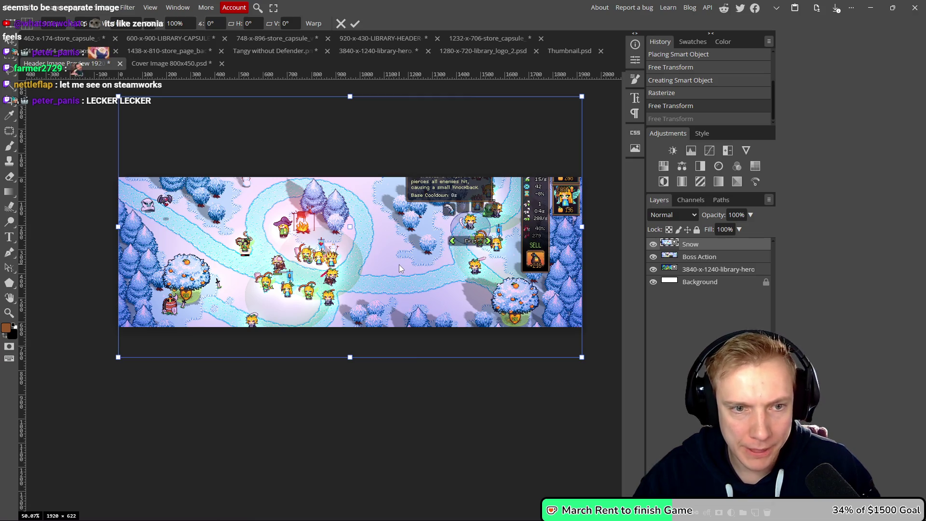
pyautogui.hotkey('alt', 'Tab')
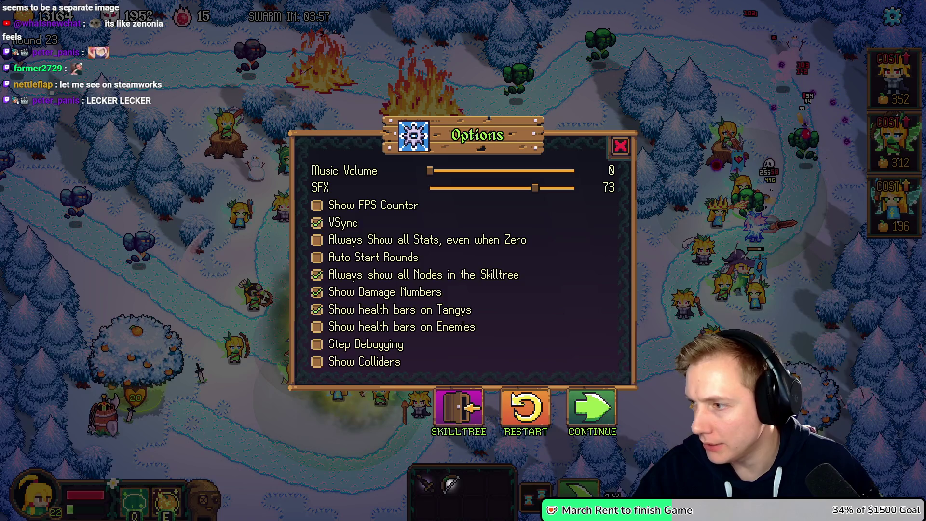
# Enable the if(false) guard on the In Level UI block in game.cpp, rebuild, and resume the game.
pyautogui.press('Escape')
pyautogui.press('Escape')
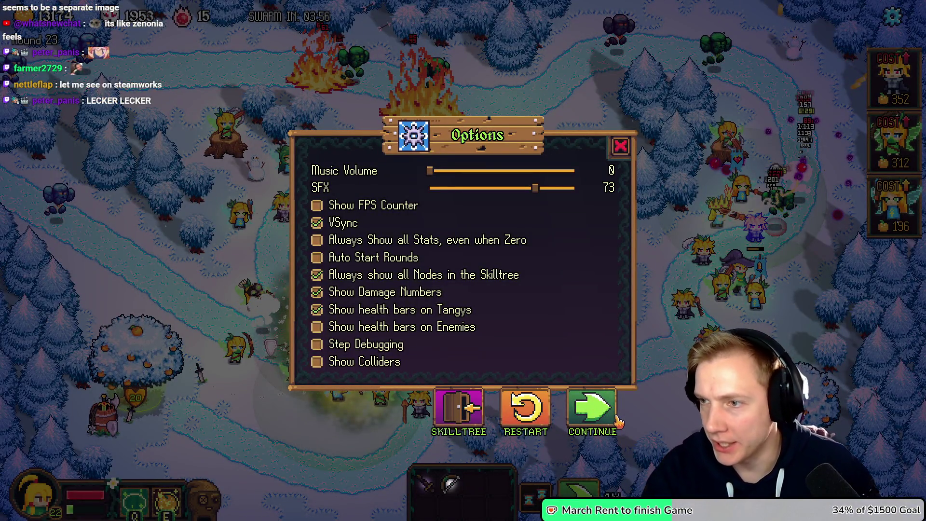
pyautogui.hotkey('alt', 'Tab')
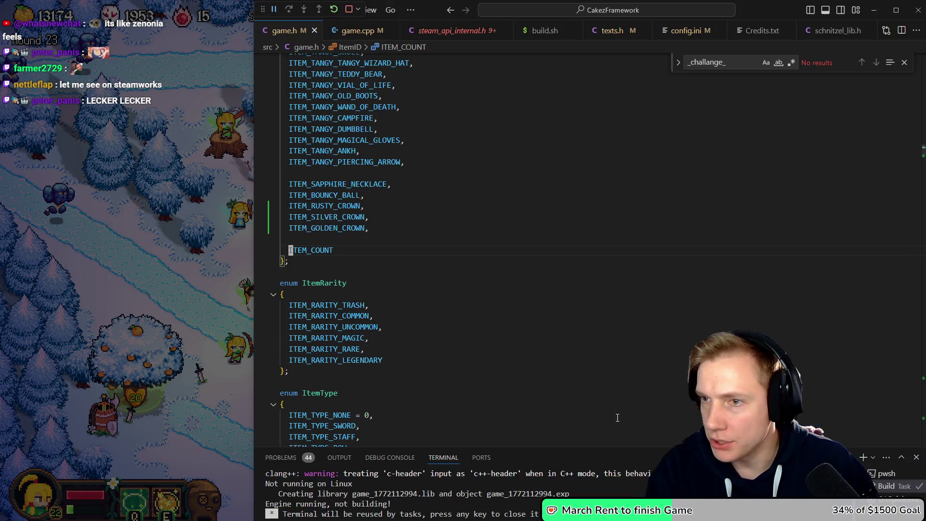
pyautogui.hotkey('ctrl', 'Tab')
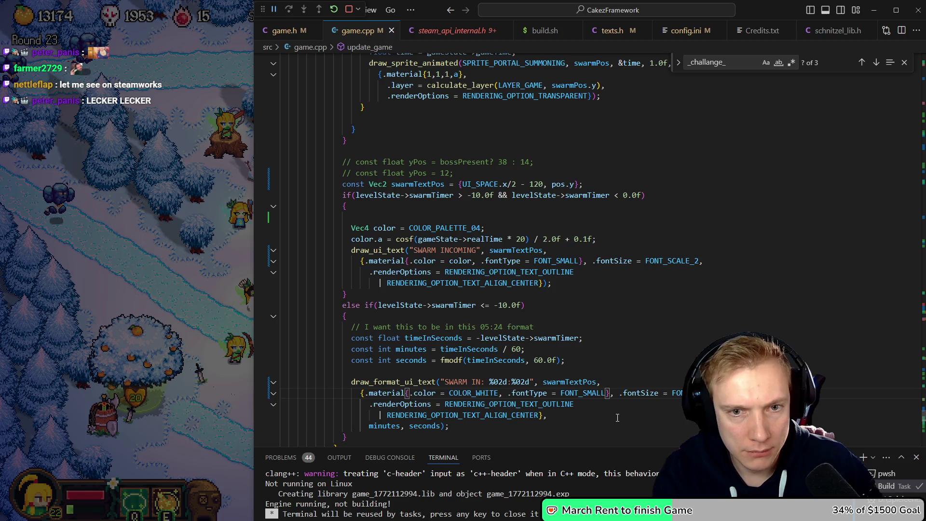
pyautogui.scroll(-1, 617, 418)
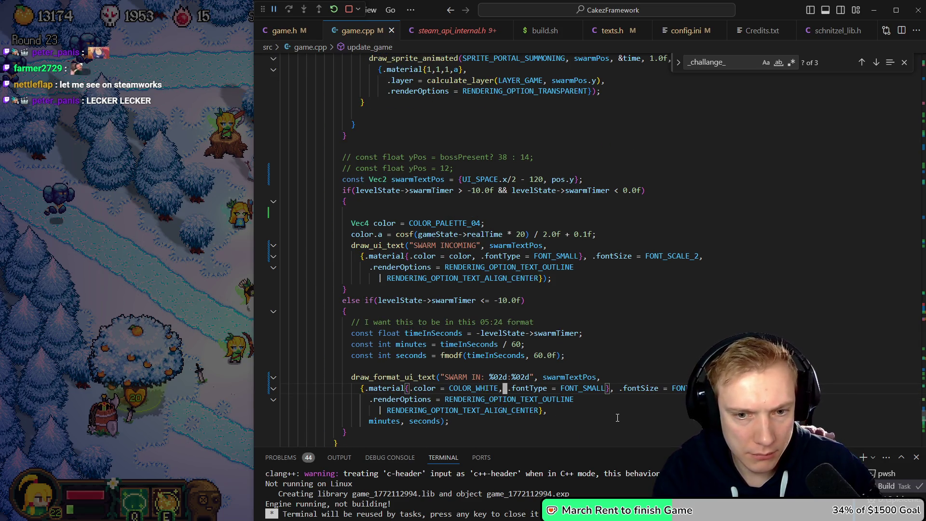
pyautogui.scroll(15, 617, 418)
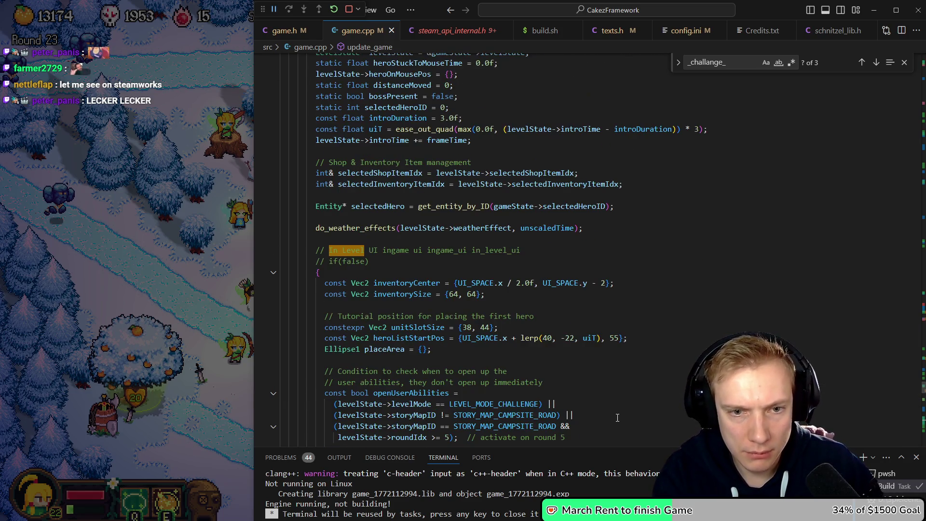
pyautogui.hotkey('ctrl', 'shift', 'b')
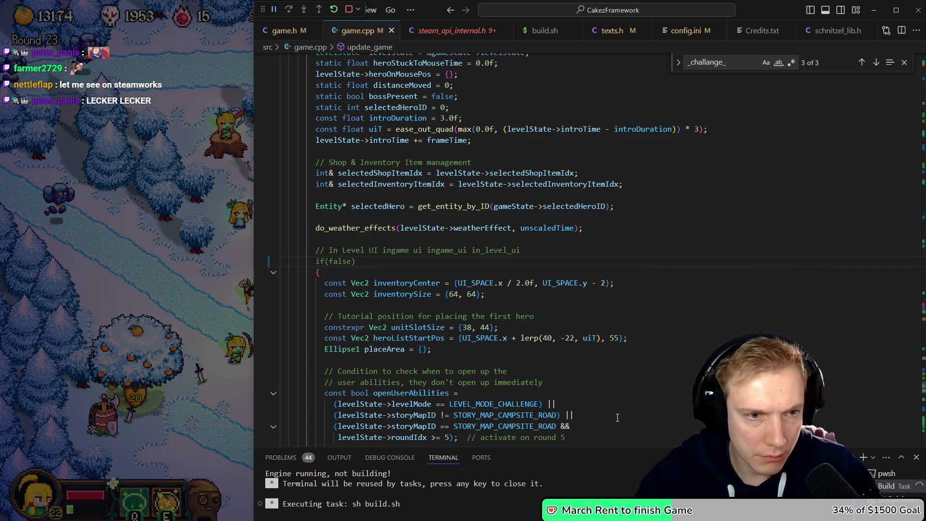
pyautogui.click(162, 268)
pyautogui.press('Escape')
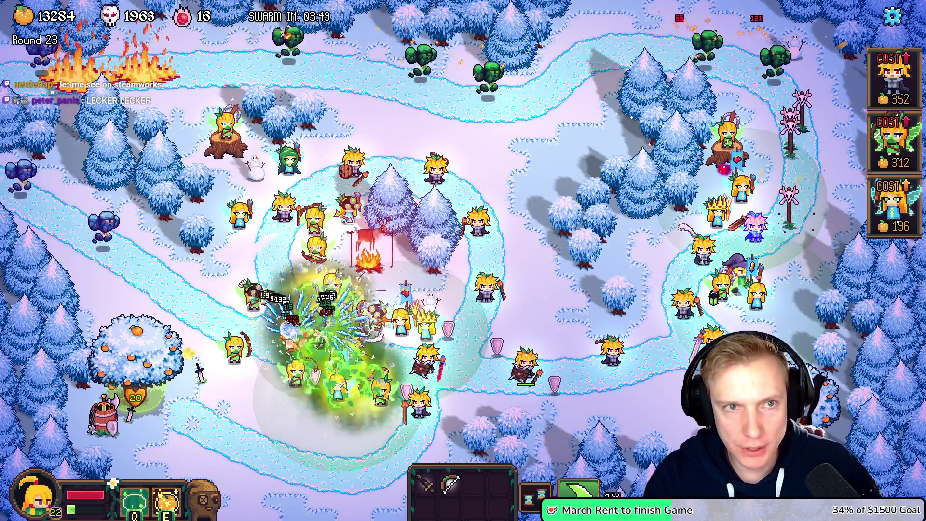
# View the HUD-free battlefield, re-comment the if(false) line in game.cpp, then return to Photopea.
pyautogui.hotkey('alt', 'Tab')
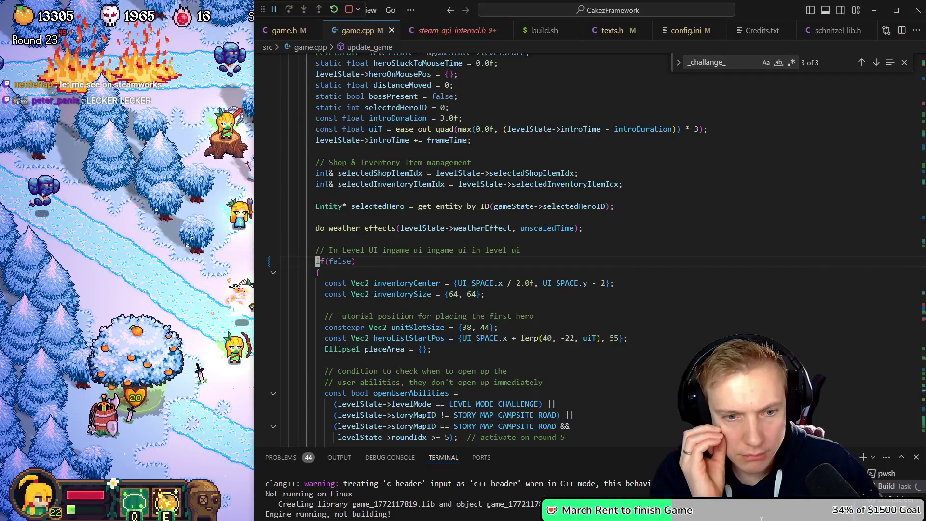
pyautogui.hotkey('alt', 'Tab')
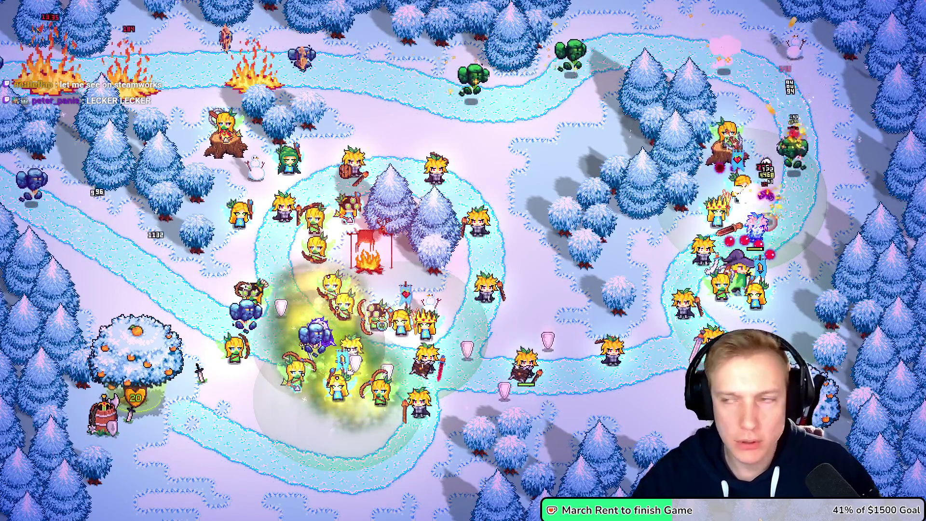
pyautogui.hotkey('alt', 'Tab')
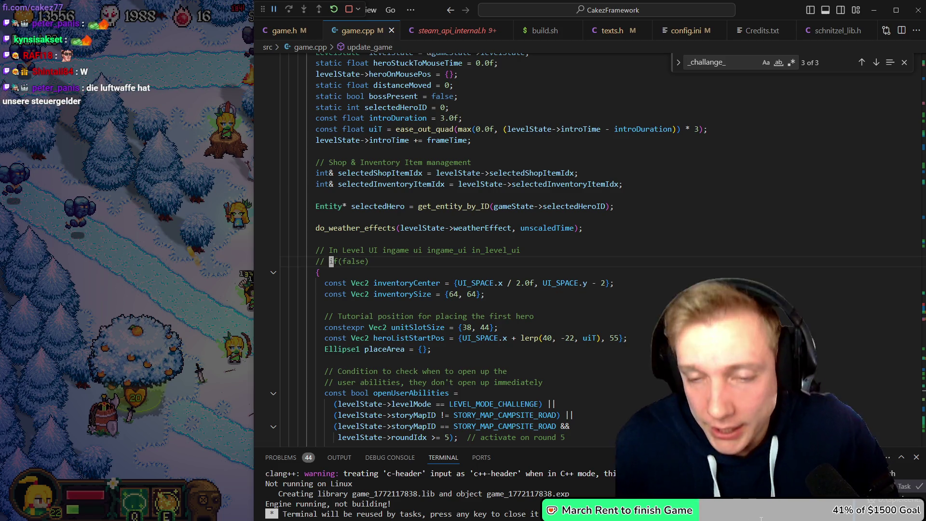
pyautogui.hotkey('alt', 'Tab')
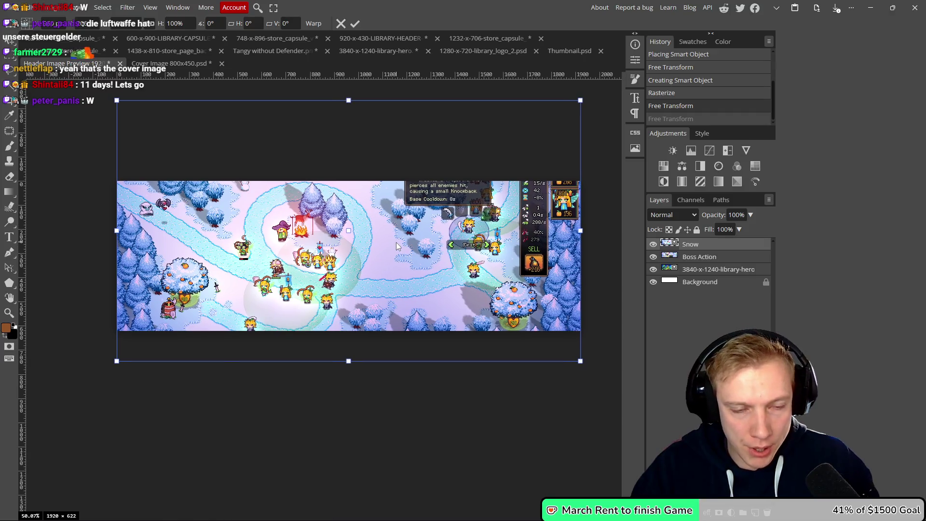
# Position the new Layer 1 gameplay capture and delete the old Snow and Boss Action layers.
pyautogui.moveTo(377, 252)
pyautogui.mouseDown()
pyautogui.moveTo(401, 260)
pyautogui.moveTo(402, 234)
pyautogui.moveTo(402, 247)
pyautogui.mouseUp()
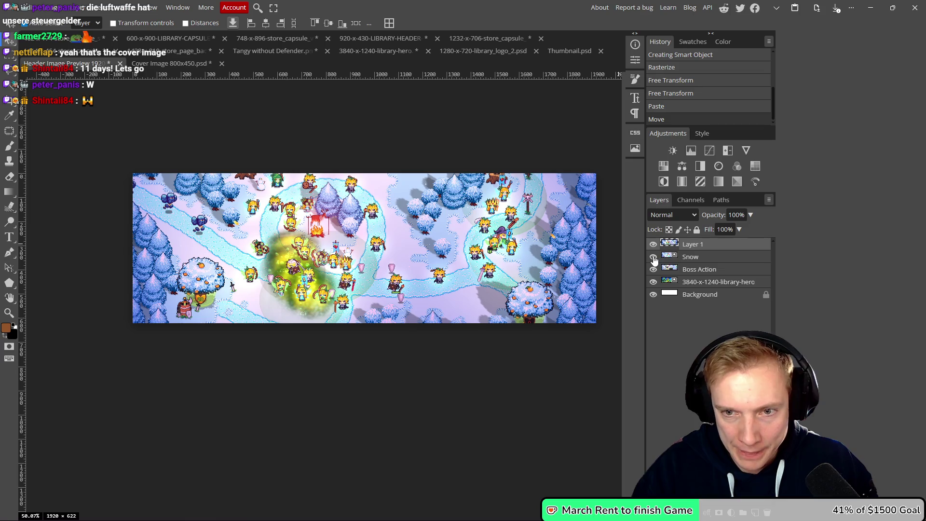
pyautogui.click(698, 259)
pyautogui.press('Delete')
pyautogui.press('Delete')
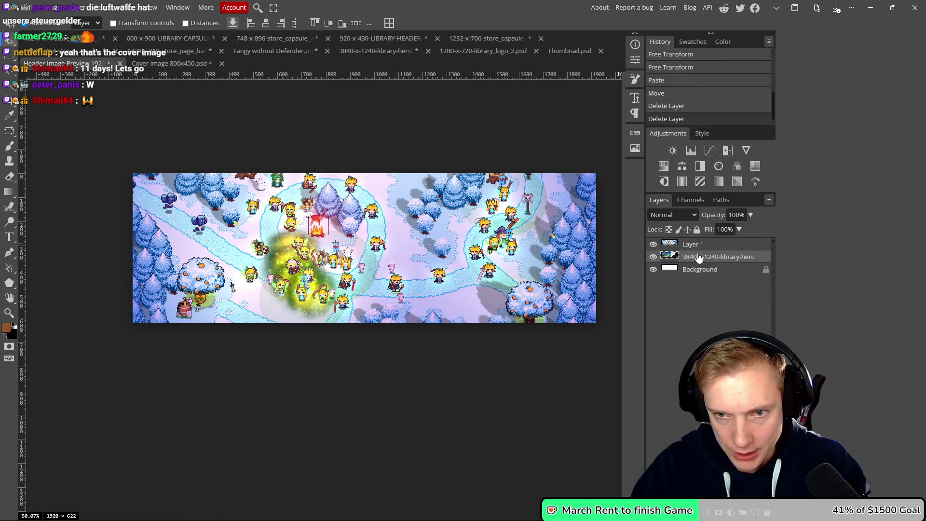
pyautogui.click(704, 246)
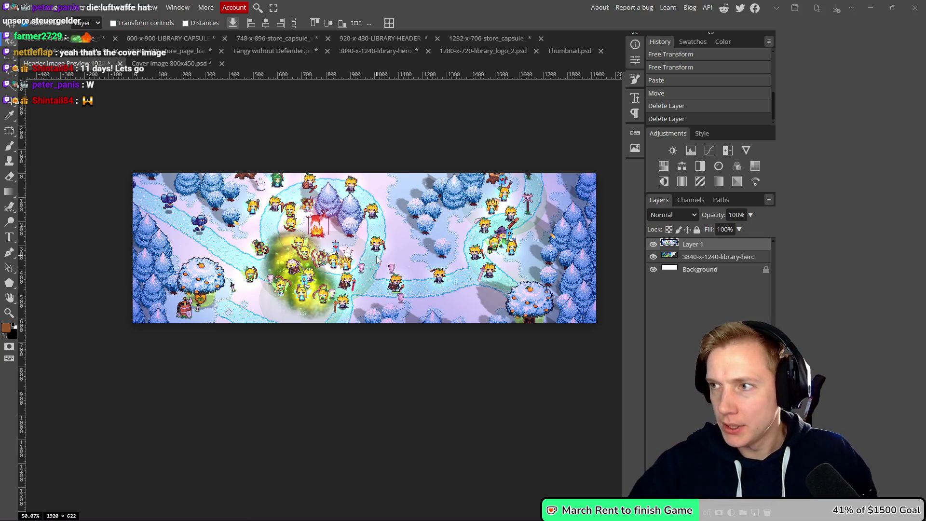
# Create a new empty Layer 2 above Layer 1.
pyautogui.scroll(-1, 405, 348)
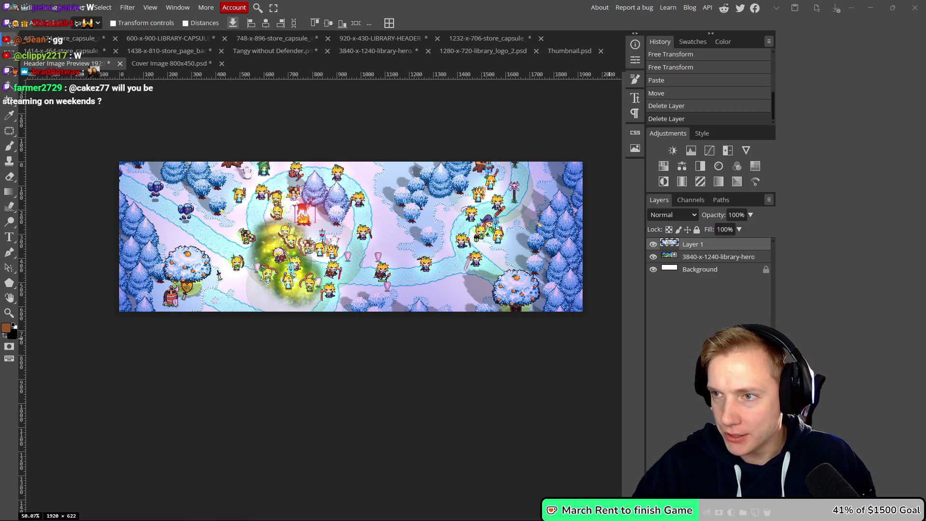
pyautogui.scroll(3, 312, 221)
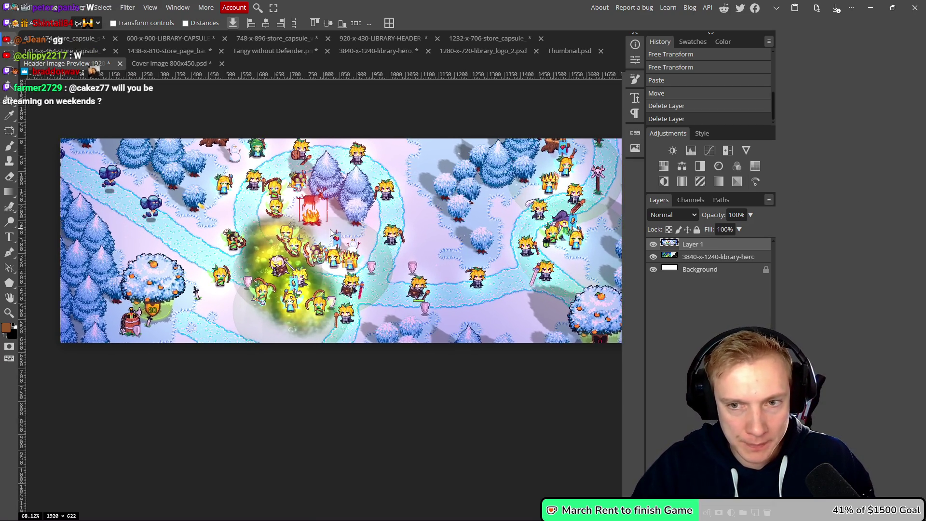
pyautogui.hotkey('ctrl', 'shift', 'n')
pyautogui.moveTo(427, 347); pyautogui.dragTo(424, 364)
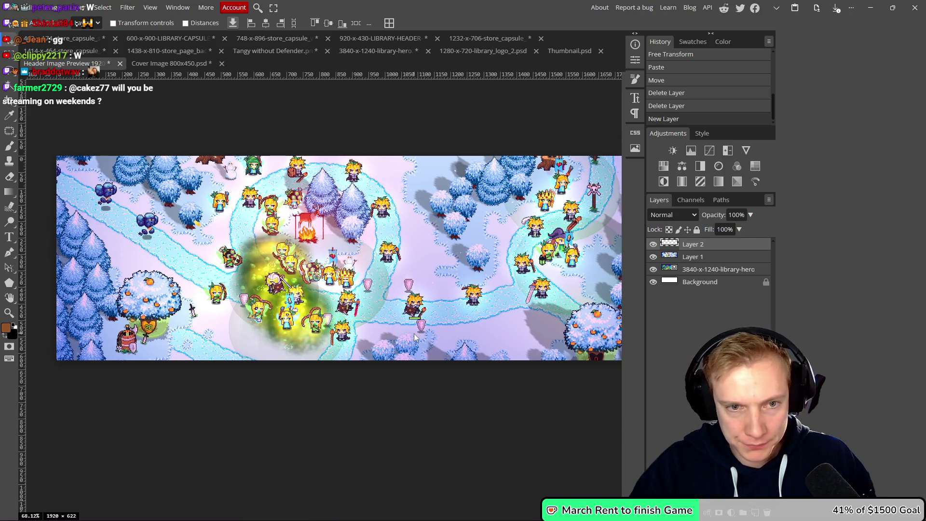
# Marquee-select a rectangle over the middle of the artwork, shifted slightly right.
pyautogui.press('l')
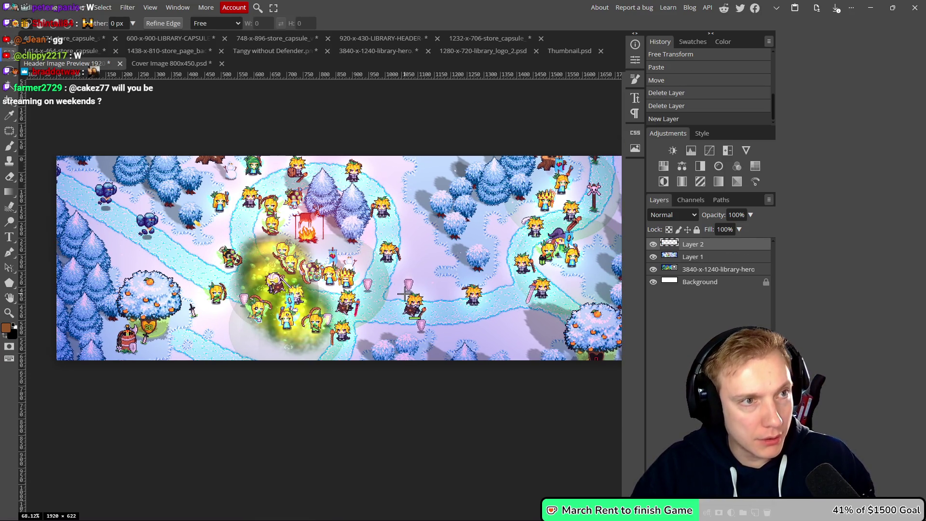
pyautogui.moveTo(334, 223); pyautogui.dragTo(318, 207)
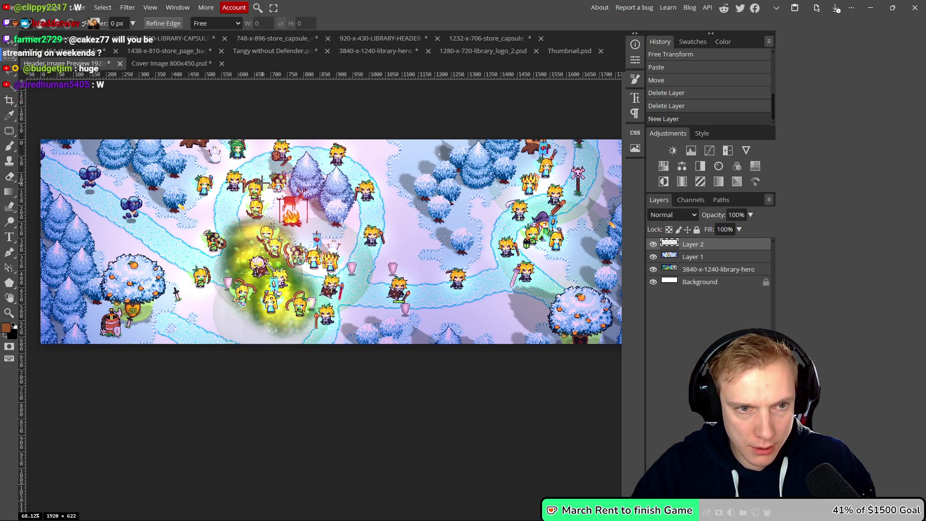
pyautogui.moveTo(260, 181)
pyautogui.mouseDown()
pyautogui.moveTo(413, 276)
pyautogui.moveTo(418, 268)
pyautogui.mouseUp()
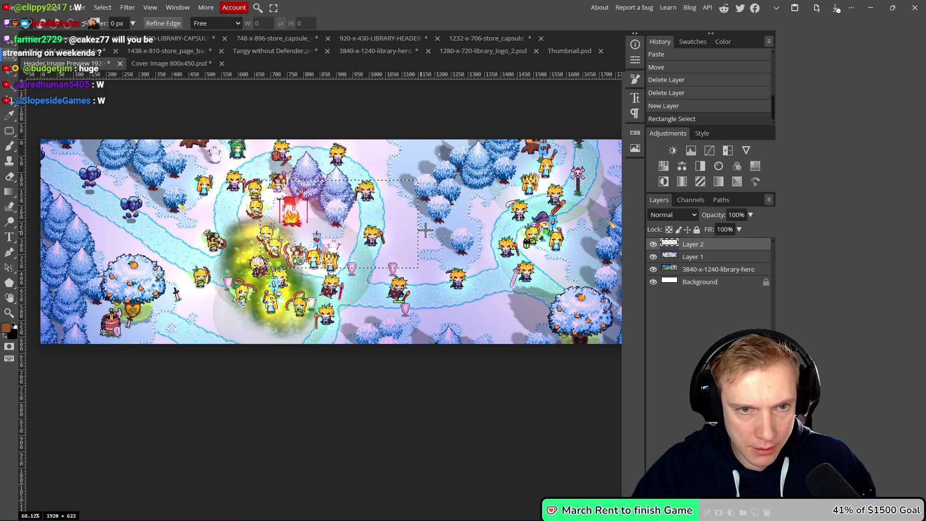
pyautogui.moveTo(370, 214)
pyautogui.mouseDown()
pyautogui.moveTo(489, 235)
pyautogui.moveTo(373, 215)
pyautogui.moveTo(387, 216)
pyautogui.mouseUp()
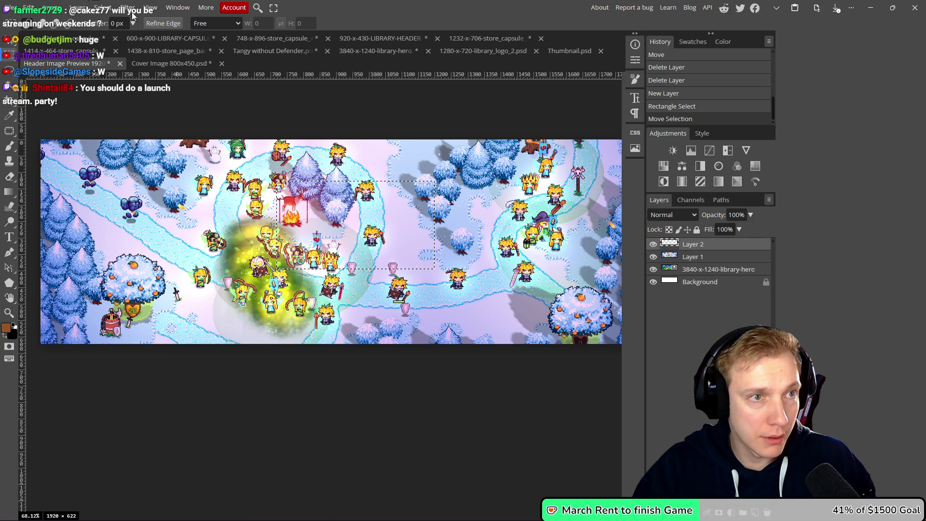
# Round the selection's corners with Select > Modify > Smooth.
pyautogui.click(109, 7)
pyautogui.moveTo(167, 158)
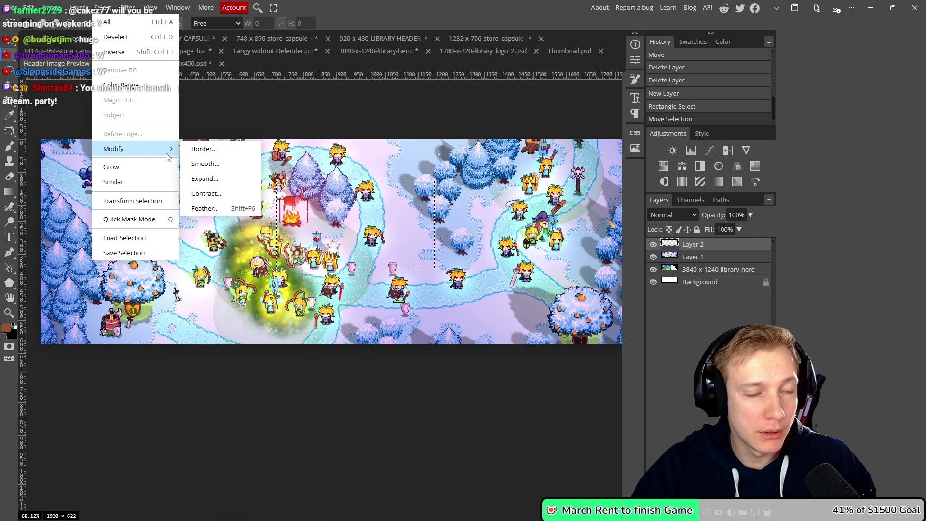
pyautogui.click(218, 165)
pyautogui.scroll(1, 261, 214)
pyautogui.scroll(10, 262, 214)
pyautogui.moveTo(102, 100); pyautogui.dragTo(118, 106)
pyautogui.scroll(4, 119, 105)
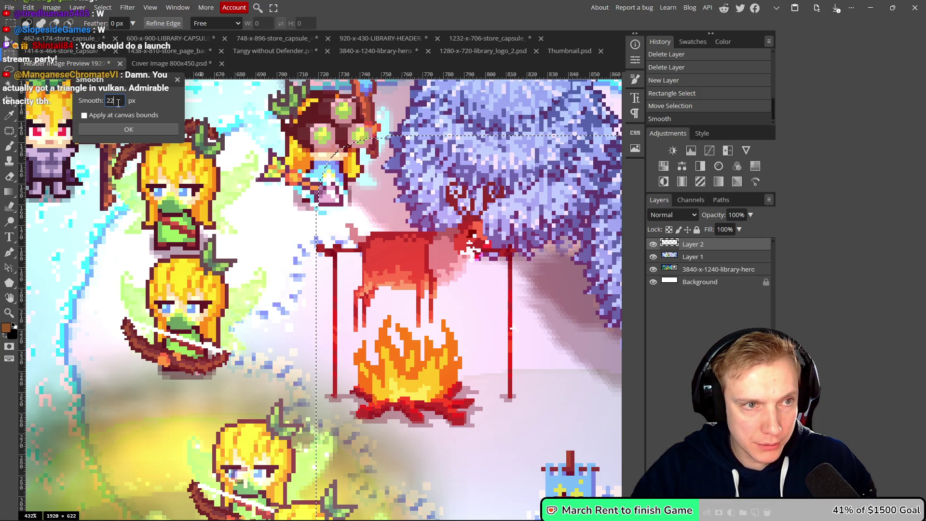
pyautogui.click(140, 129)
pyautogui.scroll(-10, 396, 232)
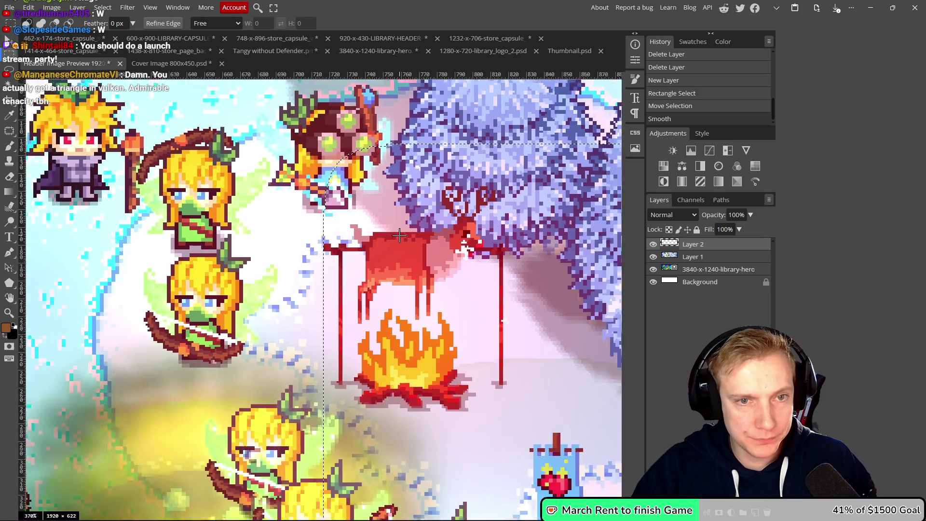
pyautogui.hscroll(2, 377, 230)
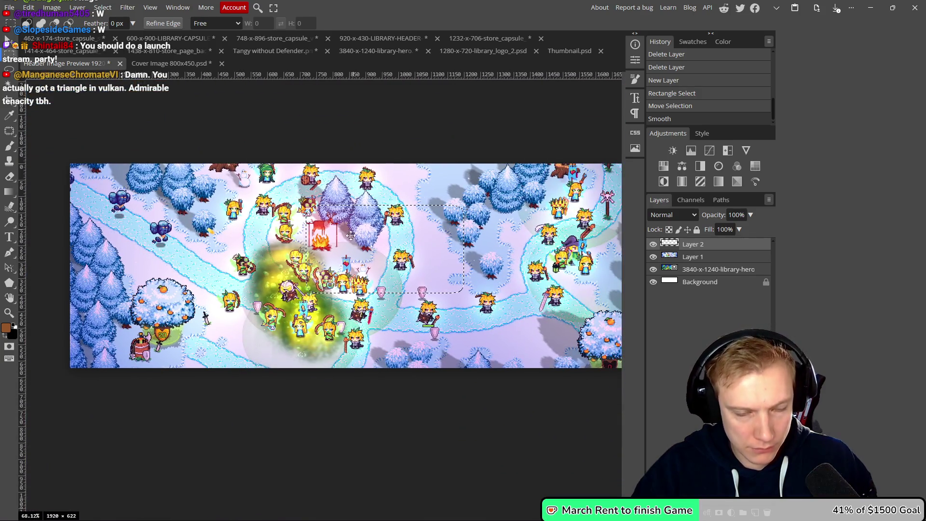
# Brush-fill the rounded selection with brown, then contract the selection by 5 px.
pyautogui.press('b')
pyautogui.moveTo(332, 234)
pyautogui.mouseDown()
pyautogui.moveTo(478, 217)
pyautogui.moveTo(521, 265)
pyautogui.moveTo(332, 279)
pyautogui.mouseUp()
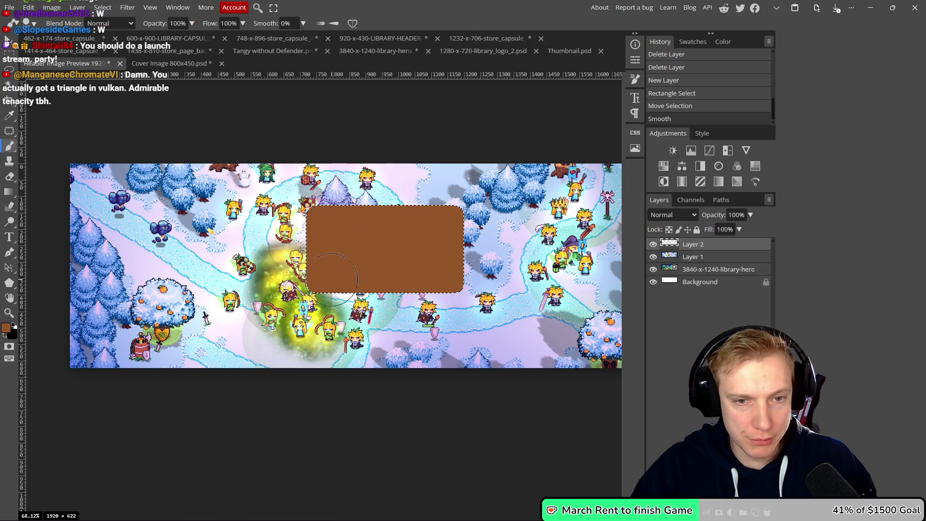
pyautogui.click(107, 8)
pyautogui.moveTo(135, 148)
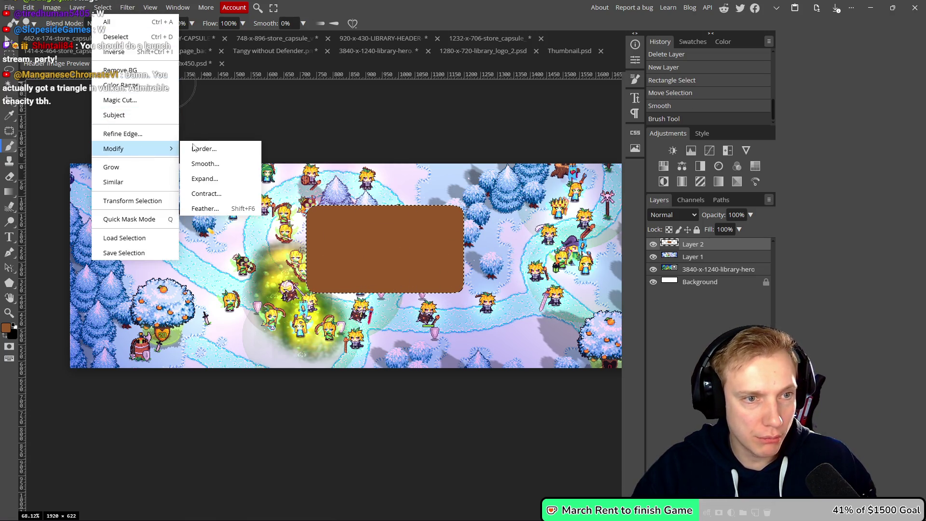
pyautogui.click(205, 194)
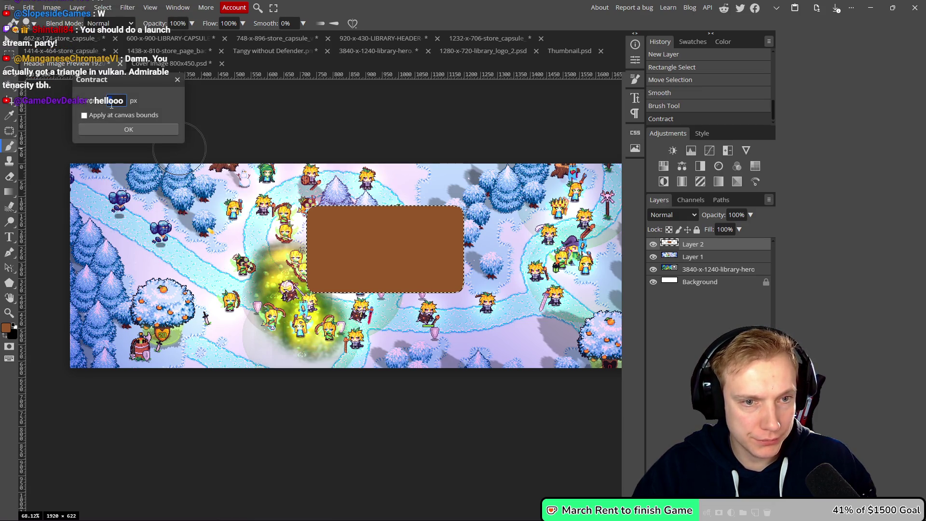
pyautogui.write('5')
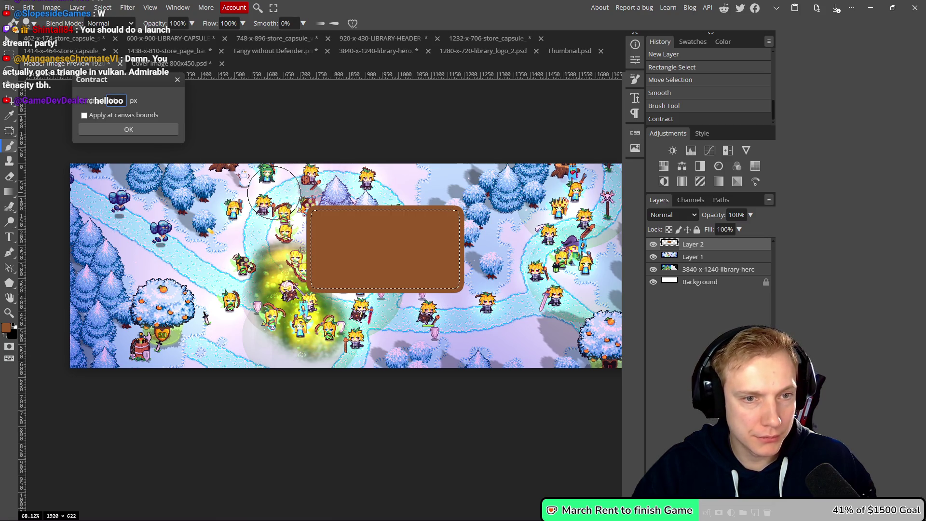
pyautogui.scroll(6, 275, 197)
pyautogui.scroll(1, 276, 197)
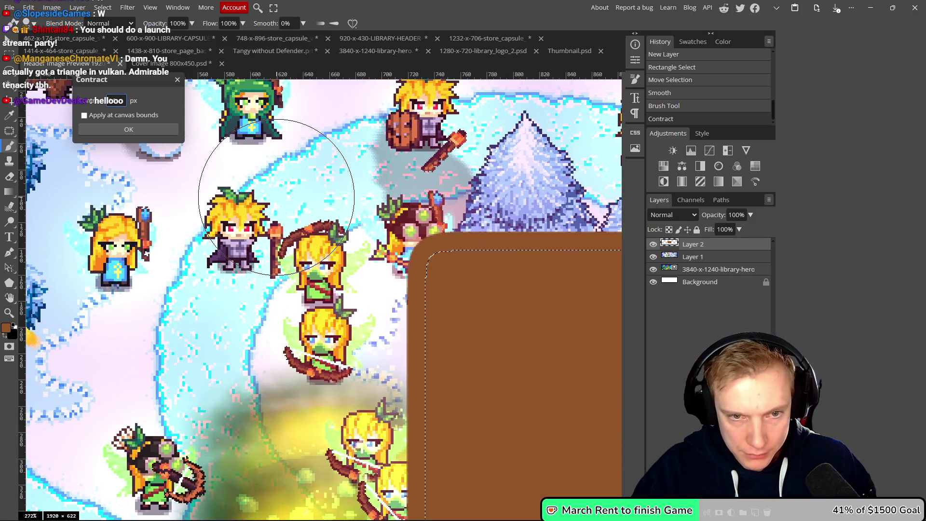
pyautogui.click(141, 131)
pyautogui.hscroll(5, 269, 166)
pyautogui.scroll(-2, 269, 165)
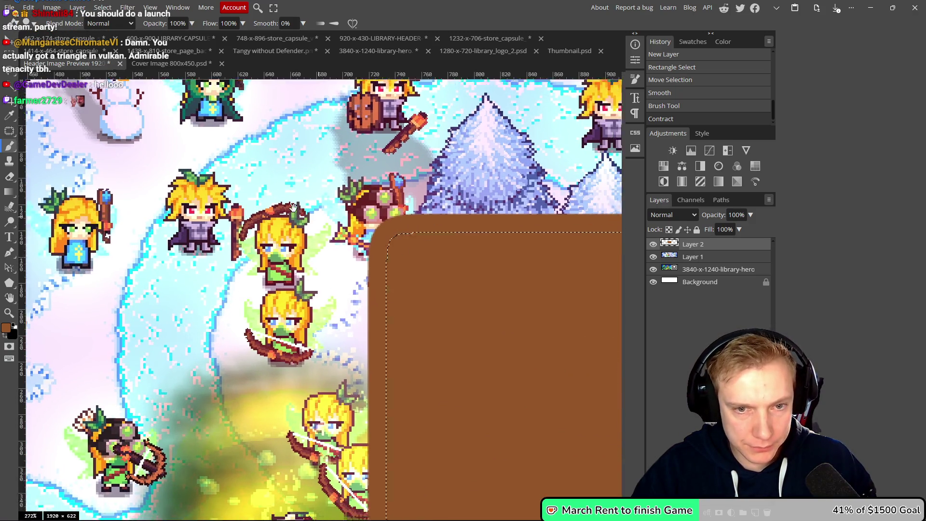
pyautogui.scroll(-6, 213, 180)
# Erase the inside to leave a brown border, and start a text box within the frame.
pyautogui.press('e')
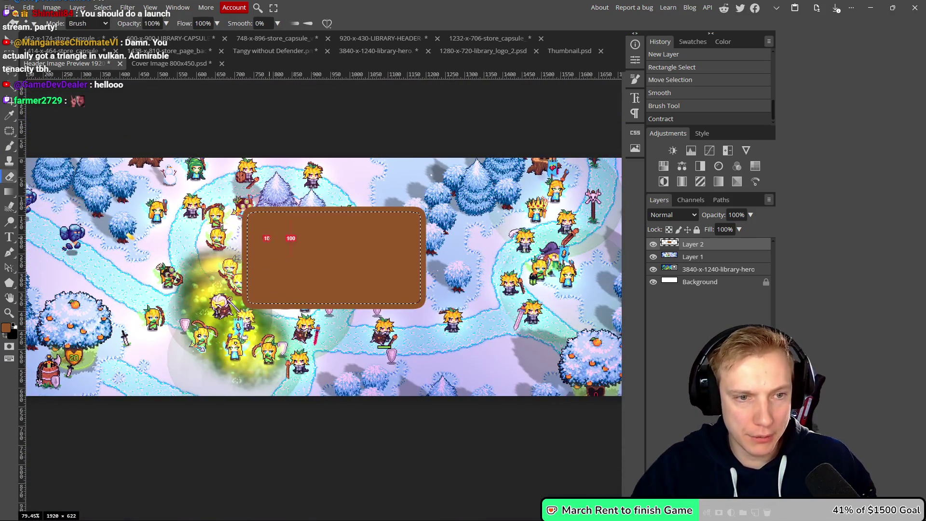
pyautogui.moveTo(263, 227)
pyautogui.mouseDown()
pyautogui.moveTo(270, 280)
pyautogui.moveTo(352, 299)
pyautogui.mouseUp()
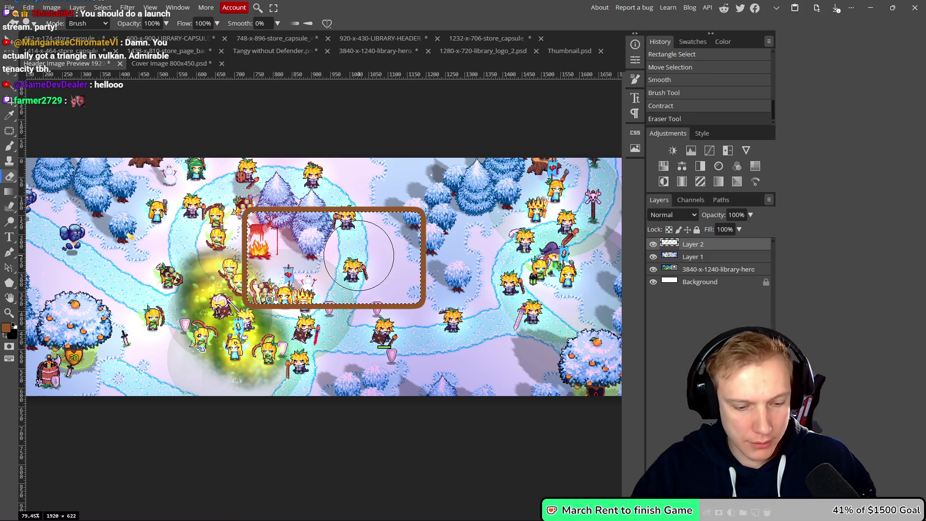
pyautogui.press('t')
pyautogui.click(279, 243)
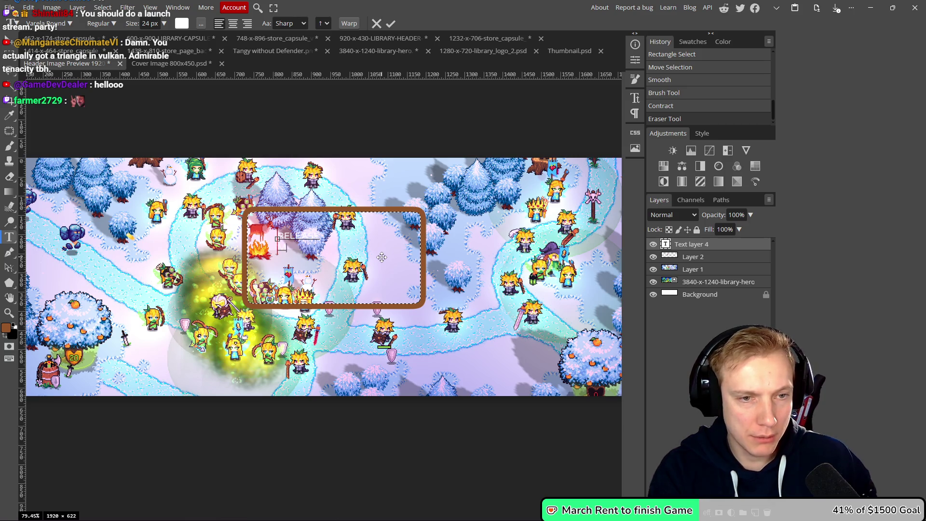
# Finish and commit the 'RELEASE March 9th' text, keeping the Varela Round font.
pyautogui.write('March 9th')
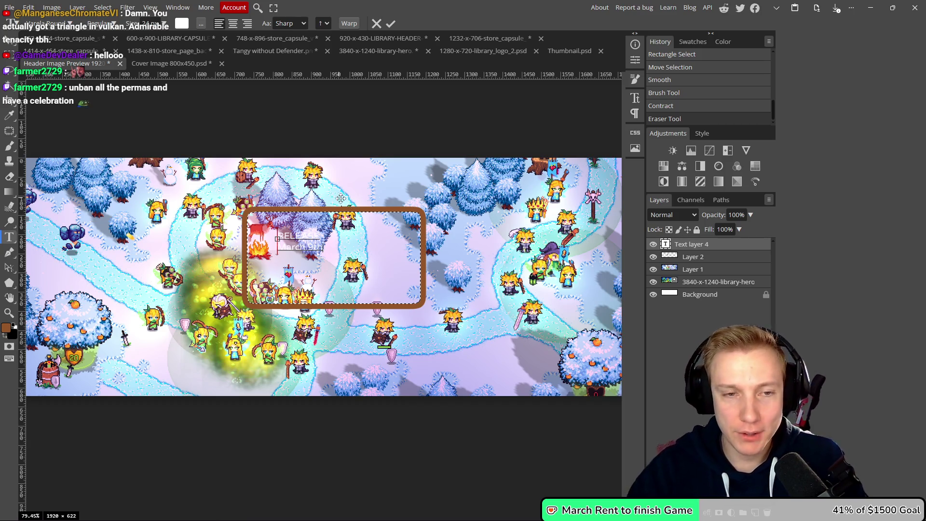
pyautogui.click(390, 24)
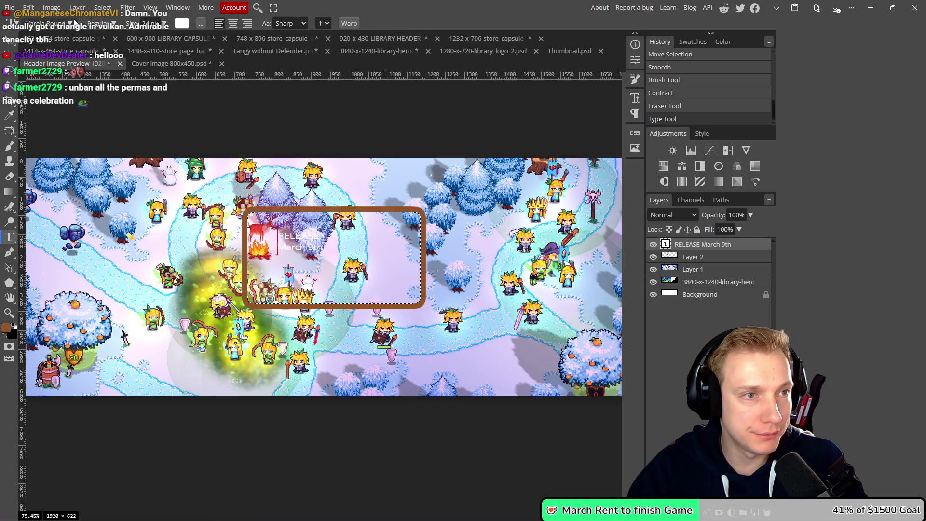
pyautogui.click(49, 23)
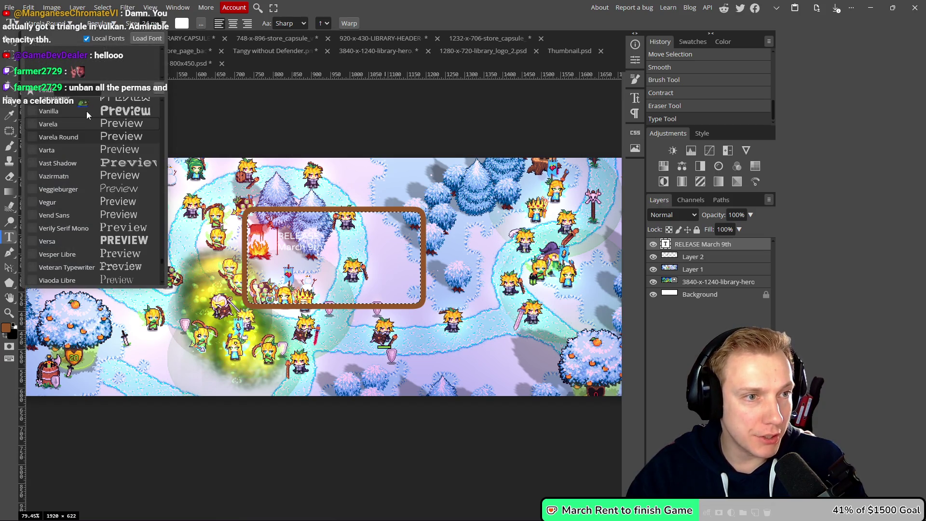
pyautogui.scroll(10, 82, 114)
pyautogui.scroll(-1, 80, 117)
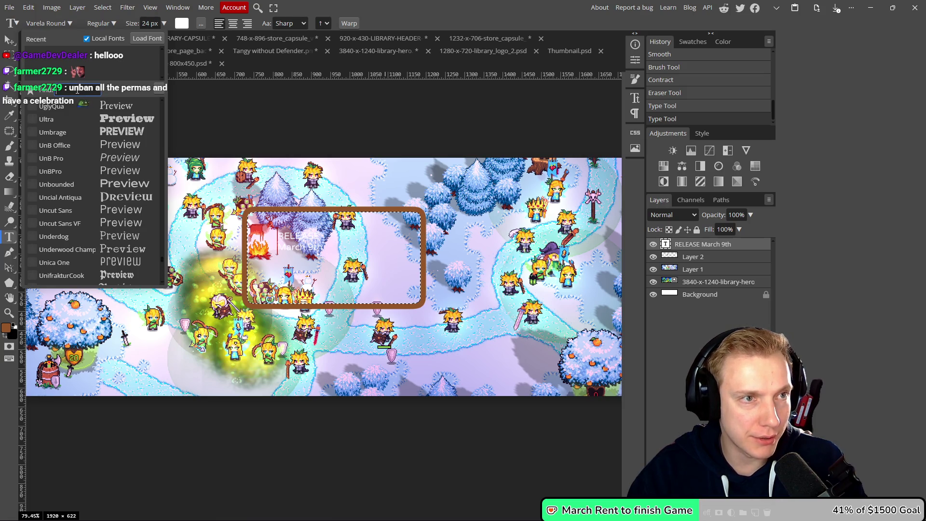
pyautogui.click(183, 127)
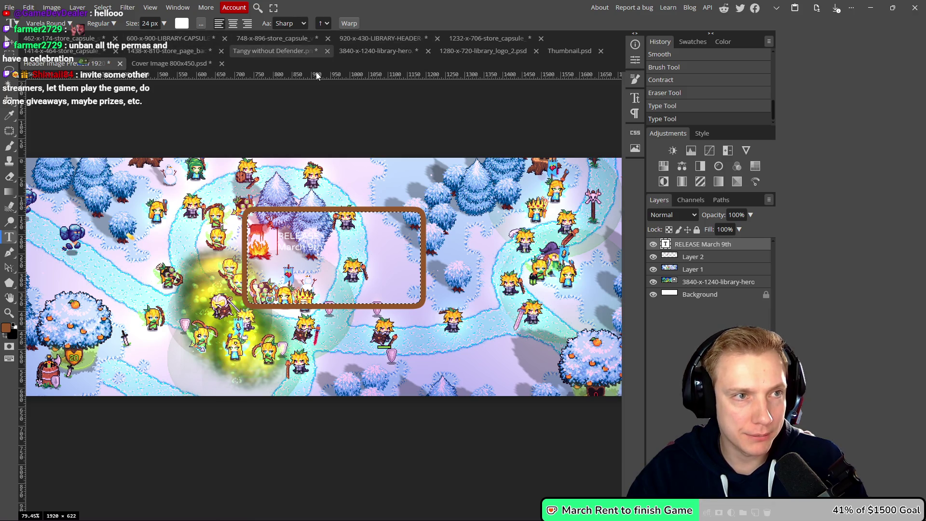
# Switch to the Thumbnail.psd document.
pyautogui.click(9, 7)
pyautogui.click(9, 8)
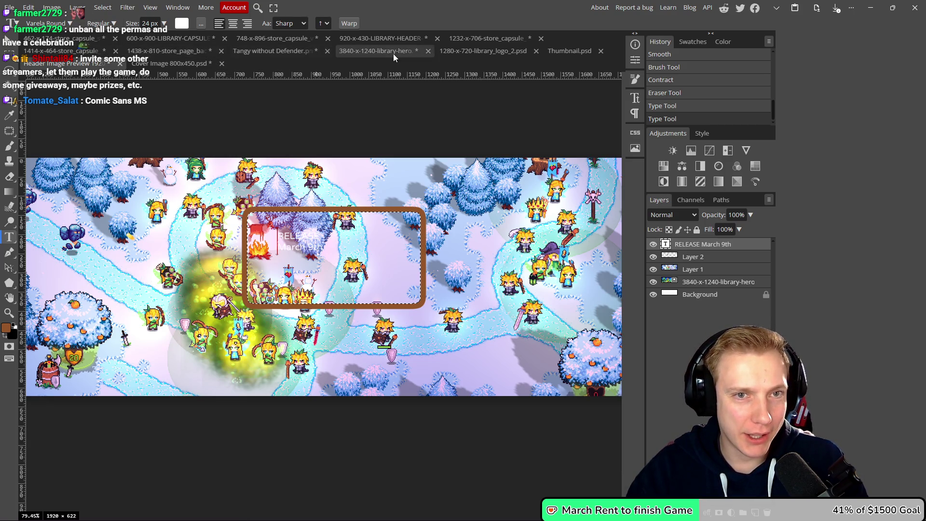
pyautogui.click(560, 51)
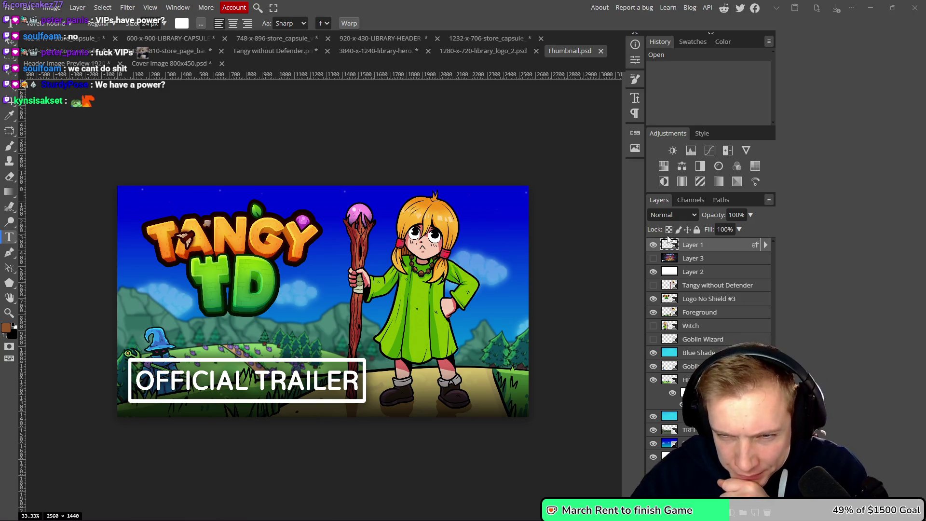
pyautogui.doubleClick(675, 244)
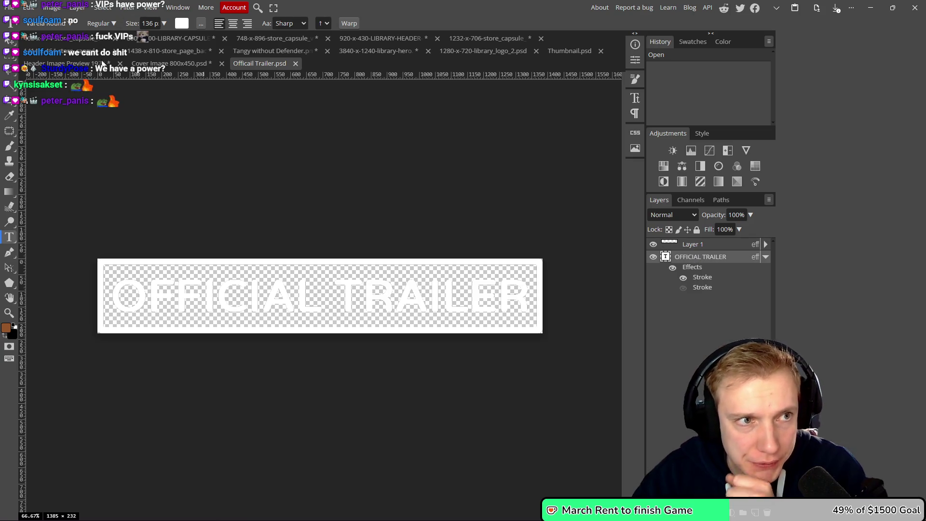
# Check the OFFICIAL TRAILER label's font, then go back to the 1920×622 header banner.
pyautogui.click(68, 24)
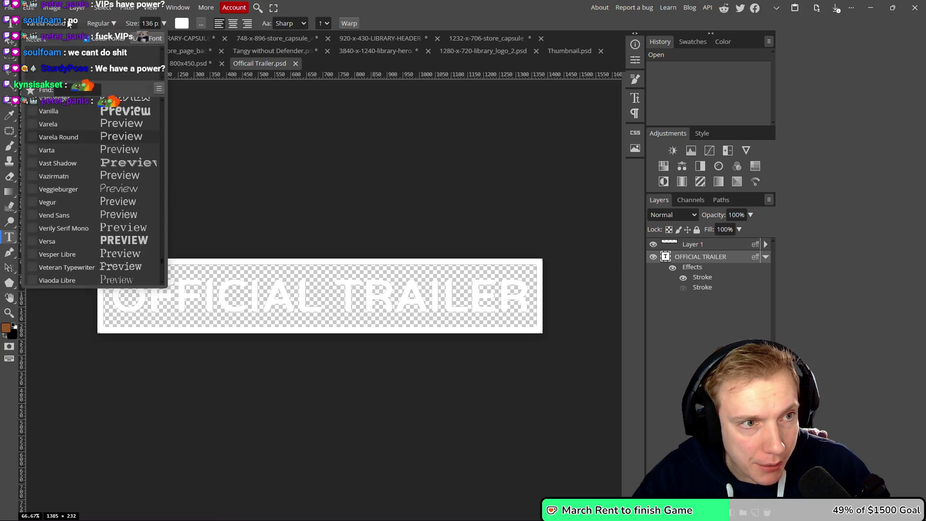
pyautogui.click(171, 64)
pyautogui.click(63, 63)
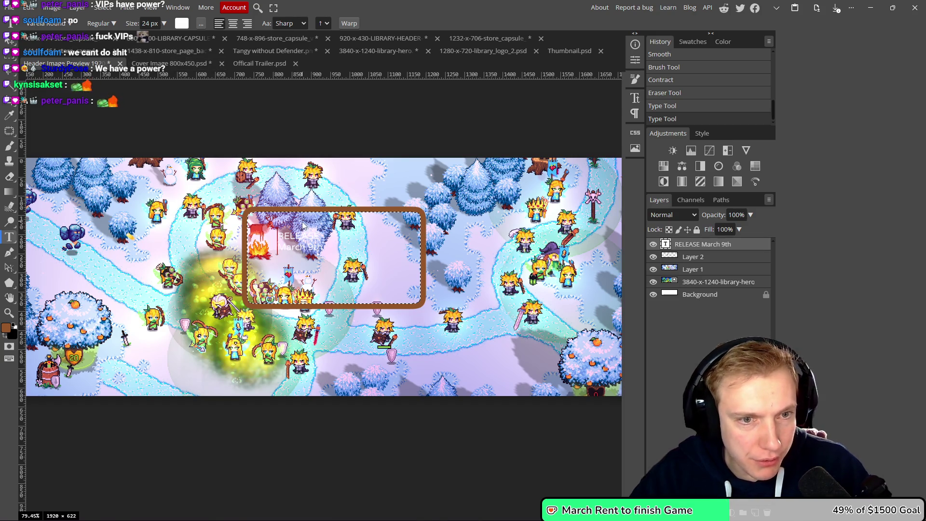
# Search the font list for 'Varela Round' and apply it to the RELEASE March 9th text.
pyautogui.click(299, 241)
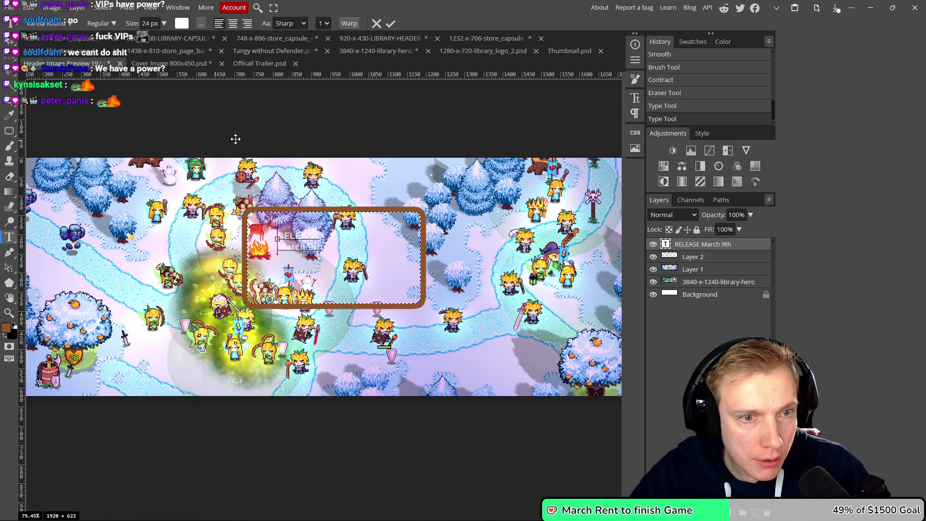
pyautogui.click(390, 23)
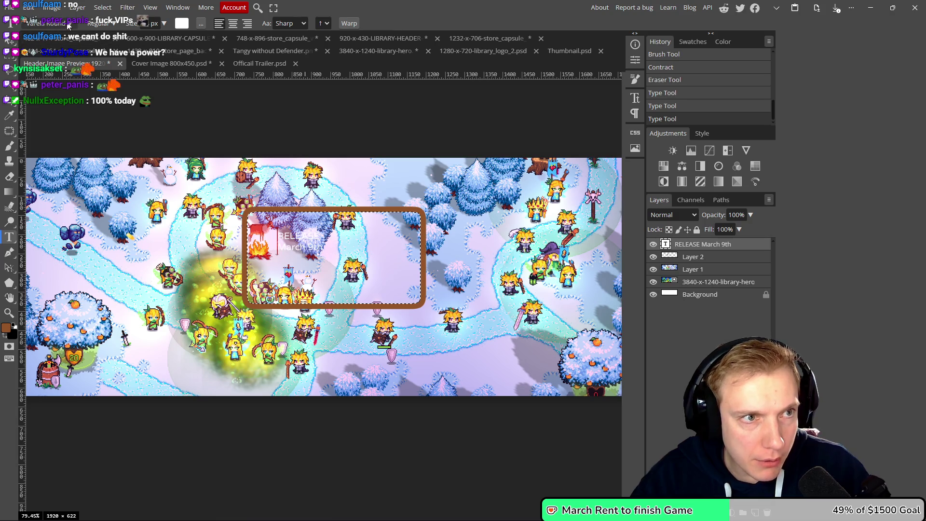
pyautogui.click(69, 26)
pyautogui.click(67, 90)
pyautogui.write('va')
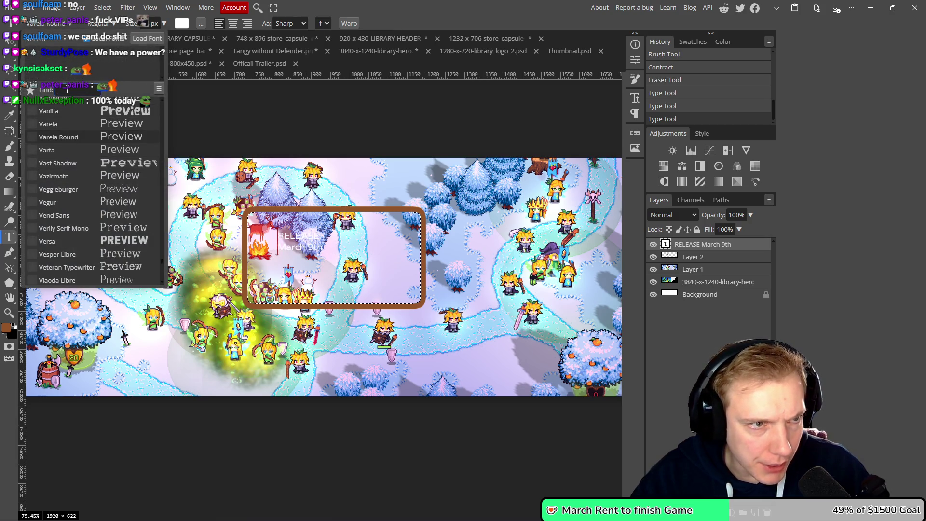
pyautogui.write('lera roun')
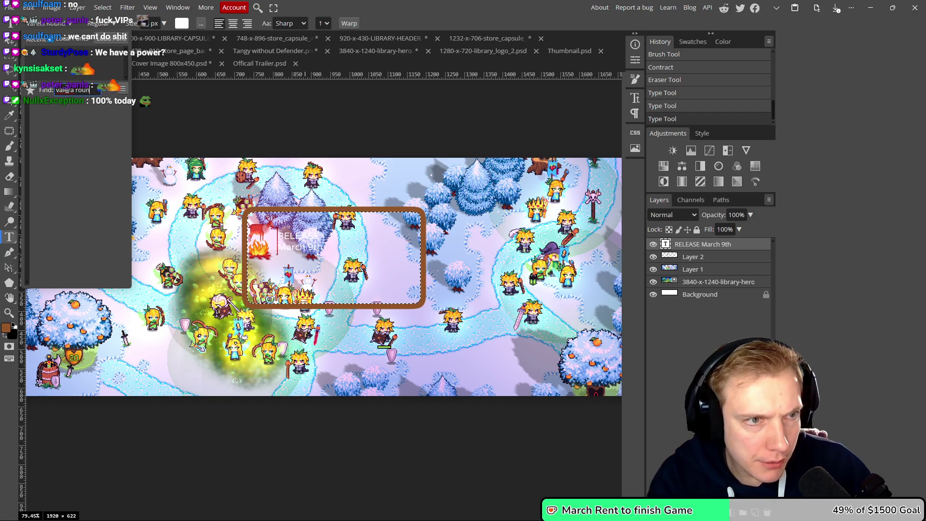
pyautogui.press('BackSpace')
pyautogui.press('BackSpace')
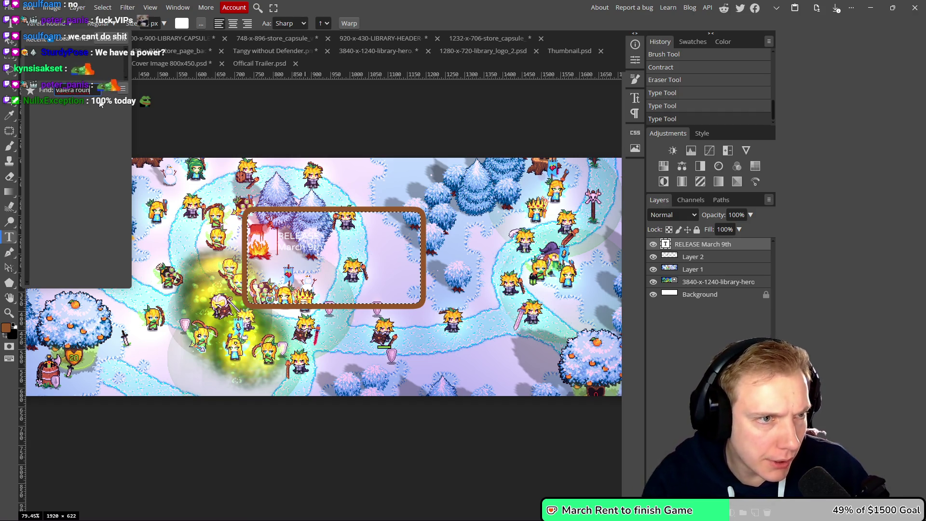
pyautogui.press('BackSpace')
pyautogui.press('BackSpace')
pyautogui.press('BackSpace')
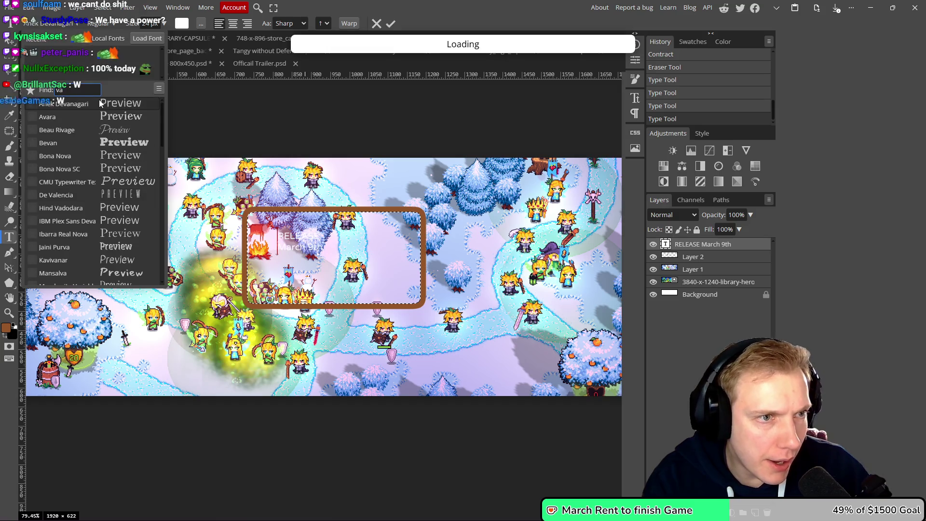
pyautogui.write('re')
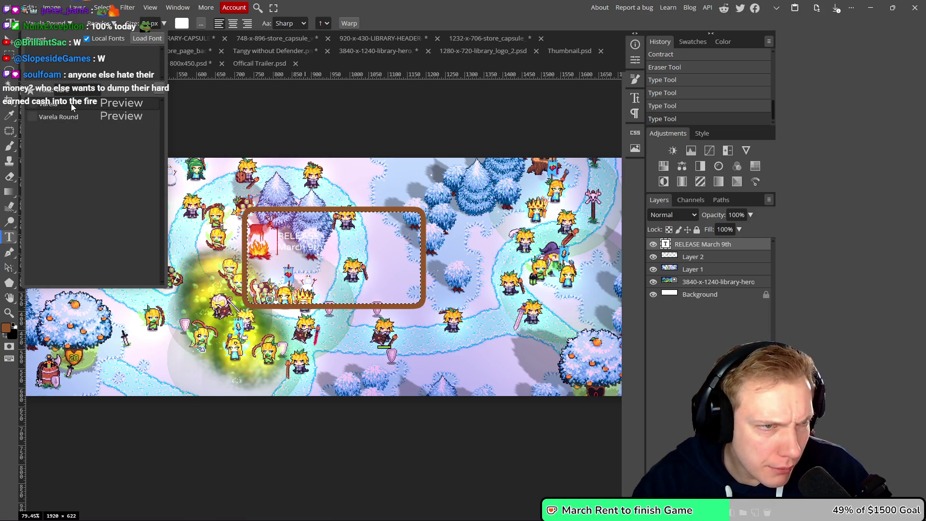
pyautogui.click(299, 118)
pyautogui.press('Escape')
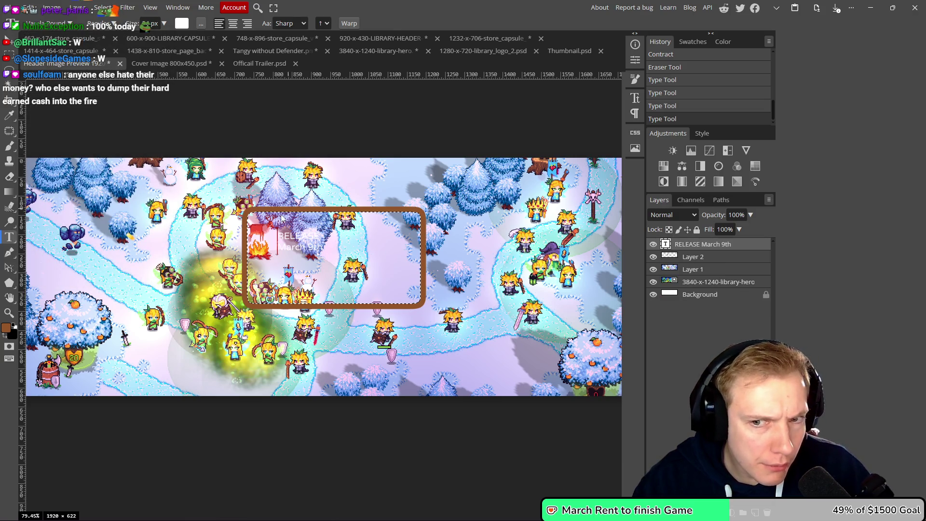
pyautogui.scroll(6, 284, 215)
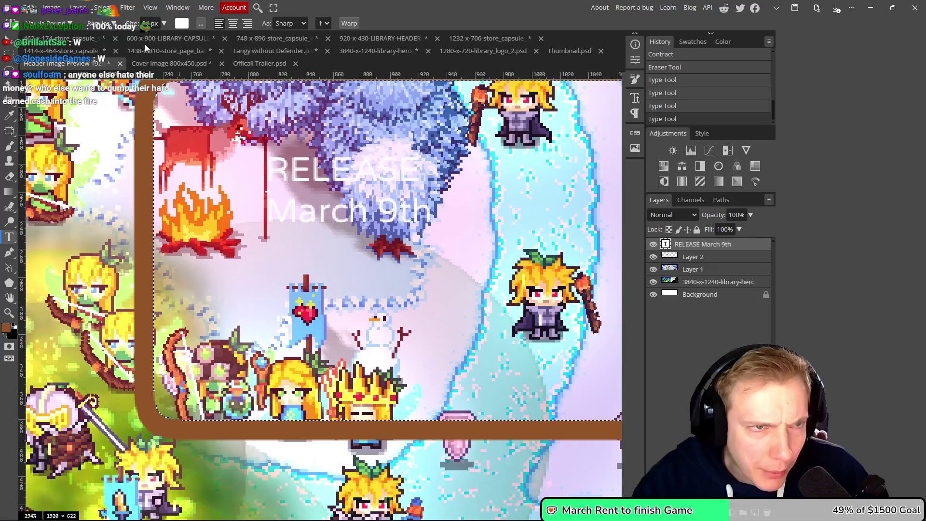
# Size the text to 79 px, centre-align it, and drag it into the frame's middle.
pyautogui.scroll(10, 148, 23)
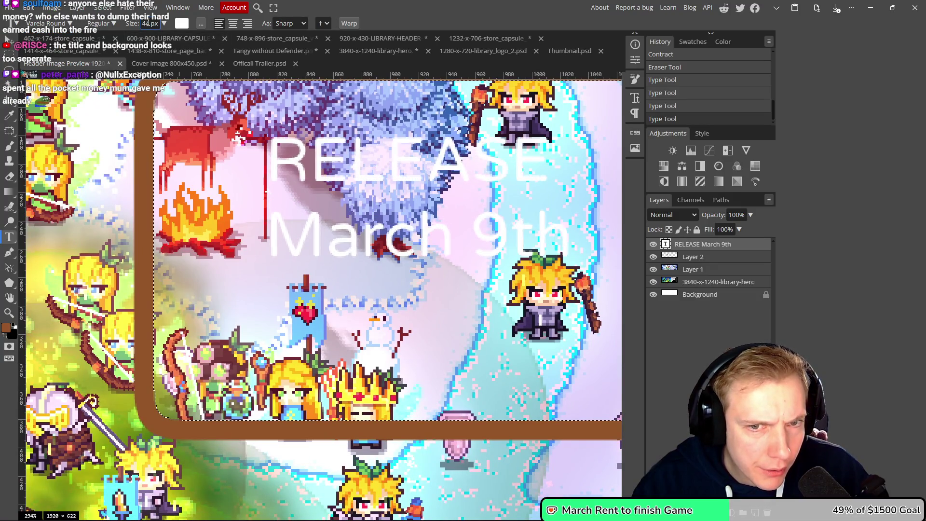
pyautogui.scroll(15, 148, 23)
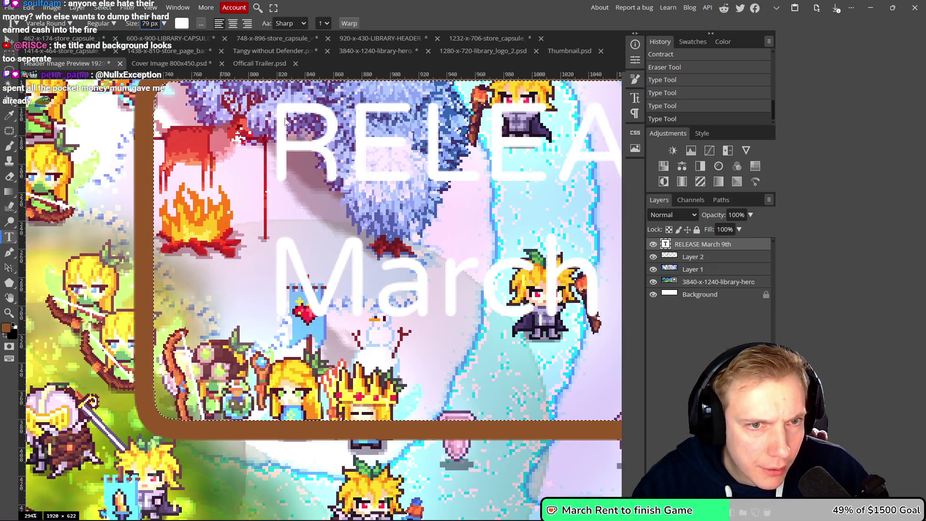
pyautogui.scroll(-5, 333, 193)
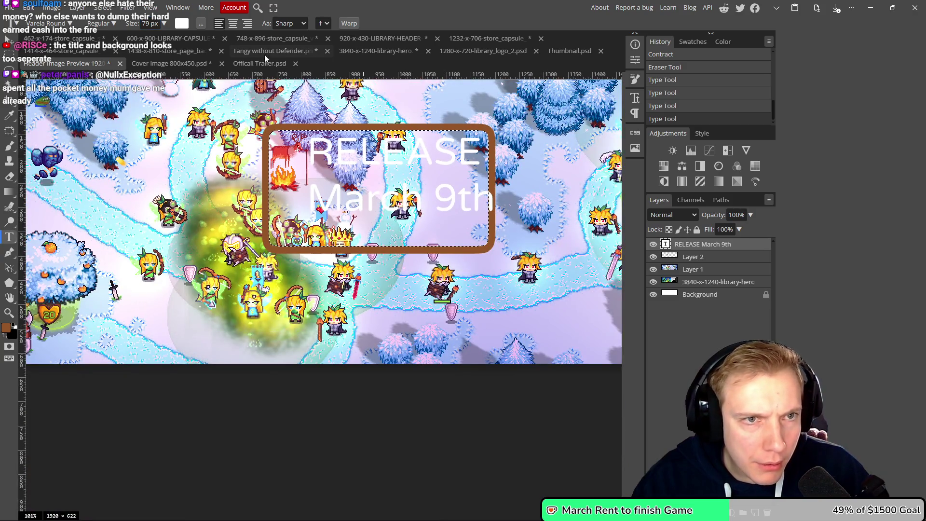
pyautogui.click(234, 25)
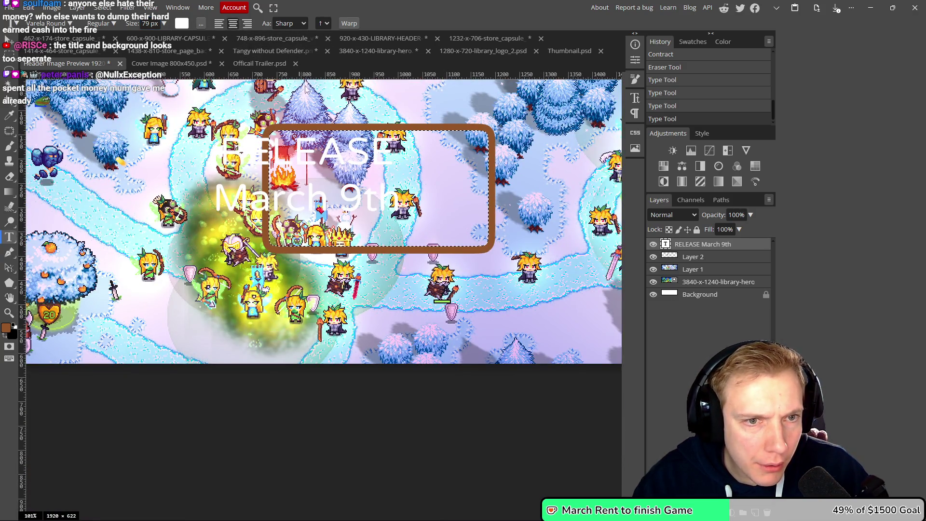
pyautogui.press('v')
pyautogui.moveTo(298, 163)
pyautogui.mouseDown()
pyautogui.moveTo(385, 172)
pyautogui.moveTo(289, 169)
pyautogui.moveTo(374, 170)
pyautogui.moveTo(344, 170)
pyautogui.mouseUp()
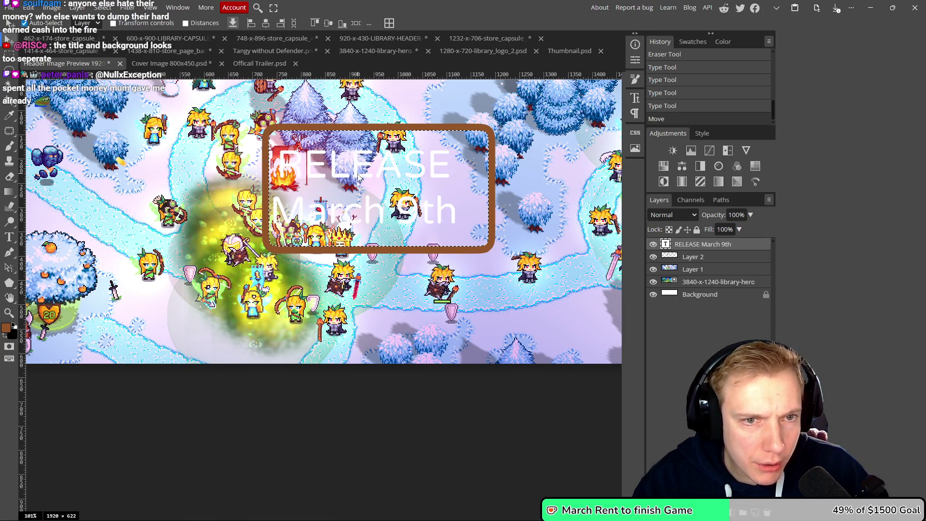
# Deselect, nudge the text and the brown frame slightly right, then reselect the text layer.
pyautogui.scroll(-5, 384, 169)
pyautogui.scroll(4, 385, 169)
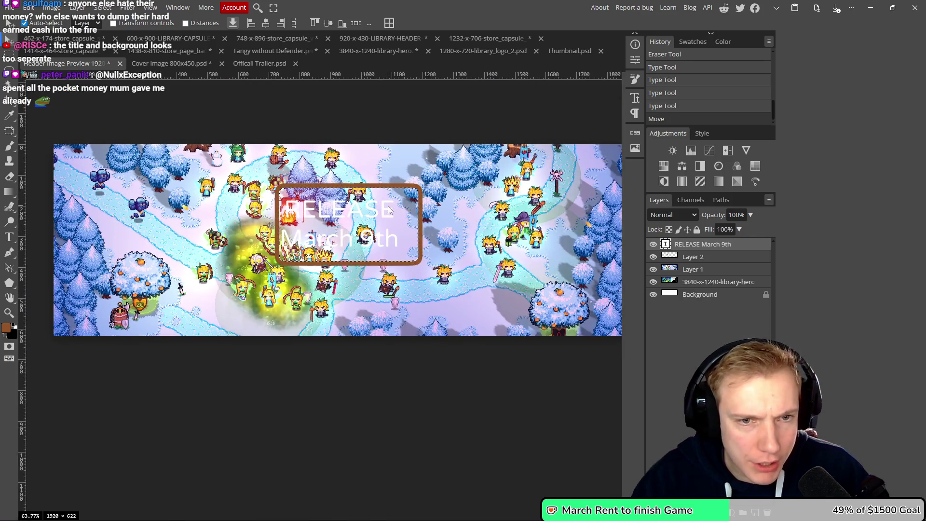
pyautogui.hotkey('ctrl', 'd')
pyautogui.moveTo(323, 215); pyautogui.dragTo(351, 222)
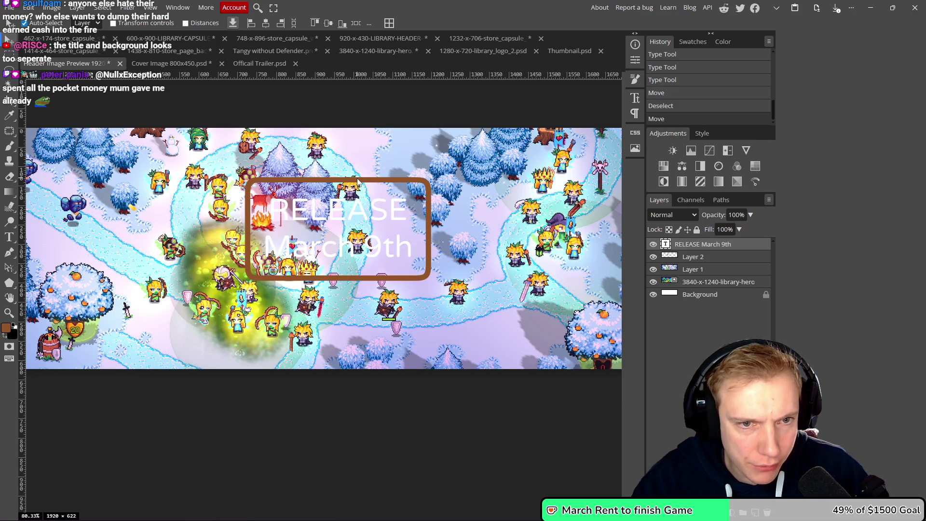
pyautogui.moveTo(359, 183); pyautogui.dragTo(360, 184)
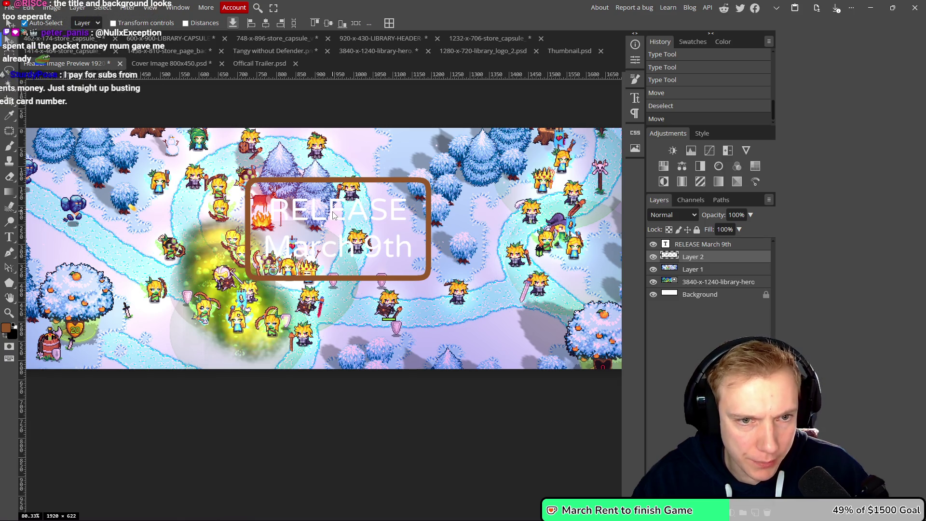
pyautogui.click(365, 225)
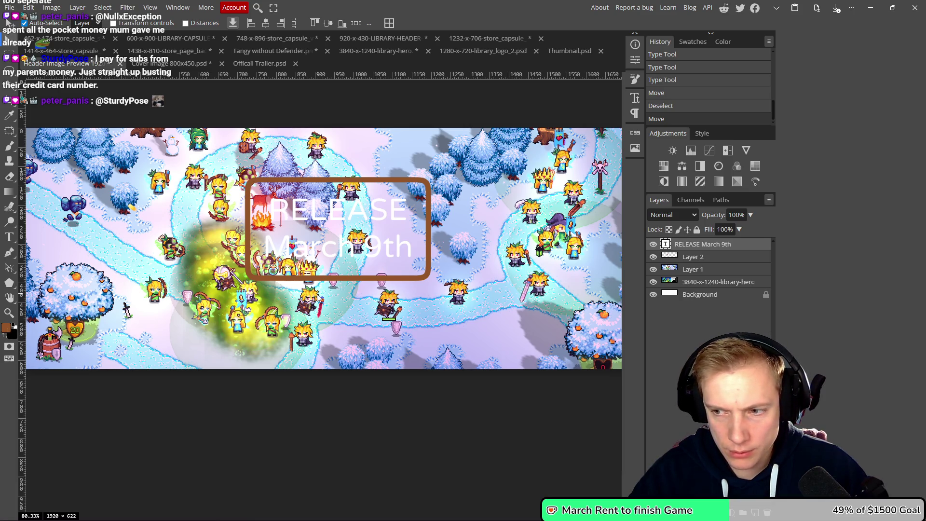
pyautogui.scroll(-3, 424, 262)
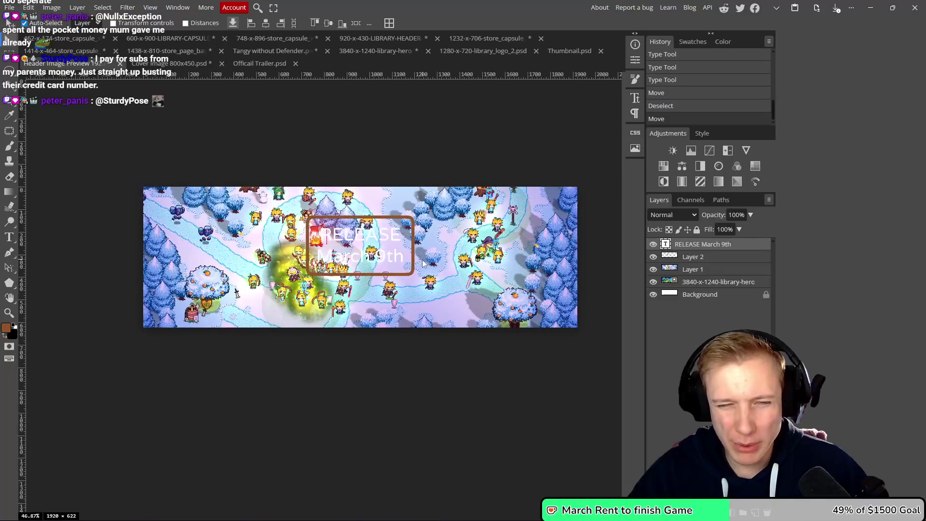
pyautogui.scroll(3, 424, 262)
pyautogui.scroll(1, 423, 262)
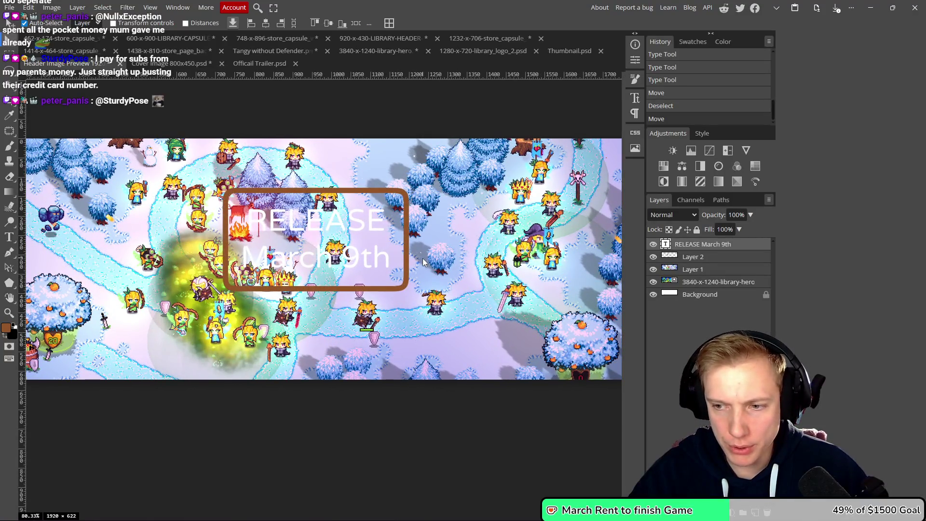
pyautogui.scroll(-3, 414, 262)
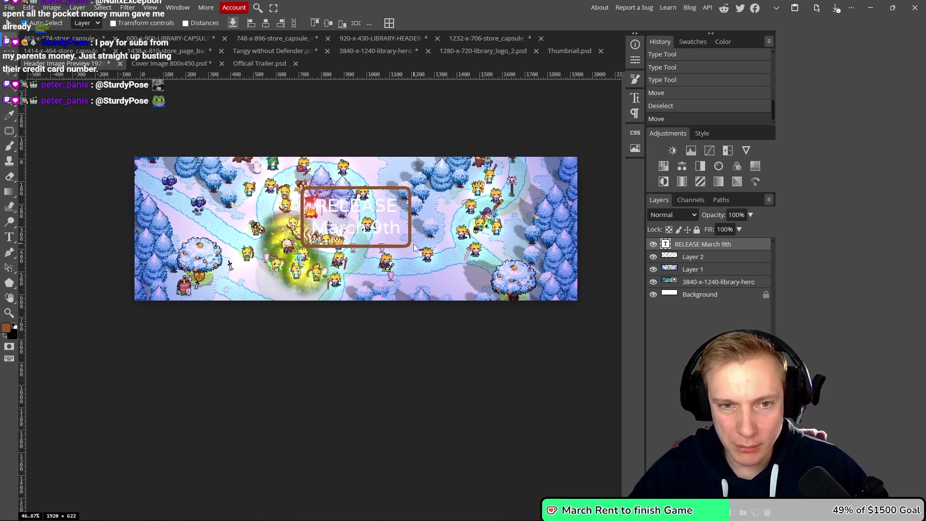
pyautogui.scroll(3, 429, 229)
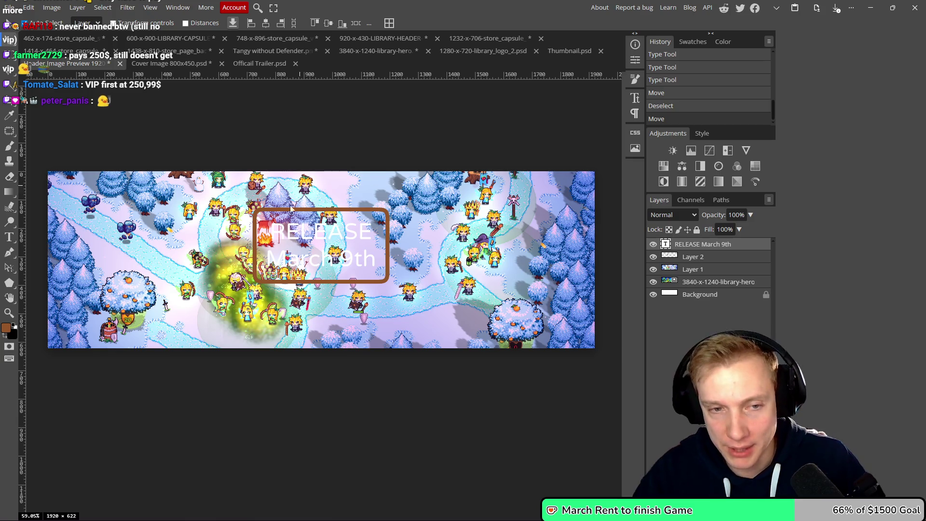
pyautogui.hscroll(-1, 217, 241)
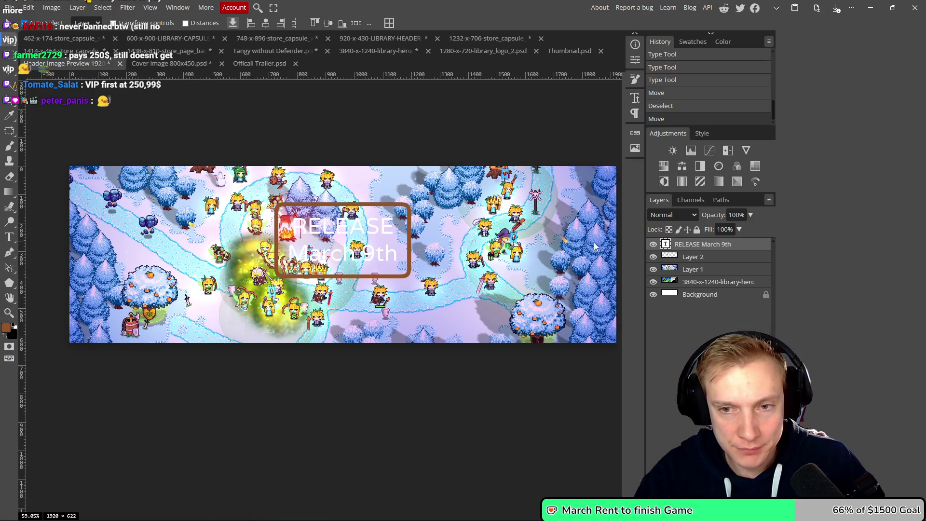
# Give Layer 2 a #ffffff Color Overlay layer style so the frame becomes white.
pyautogui.doubleClick(721, 261)
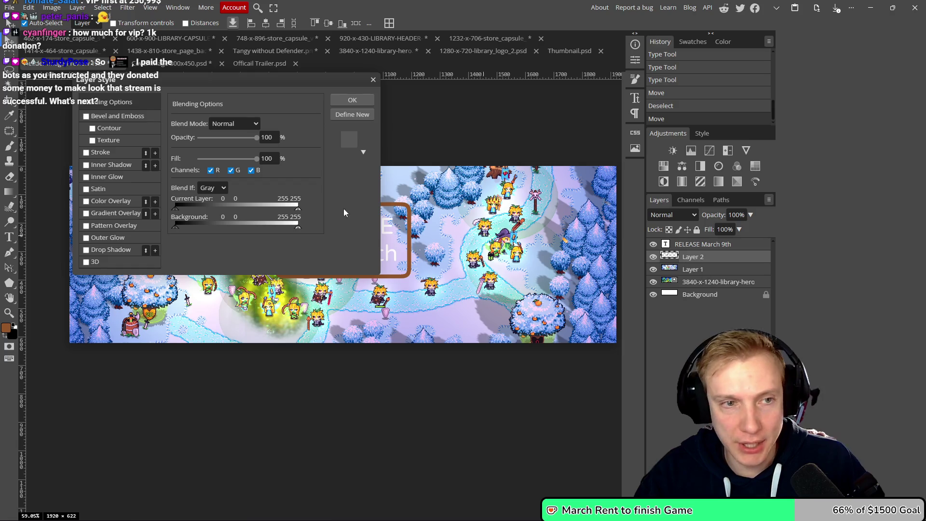
pyautogui.click(86, 201)
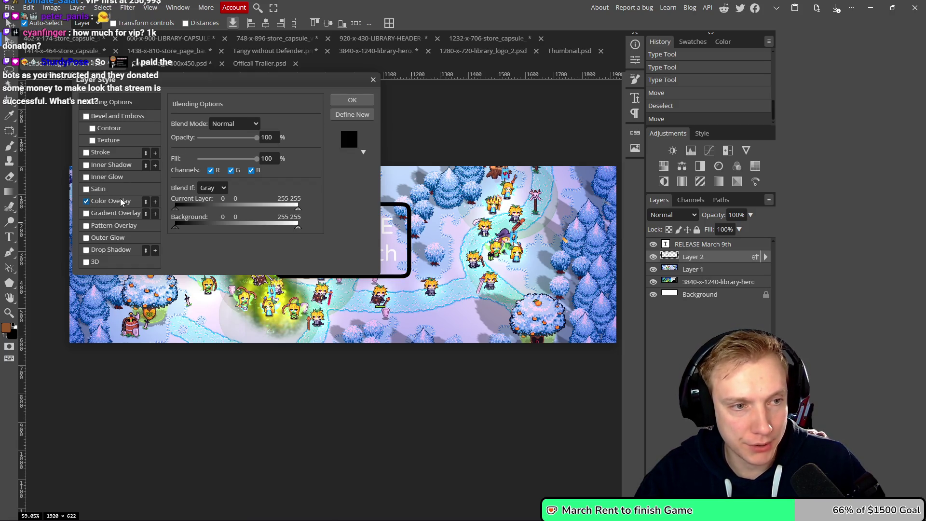
pyautogui.click(120, 200)
pyautogui.click(292, 137)
pyautogui.click(151, 166)
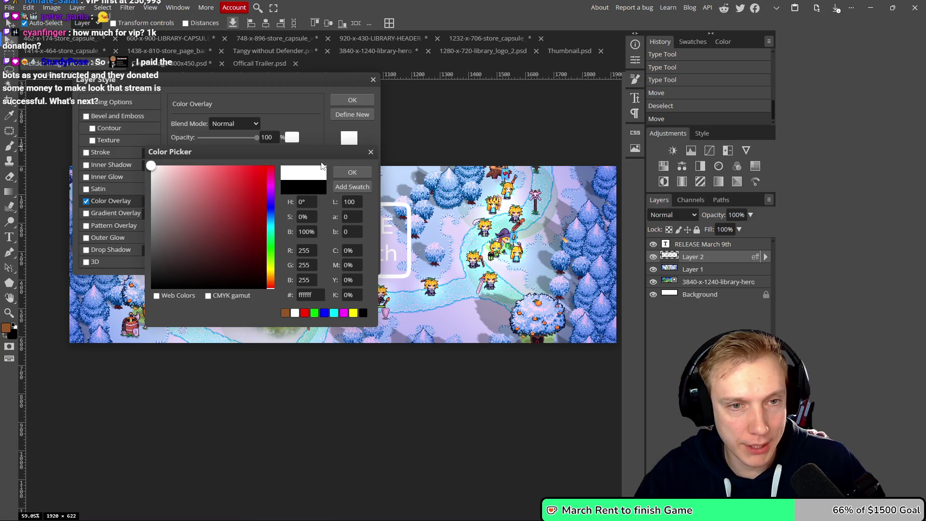
pyautogui.click(352, 173)
pyautogui.click(353, 99)
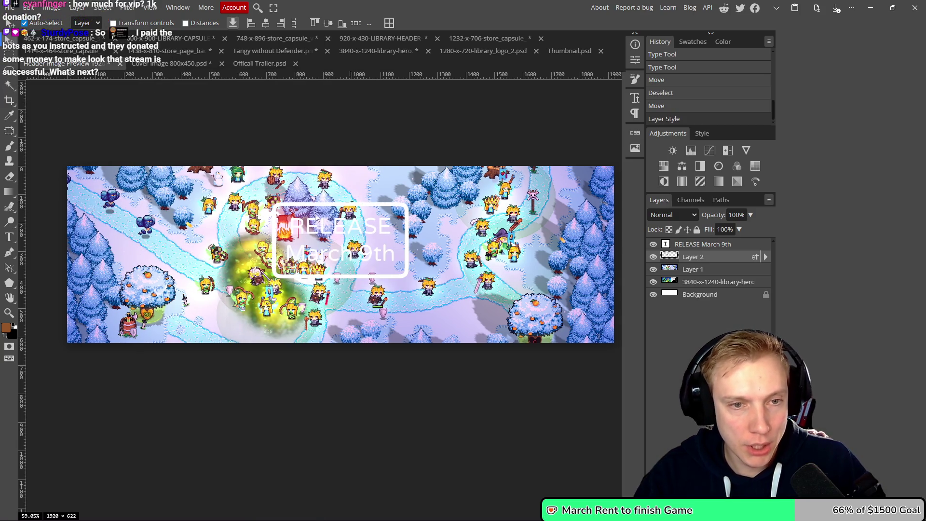
pyautogui.scroll(5, 349, 234)
pyautogui.scroll(-5, 347, 234)
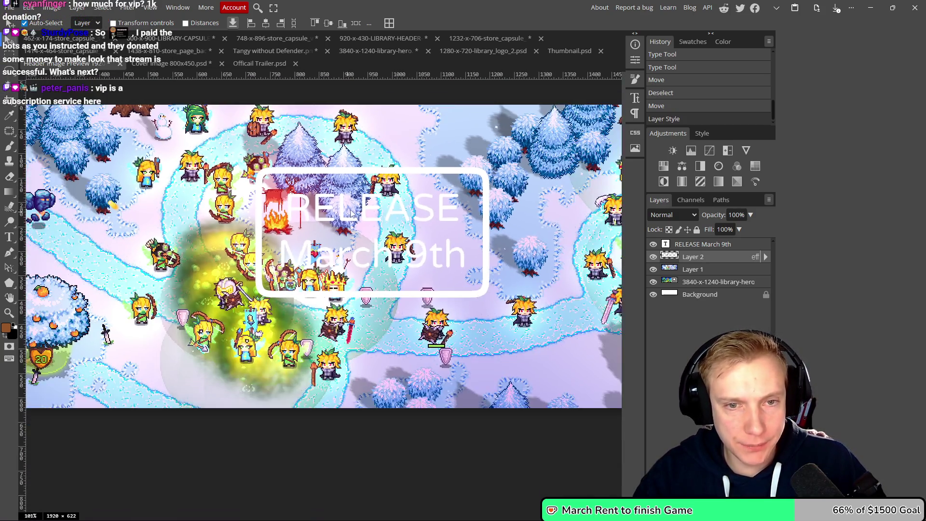
pyautogui.scroll(1, 378, 209)
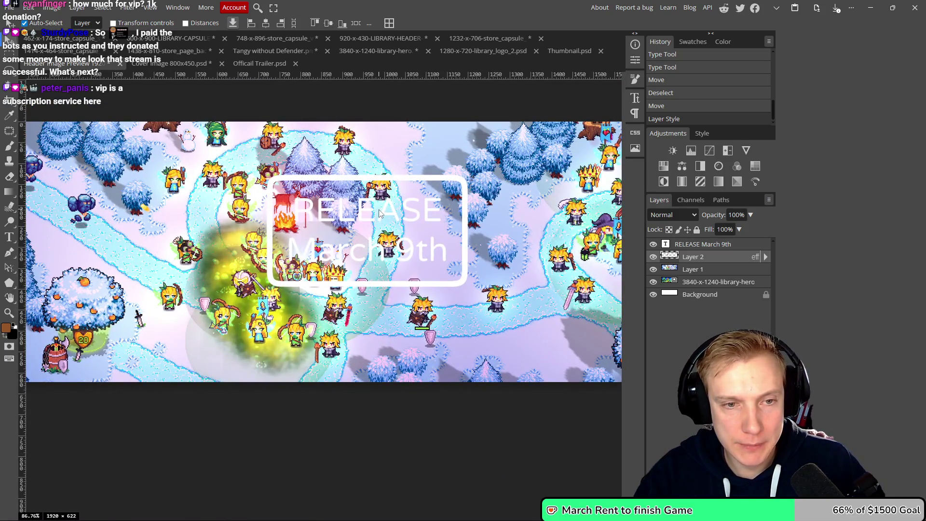
pyautogui.click(704, 245)
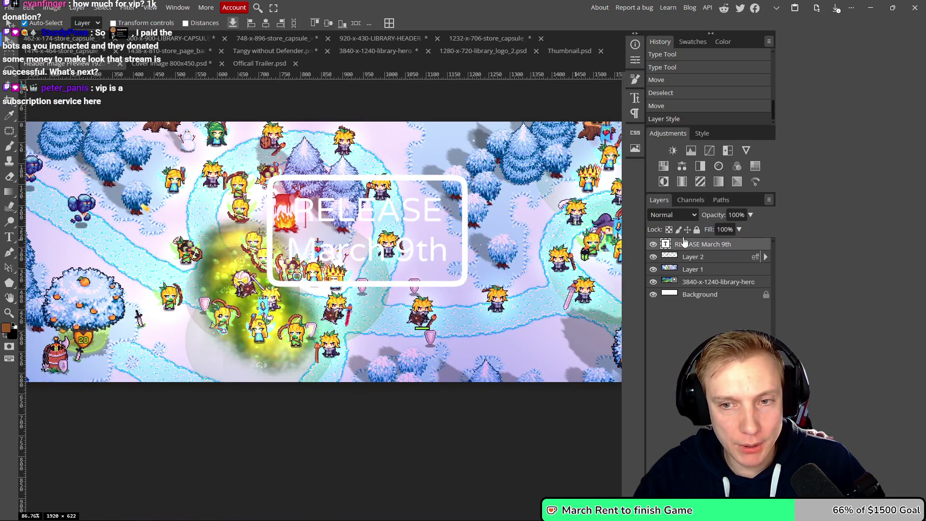
# Make the RELEASE March 9th text bold and widen its letter spacing to 92%.
pyautogui.click(635, 98)
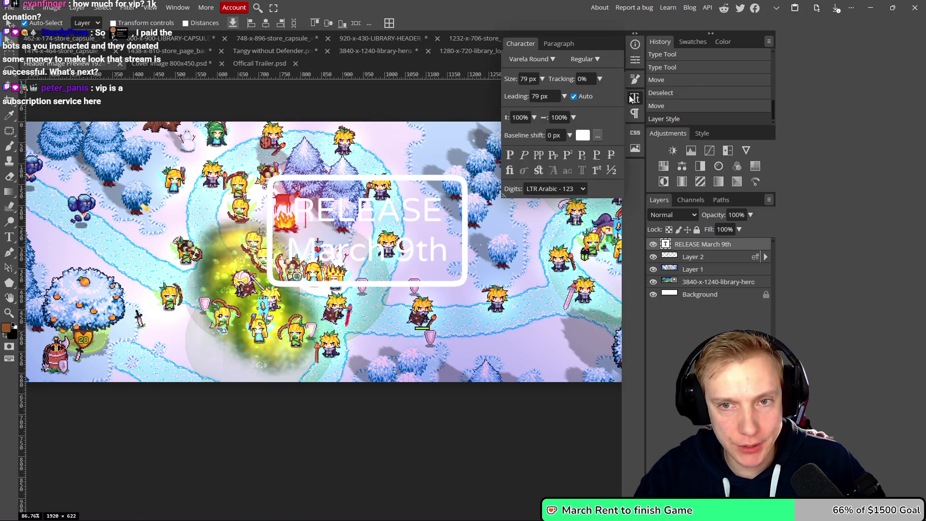
pyautogui.click(509, 156)
pyautogui.moveTo(565, 78); pyautogui.dragTo(581, 78)
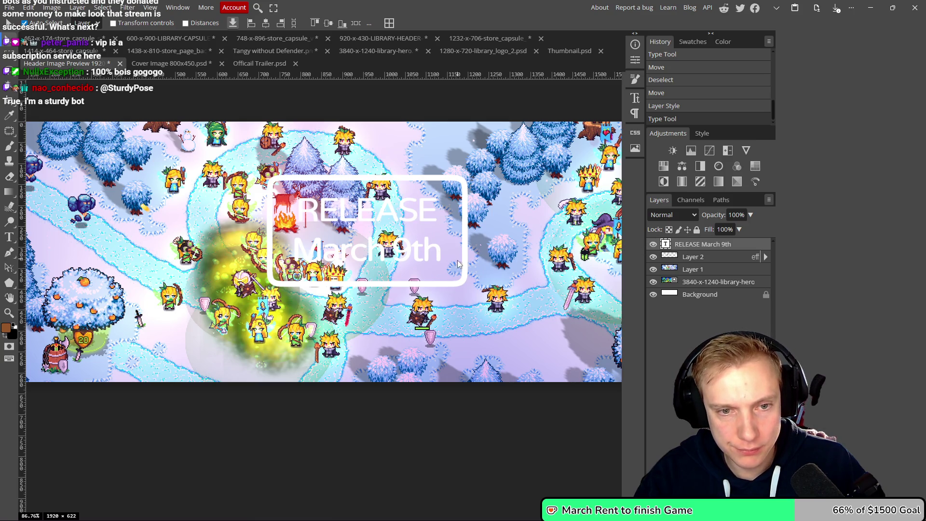
pyautogui.doubleClick(745, 245)
# Add a white 2 px Stroke layer effect to the RELEASE March 9th text.
pyautogui.click(86, 153)
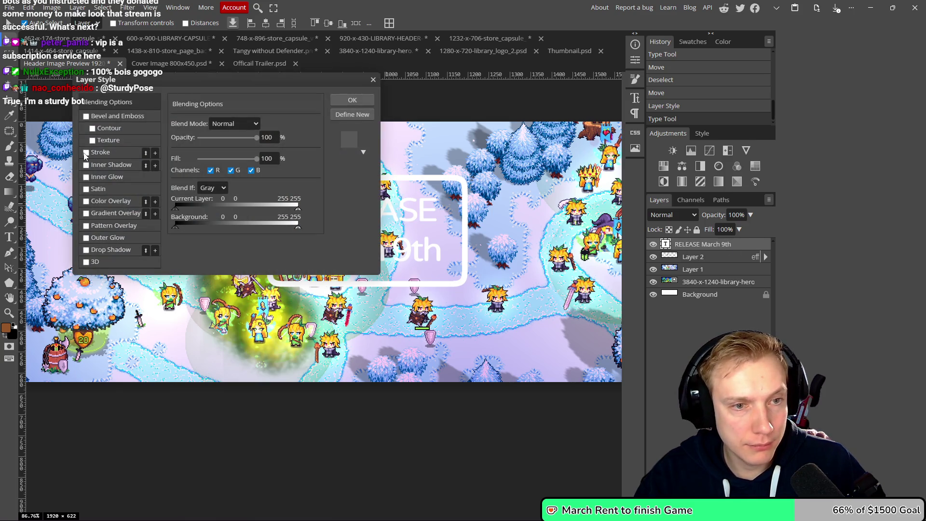
pyautogui.click(122, 154)
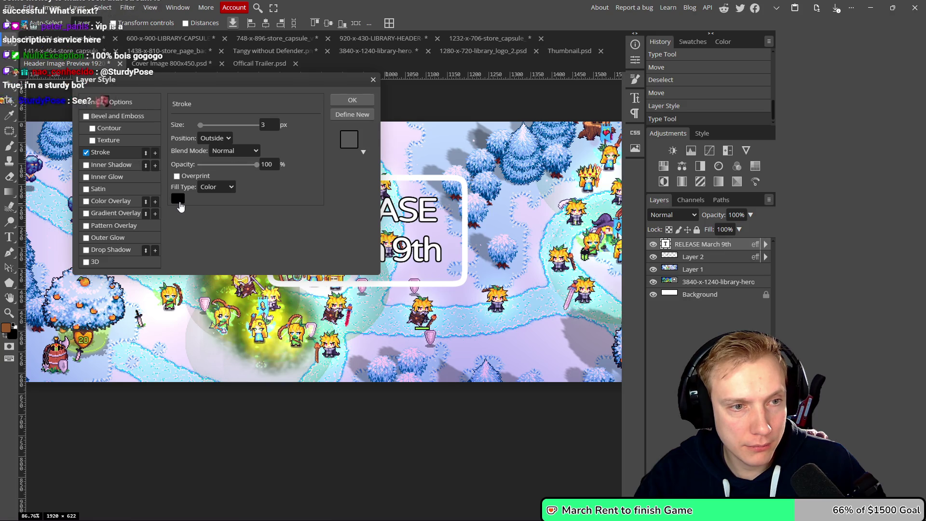
pyautogui.click(178, 199)
pyautogui.moveTo(182, 227); pyautogui.dragTo(151, 166)
pyautogui.click(353, 175)
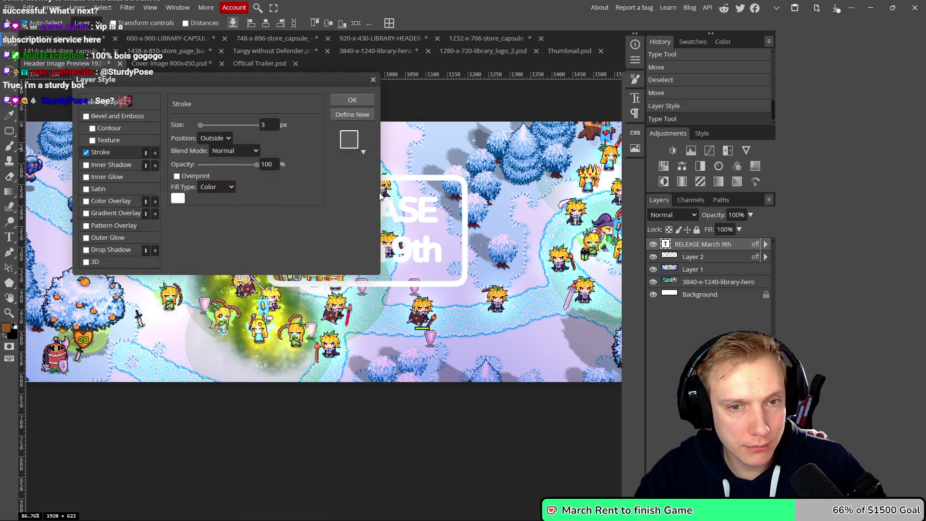
pyautogui.moveTo(294, 80)
pyautogui.mouseDown()
pyautogui.moveTo(757, 141)
pyautogui.moveTo(734, 140)
pyautogui.mouseUp()
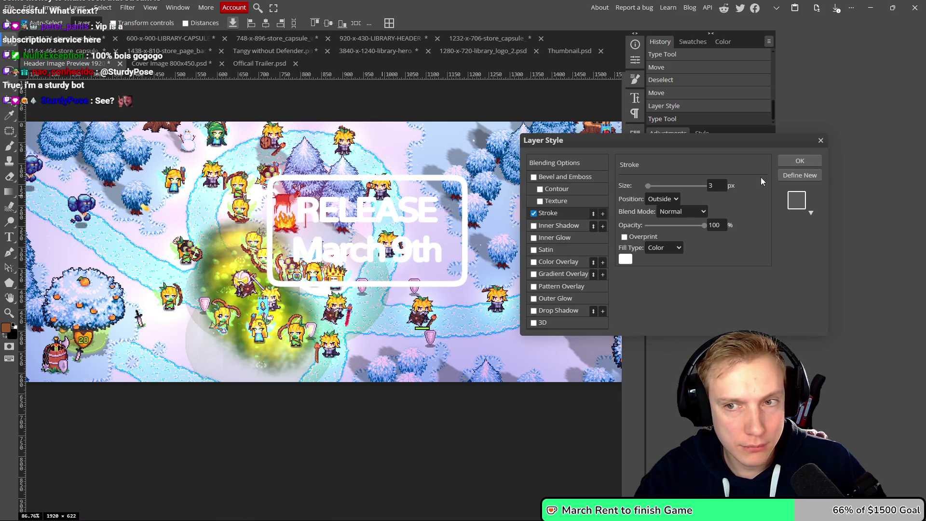
pyautogui.scroll(-1, 715, 185)
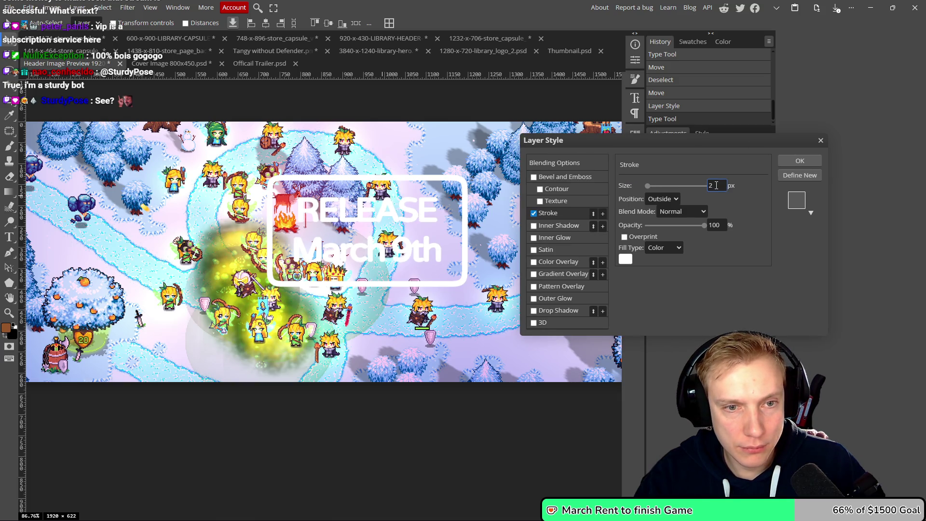
pyautogui.click(800, 160)
pyautogui.click(631, 63)
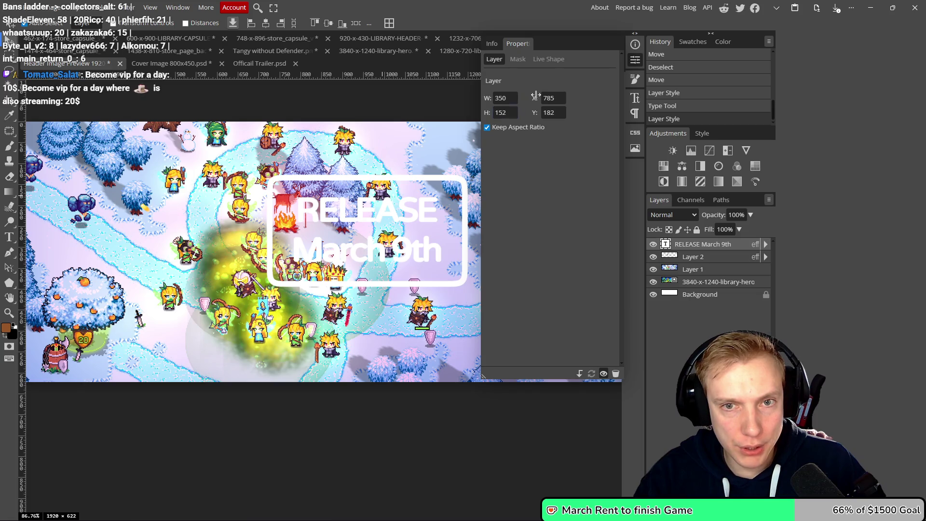
pyautogui.click(634, 59)
# Tighten the text's tracking to -56% in the Character panel.
pyautogui.click(634, 98)
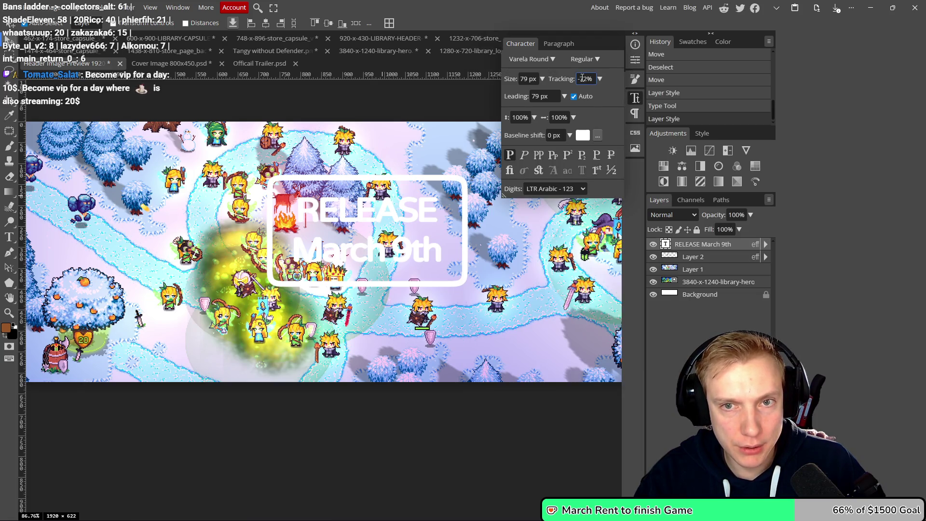
pyautogui.scroll(-3, 582, 78)
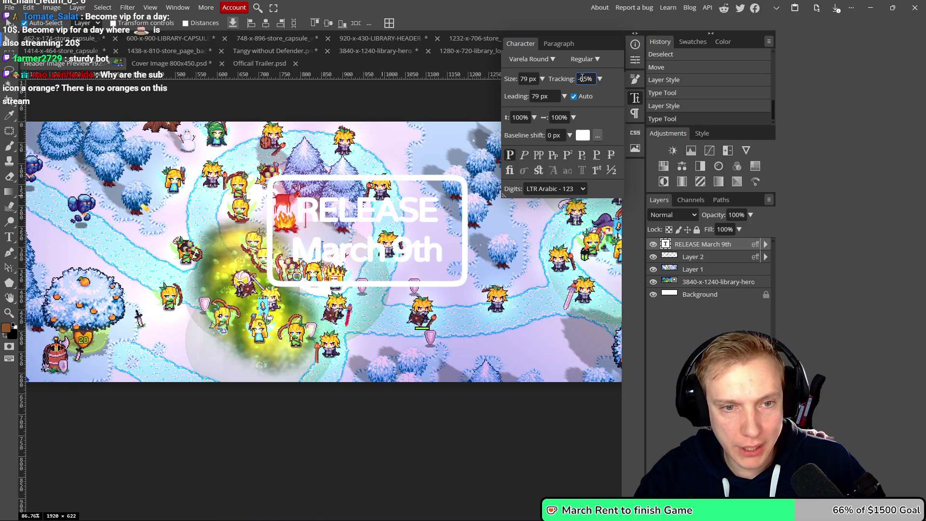
pyautogui.scroll(-2, 582, 78)
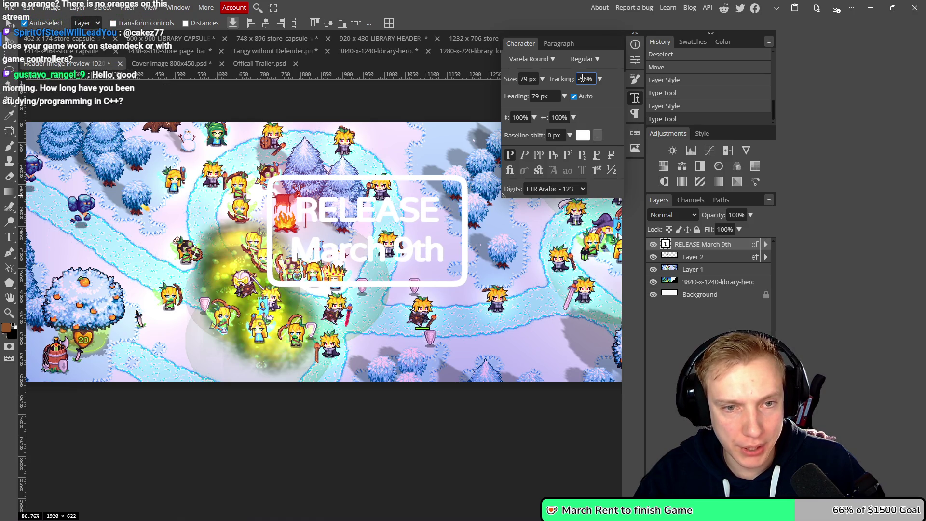
pyautogui.moveTo(582, 78); pyautogui.dragTo(590, 90)
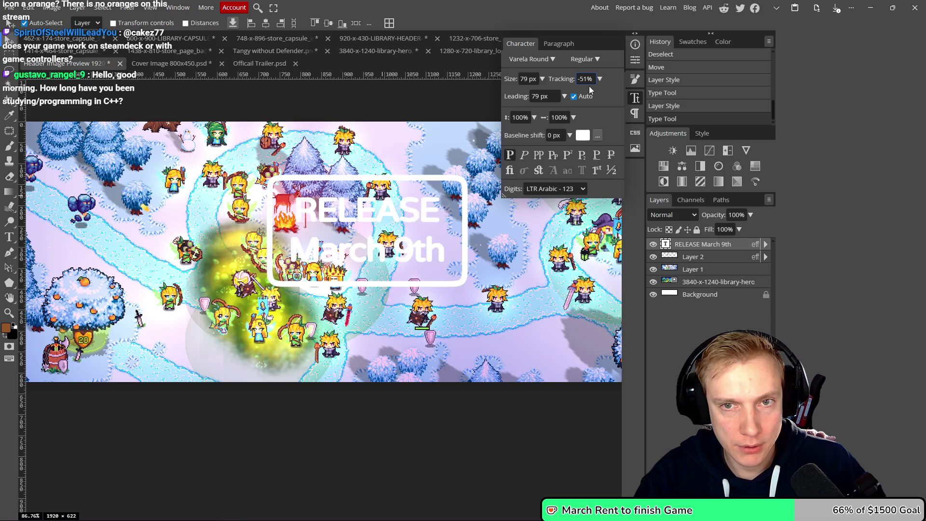
pyautogui.scroll(-3, 587, 80)
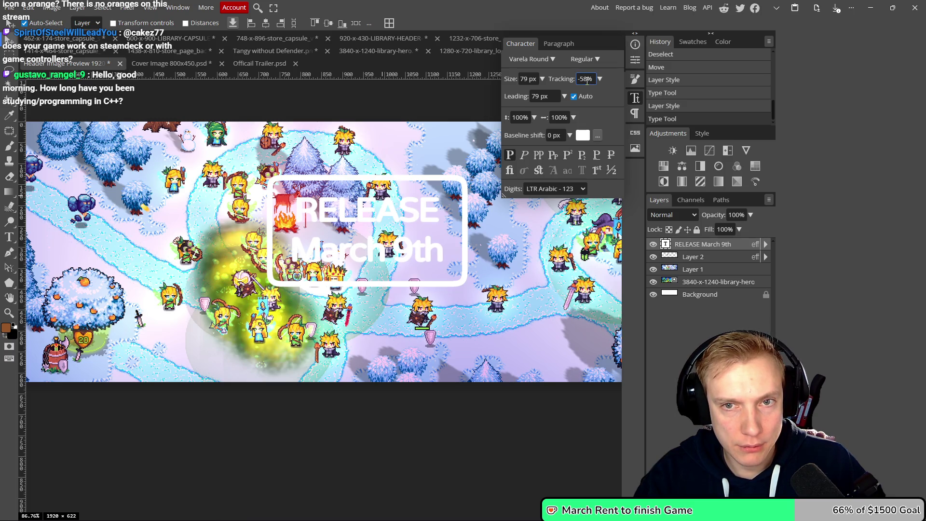
pyautogui.scroll(7, 587, 80)
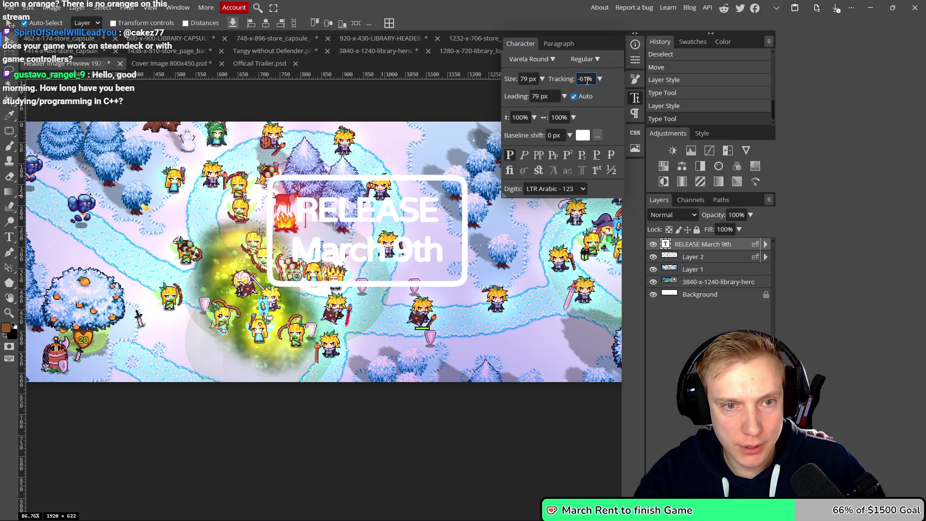
pyautogui.scroll(-1, 586, 81)
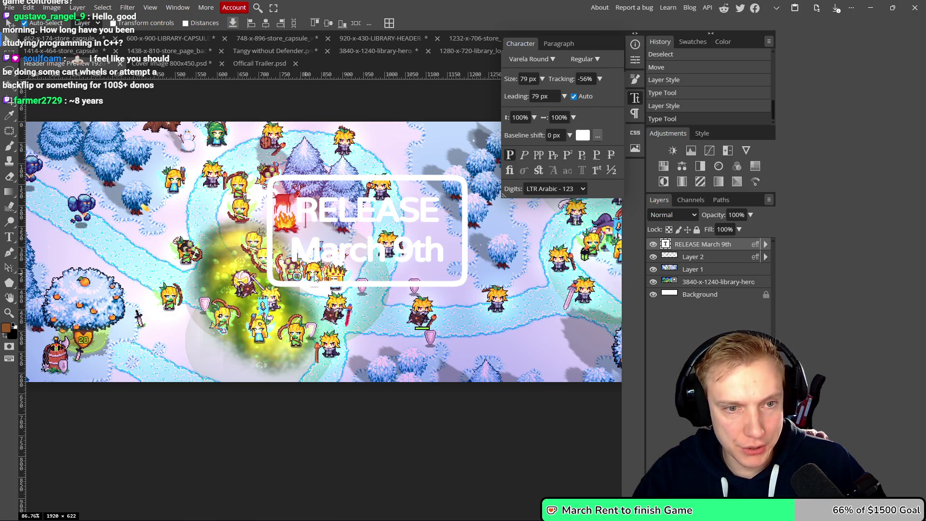
pyautogui.click(632, 99)
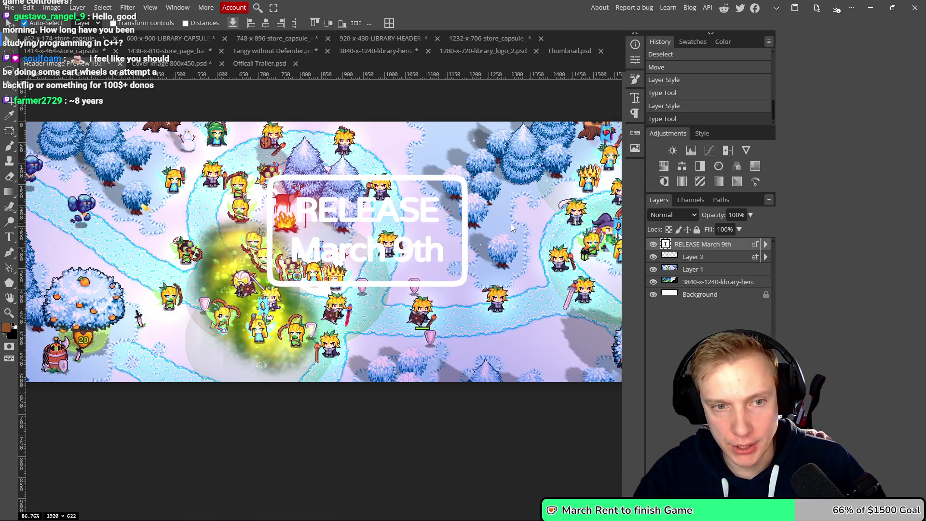
pyautogui.scroll(-3, 513, 223)
pyautogui.scroll(2, 505, 218)
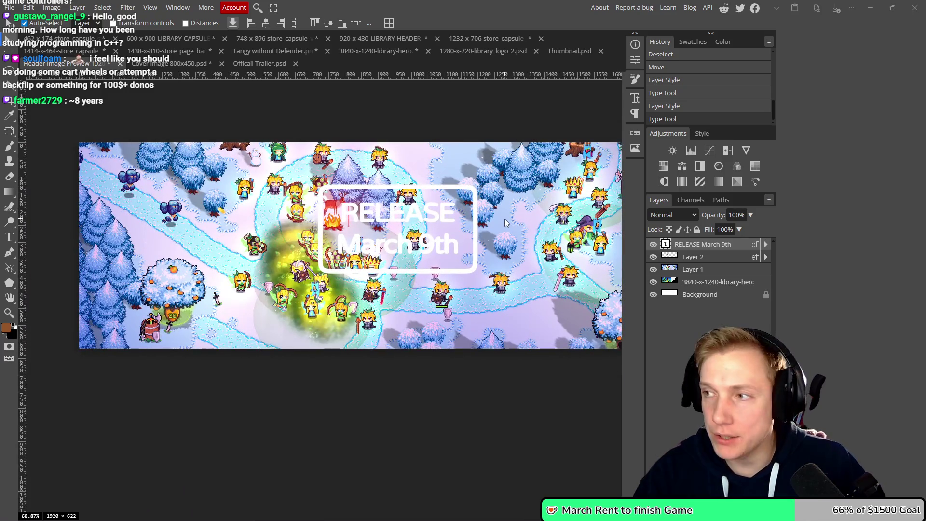
# Snap the header image beside the Steam window and switch between them to compare.
pyautogui.press('super+Right')
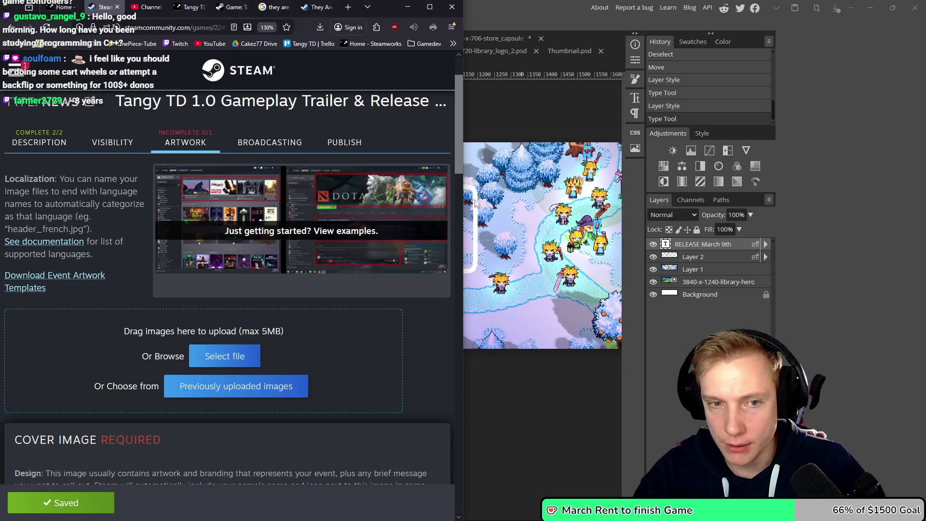
pyautogui.press('super+Down')
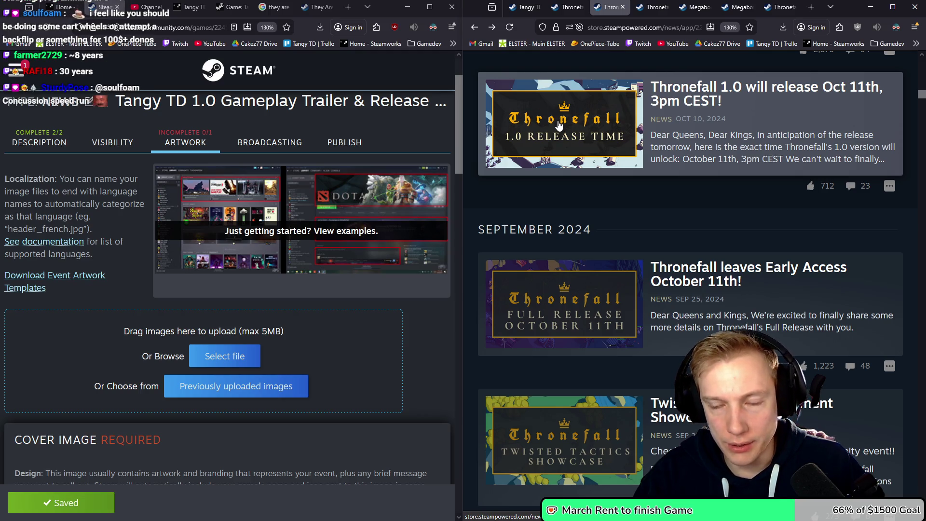
pyautogui.hotkey('alt', 'Tab')
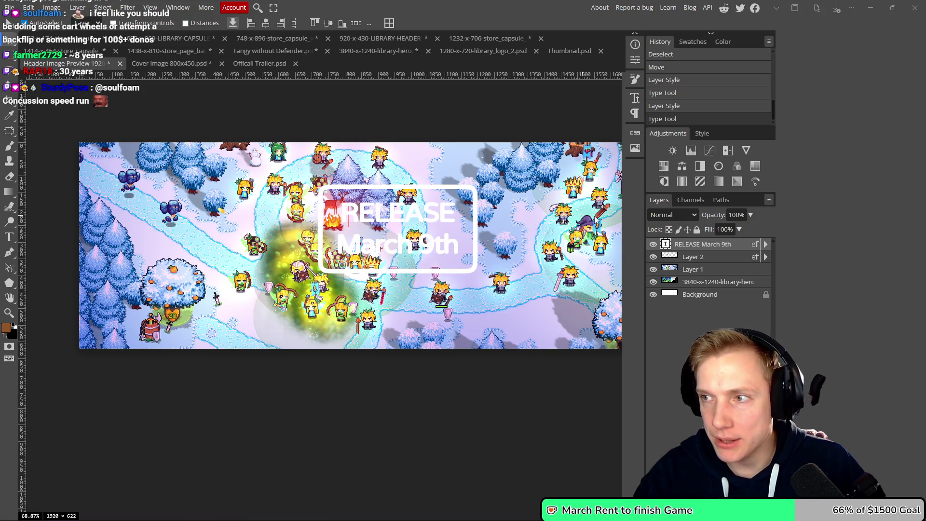
pyautogui.hotkey('alt', 'Tab')
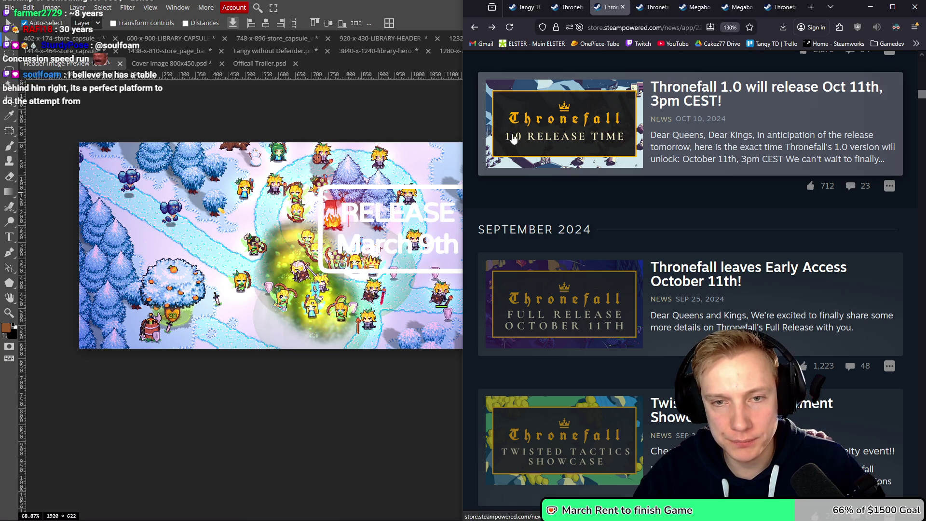
pyautogui.click(358, 166)
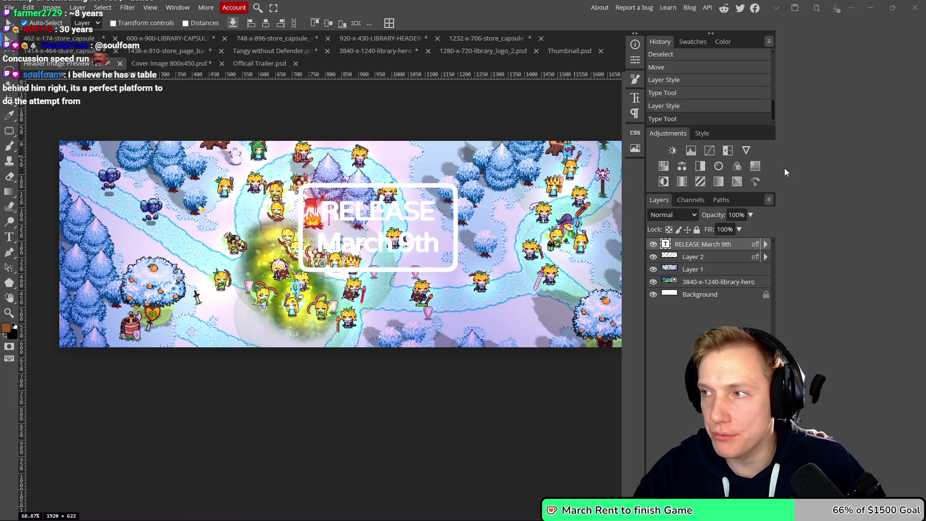
pyautogui.hotkey('alt', 'Tab')
# Browse Megabonk's Steam news list to its August 2025 progress-and-launch post.
pyautogui.click(695, 6)
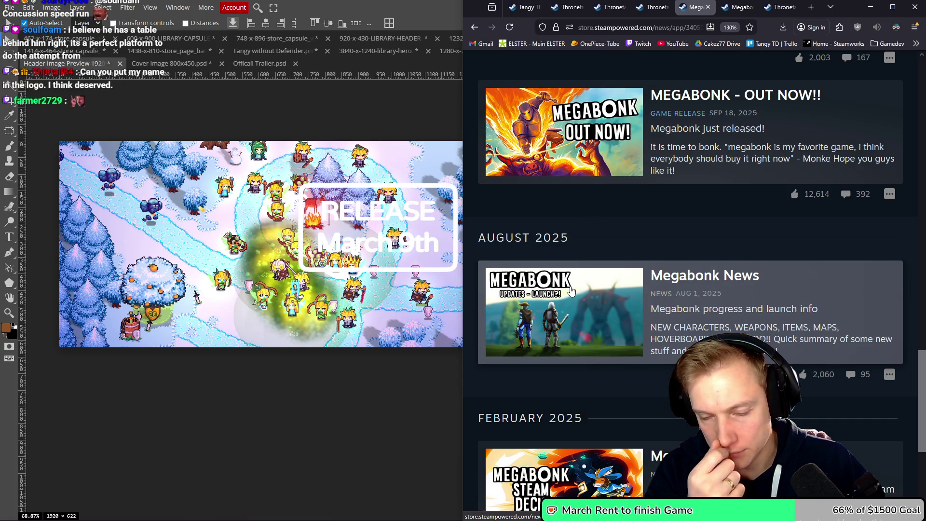
pyautogui.scroll(5, 636, 270)
pyautogui.scroll(-10, 636, 269)
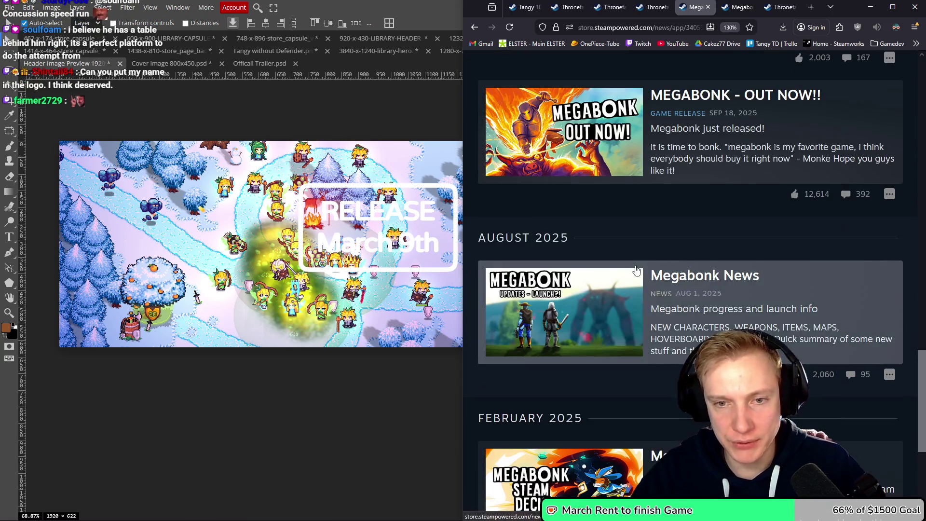
pyautogui.scroll(3, 639, 288)
pyautogui.scroll(-3, 639, 287)
pyautogui.scroll(3, 639, 288)
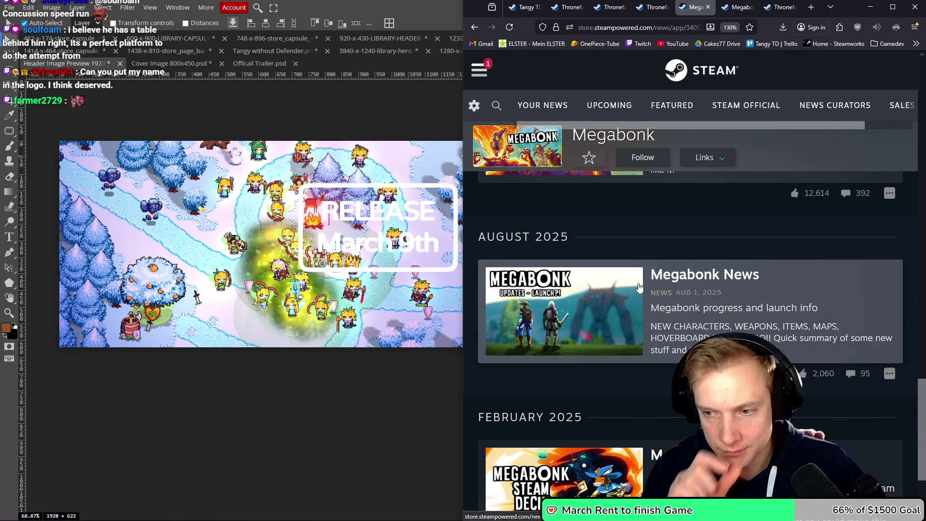
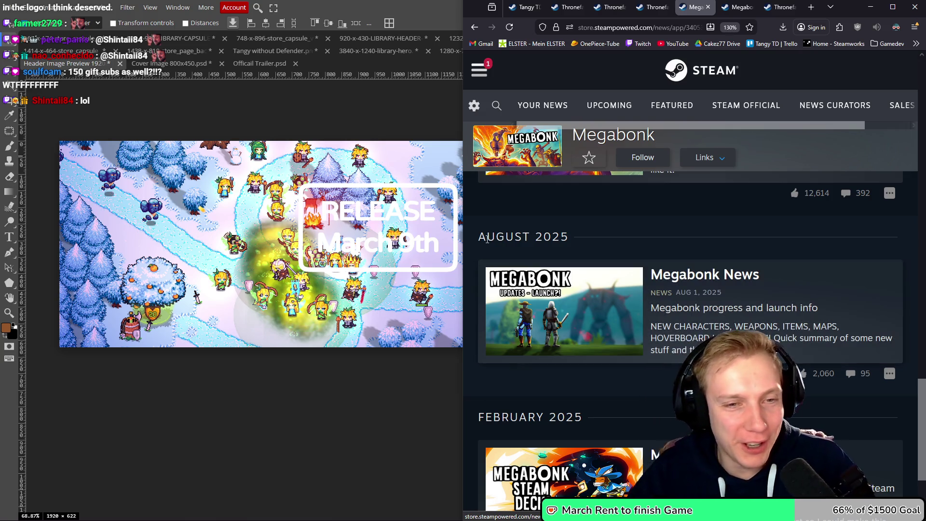
# Group the RELEASE March 9th layer and Layer 2 into a single group.
pyautogui.click(423, 245)
pyautogui.scroll(5, 377, 222)
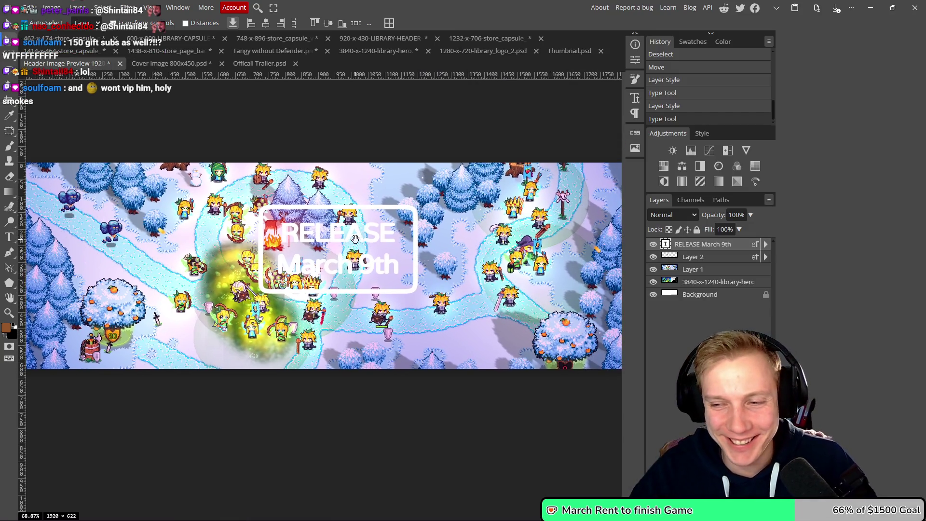
pyautogui.scroll(-3, 298, 253)
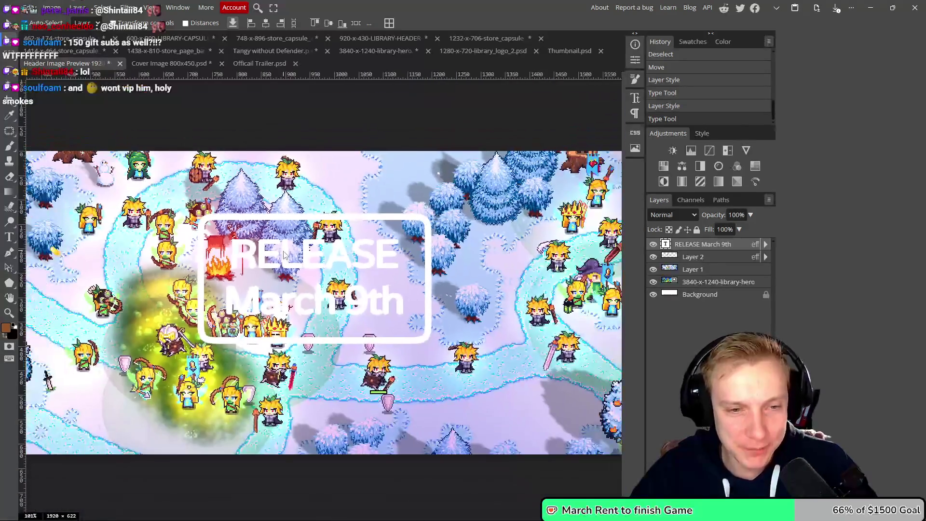
pyautogui.scroll(-1, 283, 254)
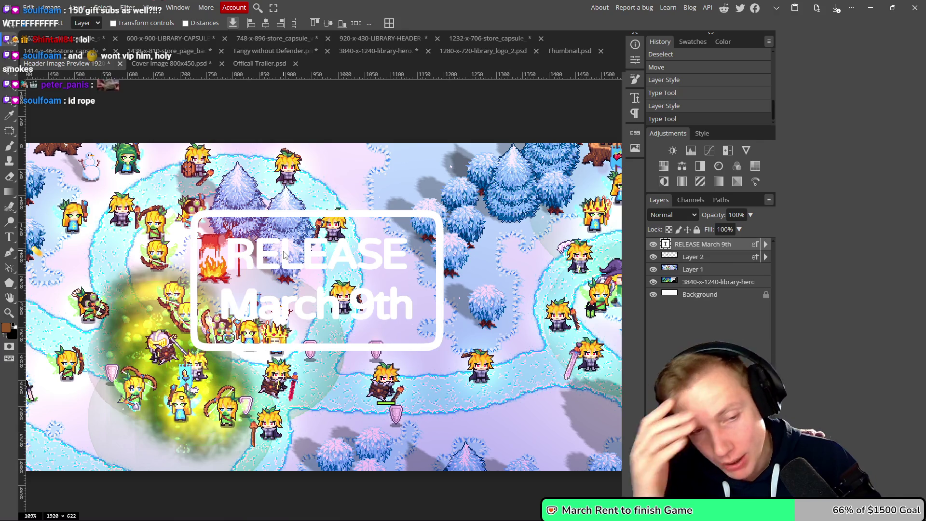
pyautogui.scroll(-2, 289, 258)
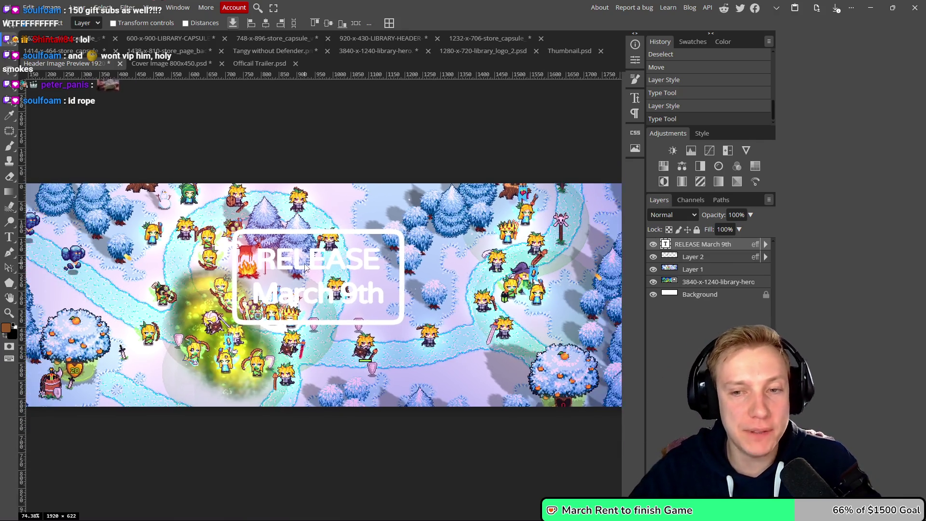
pyautogui.click(732, 258)
pyautogui.hotkey('ctrl', 'g')
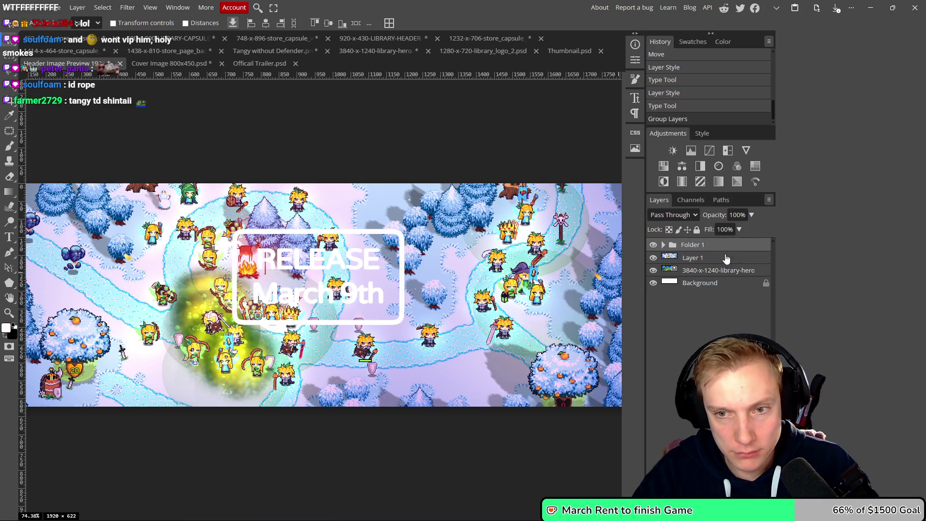
# Enable an Outer Glow layer style on the group with a black glow colour.
pyautogui.doubleClick(735, 243)
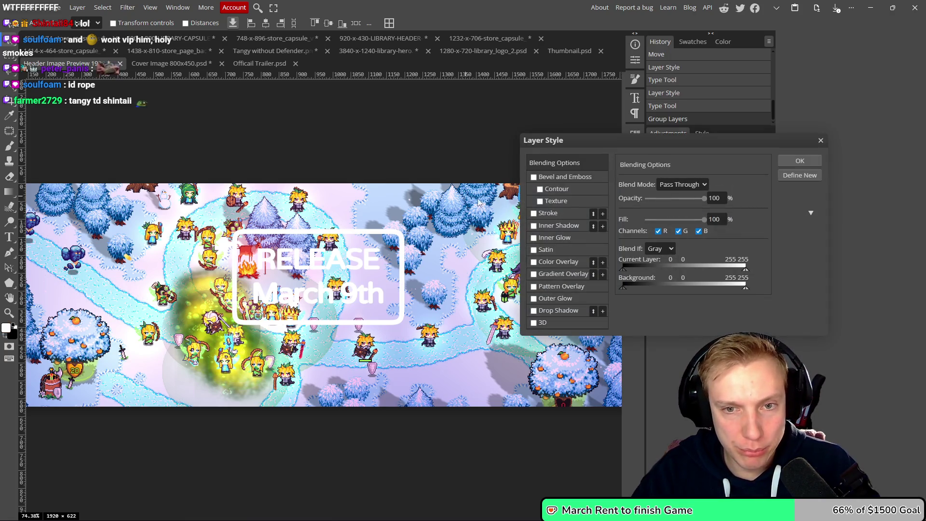
pyautogui.click(534, 299)
pyautogui.click(581, 300)
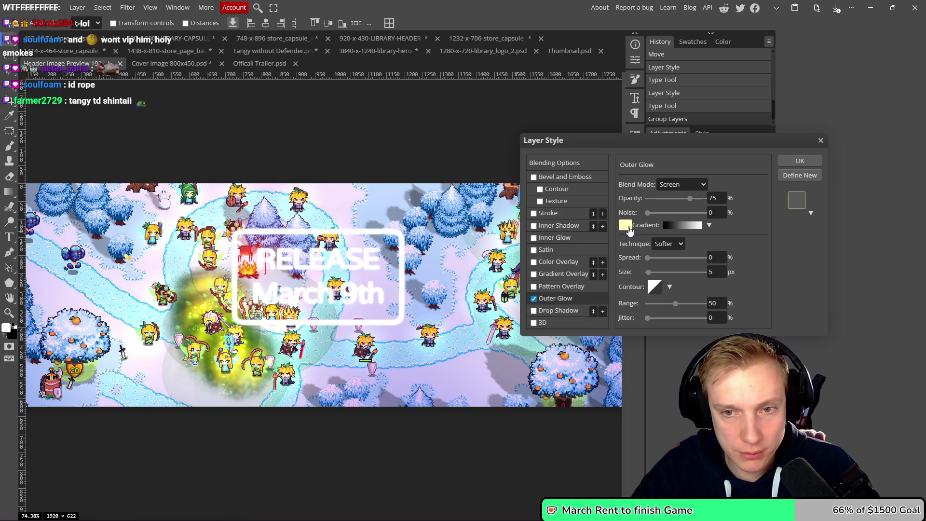
pyautogui.click(626, 225)
pyautogui.moveTo(212, 231); pyautogui.dragTo(151, 289)
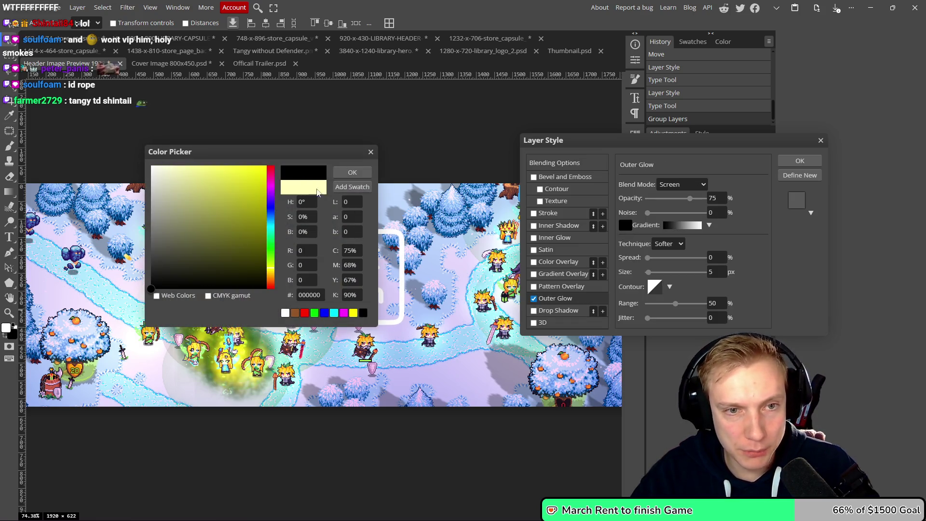
pyautogui.click(353, 172)
# Set the glow to Multiply mode at 39 px size, apply it, and save the document.
pyautogui.click(682, 184)
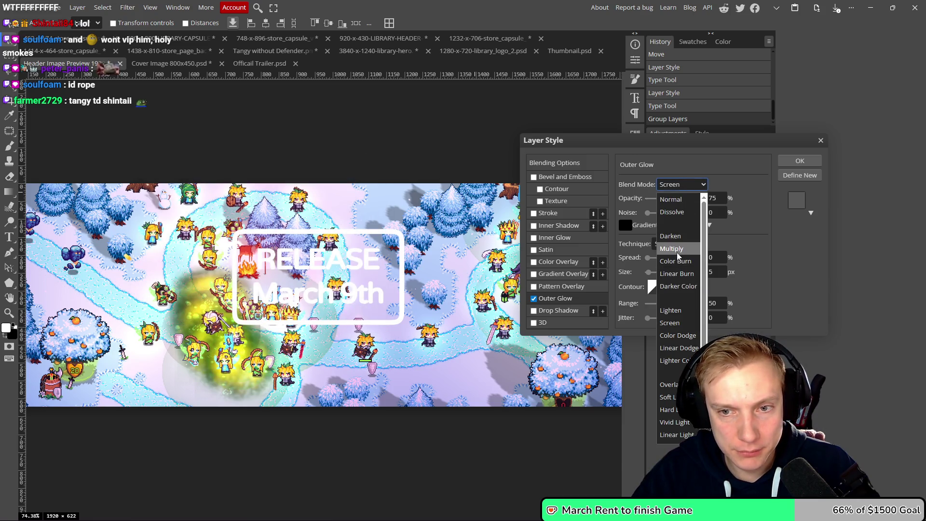
pyautogui.click(680, 251)
pyautogui.moveTo(648, 272); pyautogui.dragTo(658, 273)
pyautogui.scroll(-3, 404, 220)
pyautogui.scroll(2, 404, 221)
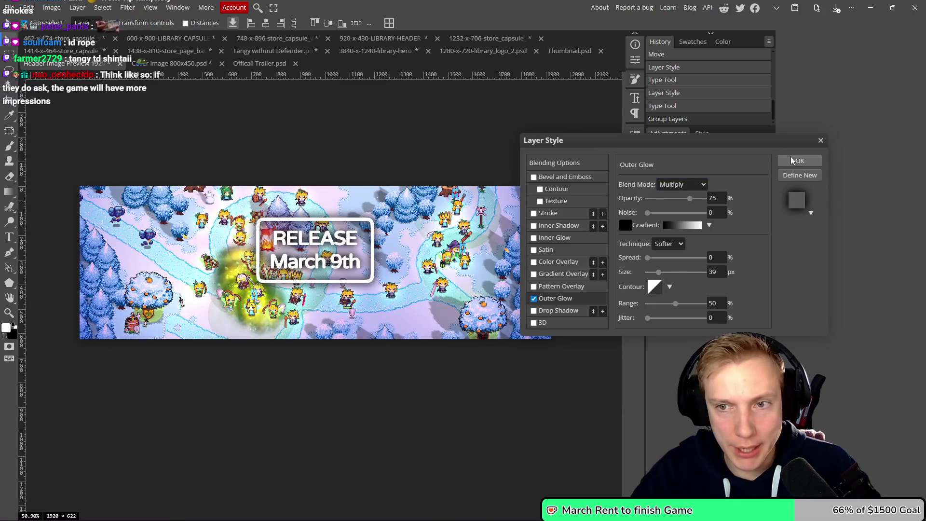
pyautogui.click(800, 160)
pyautogui.moveTo(472, 262); pyautogui.dragTo(457, 238)
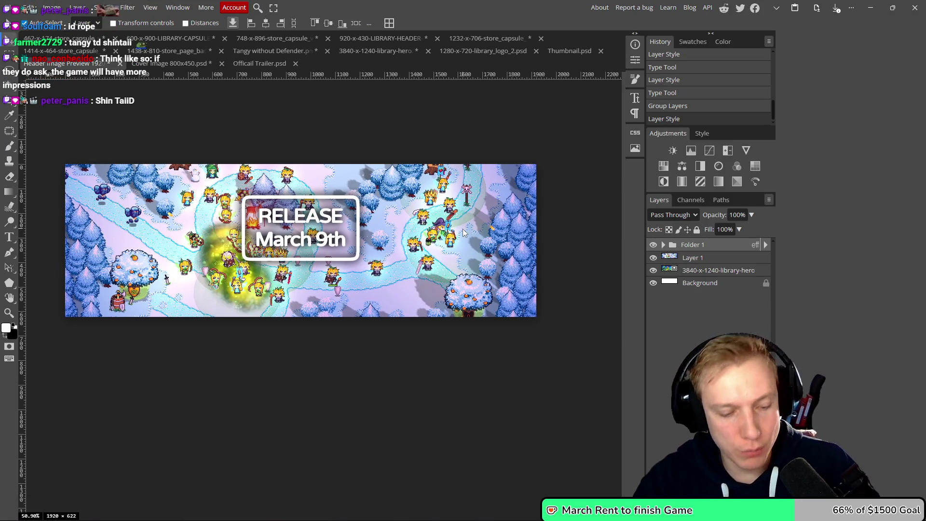
pyautogui.hotkey('ctrl', 's')
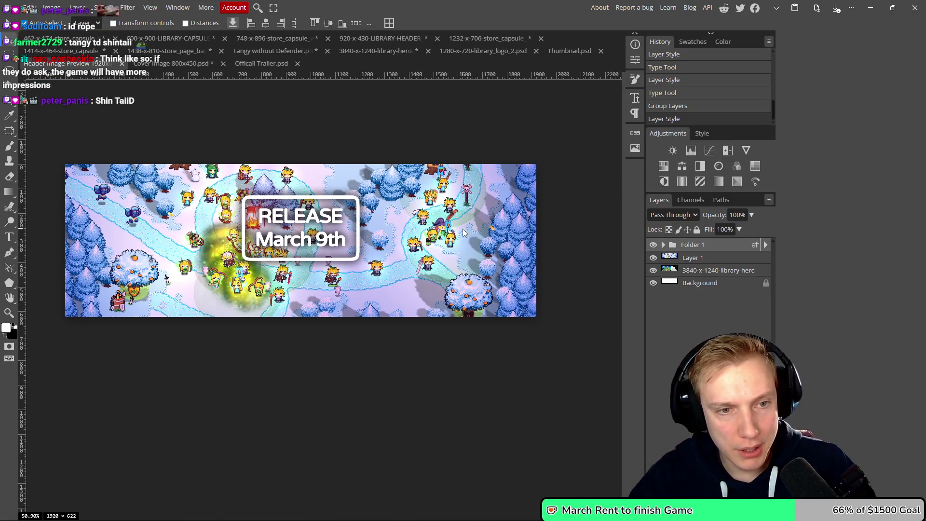
# Export the banner through Save for web as the PNG '1920-x-622 Test.png'.
pyautogui.hotkey('ctrl', 'alt', 'shift', 's')
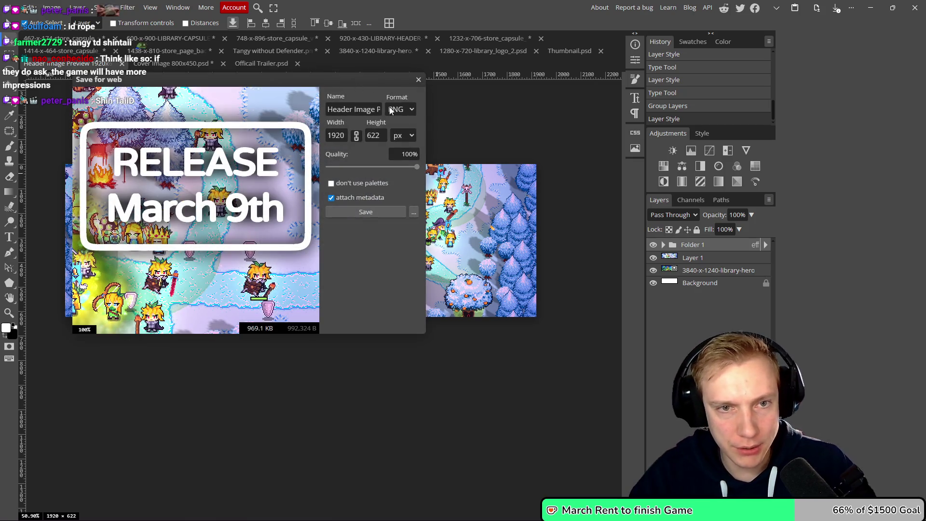
pyautogui.click(374, 214)
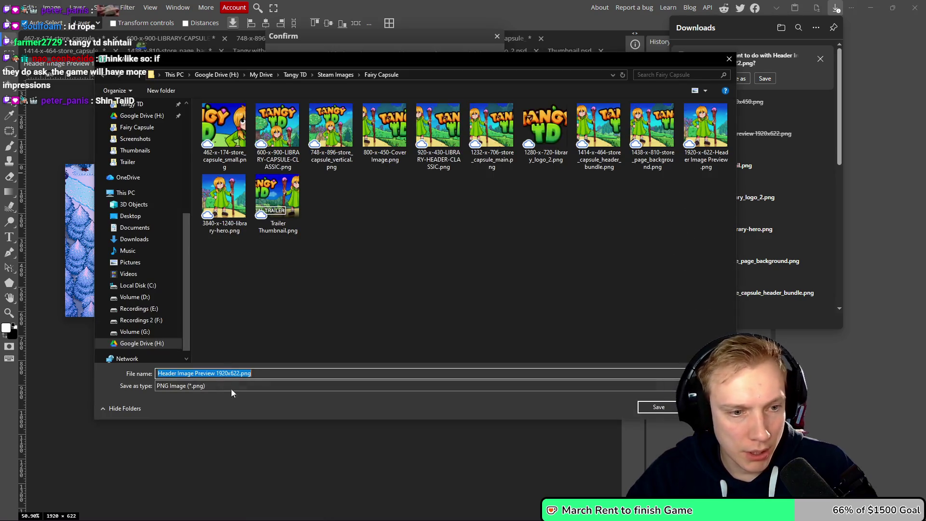
pyautogui.click(266, 374)
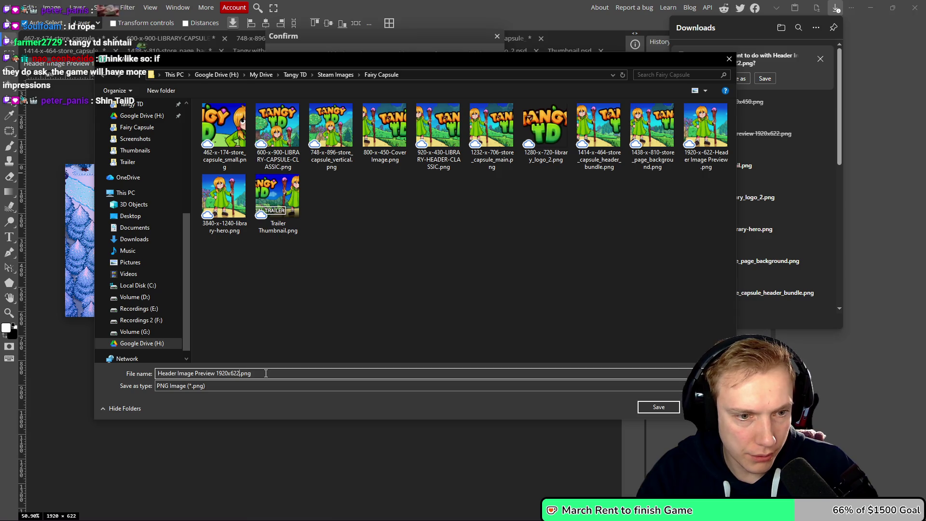
pyautogui.press('Left')
pyautogui.press('Left')
pyautogui.press('Left')
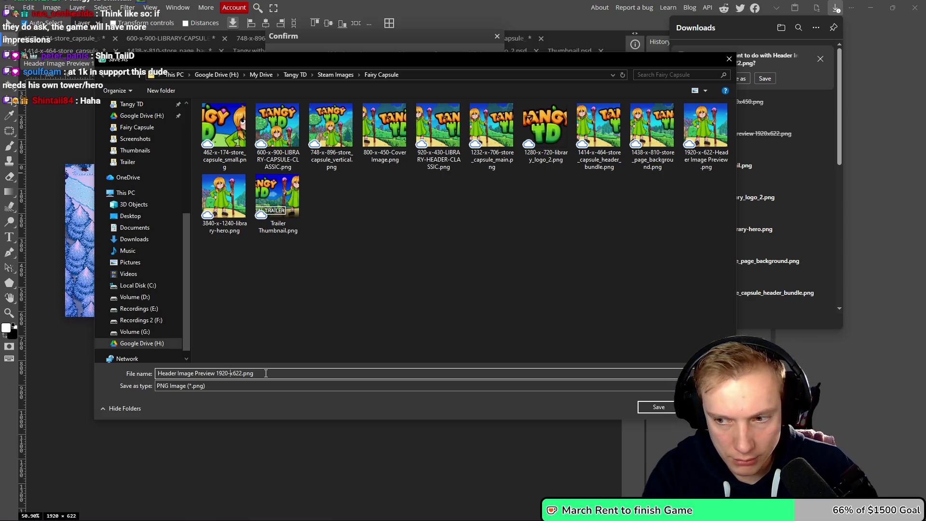
pyautogui.press('Right')
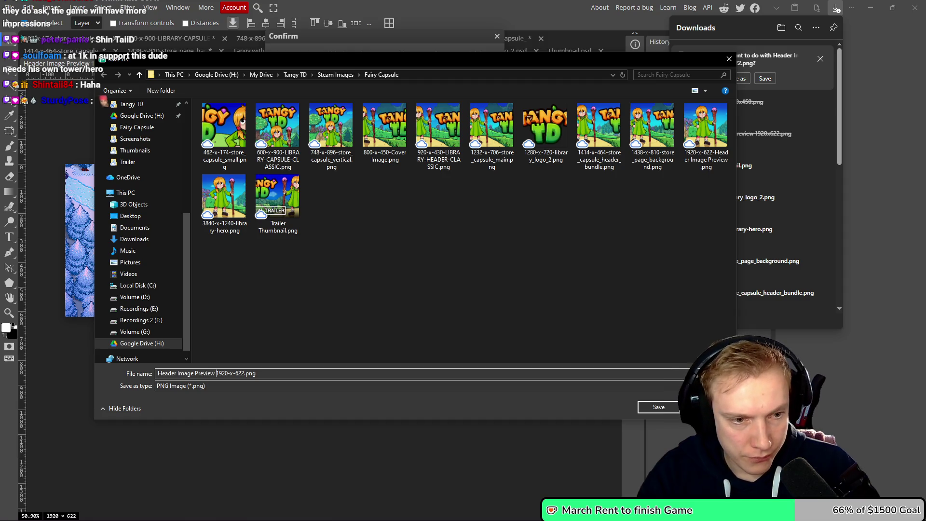
pyautogui.hotkey('shift', 'Home')
pyautogui.press('Delete')
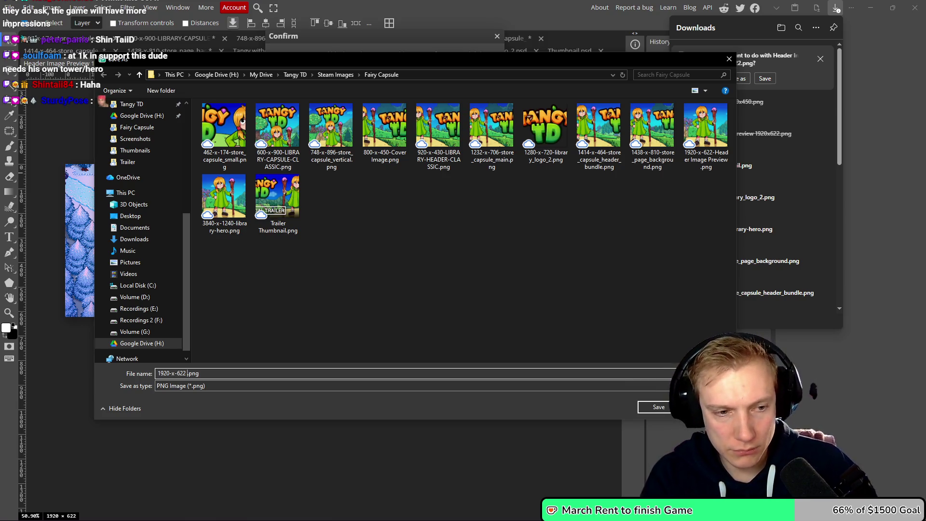
pyautogui.write('Test')
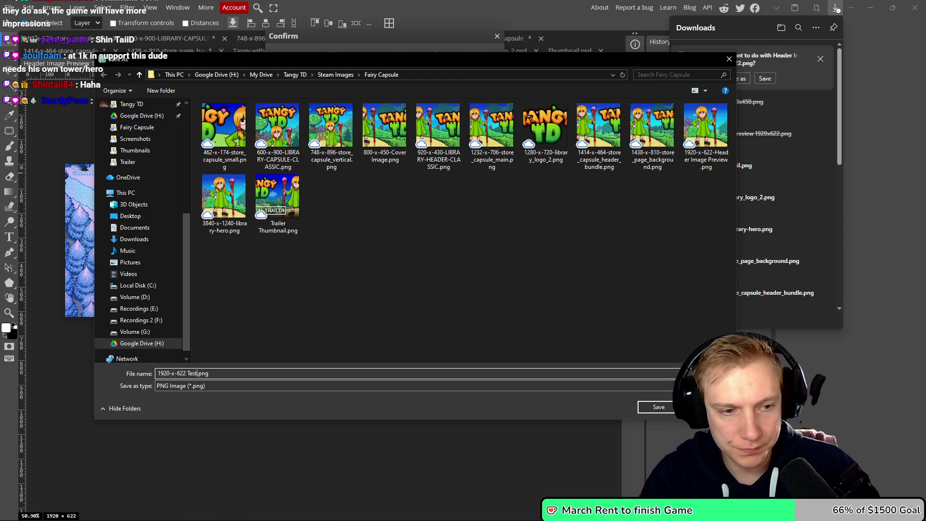
pyautogui.press('Return')
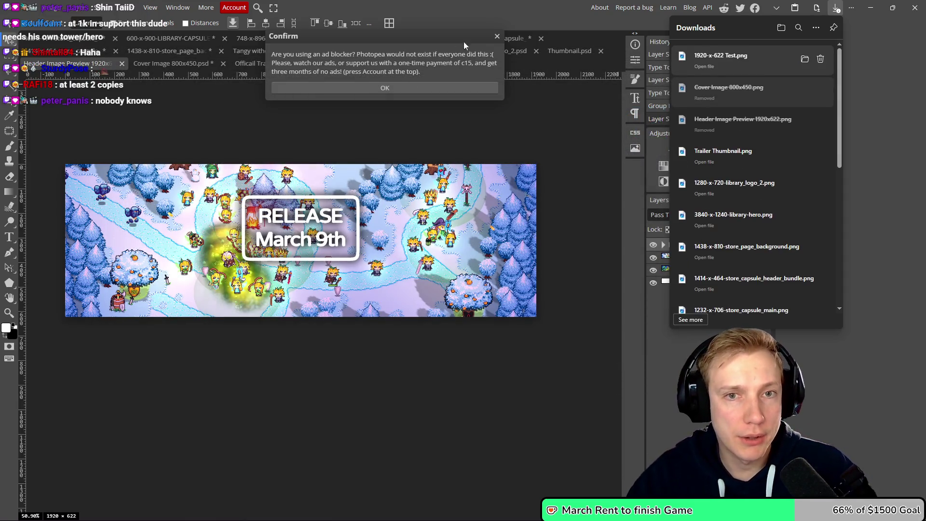
pyautogui.click(497, 36)
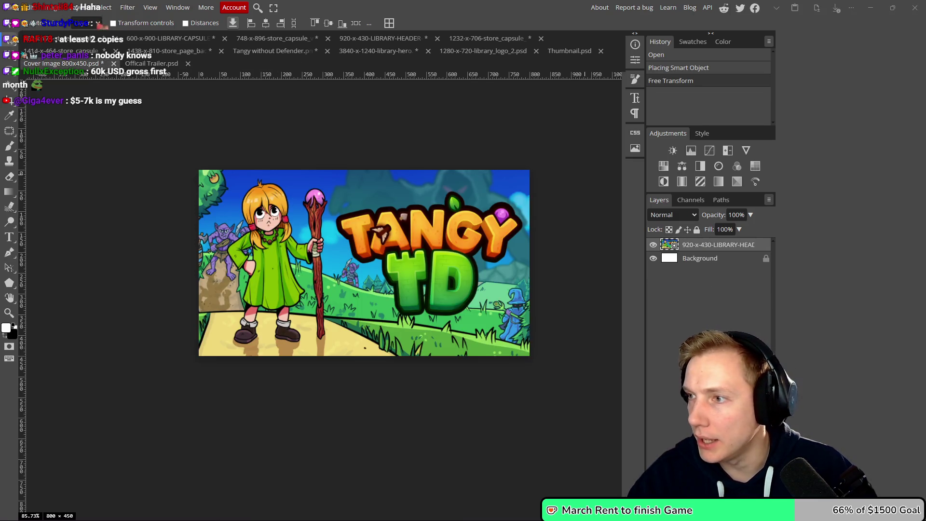
# Try renaming the Header Image Preview PSD to the 1920-x-622 name, then decline the overwrite.
pyautogui.hotkey('alt', 'Tab')
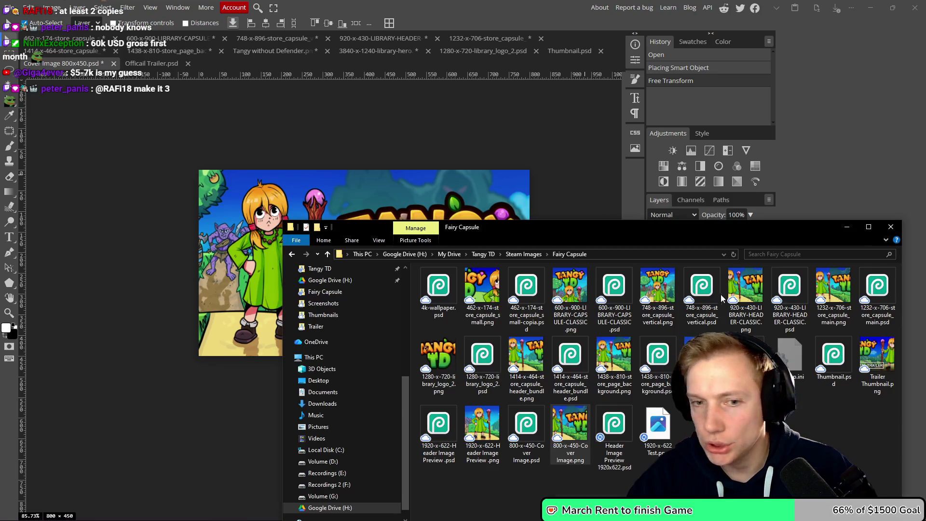
pyautogui.moveTo(630, 232)
pyautogui.mouseDown()
pyautogui.moveTo(583, 141)
pyautogui.moveTo(565, 147)
pyautogui.mouseUp()
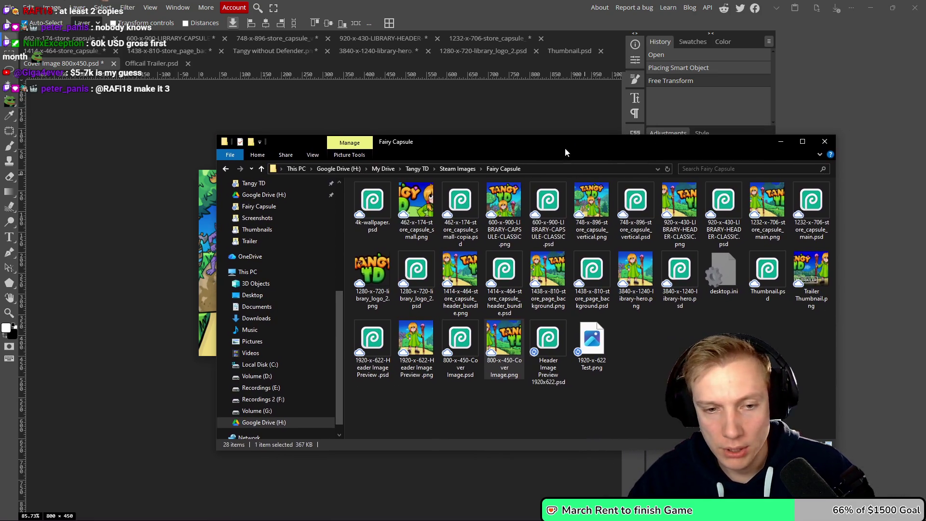
pyautogui.click(539, 382)
pyautogui.click(372, 345)
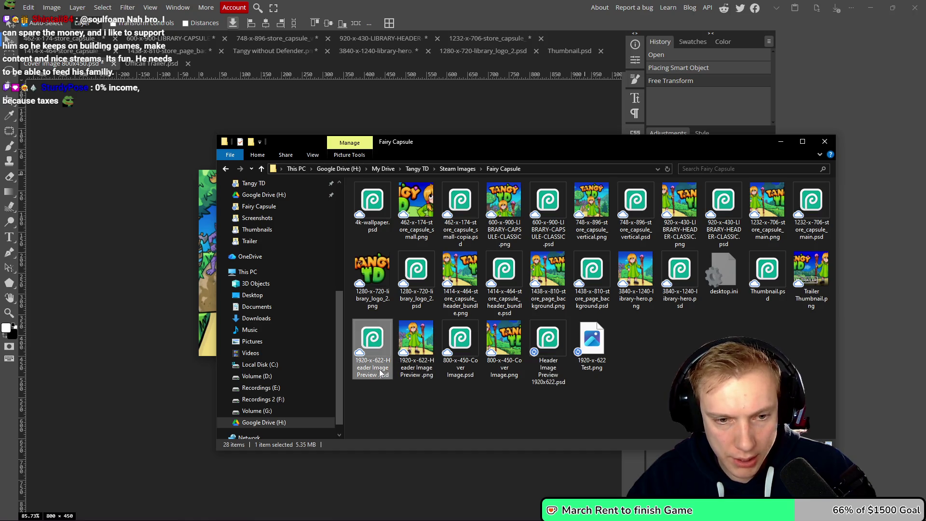
pyautogui.click(489, 416)
pyautogui.click(544, 383)
pyautogui.press('F2')
pyautogui.write('1920-x-622-Header Image Preview')
pyautogui.press('Return')
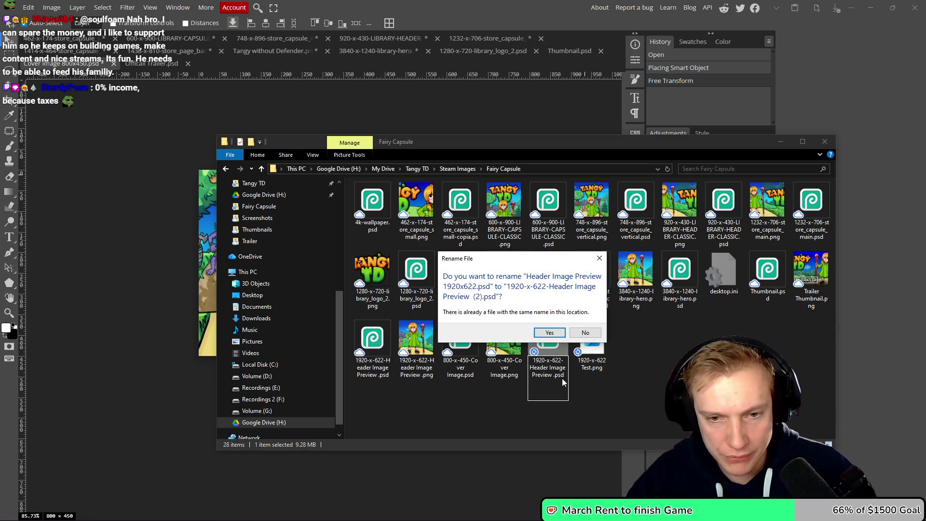
pyautogui.press('Escape')
# Delete the old header preview PSD and rename the new one to '1920-x-622-Header Image Preview.psd'.
pyautogui.click(372, 352)
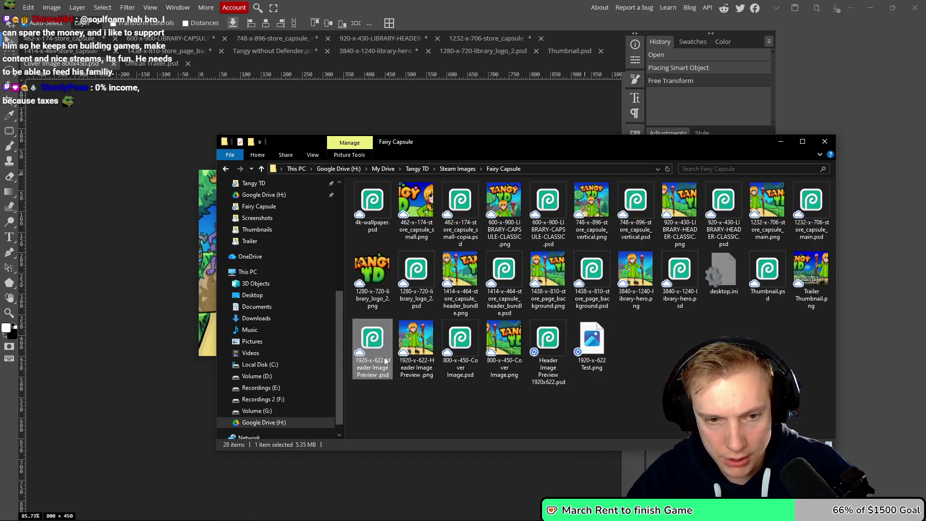
pyautogui.press('Delete')
pyautogui.click(503, 378)
pyautogui.press('F2')
pyautogui.hotkey('ctrl', 'v')
pyautogui.press('BackSpace')
pyautogui.press('Return')
# Refresh the Fairy Capsule folder listing and switch back to the web browser.
pyautogui.click(616, 391)
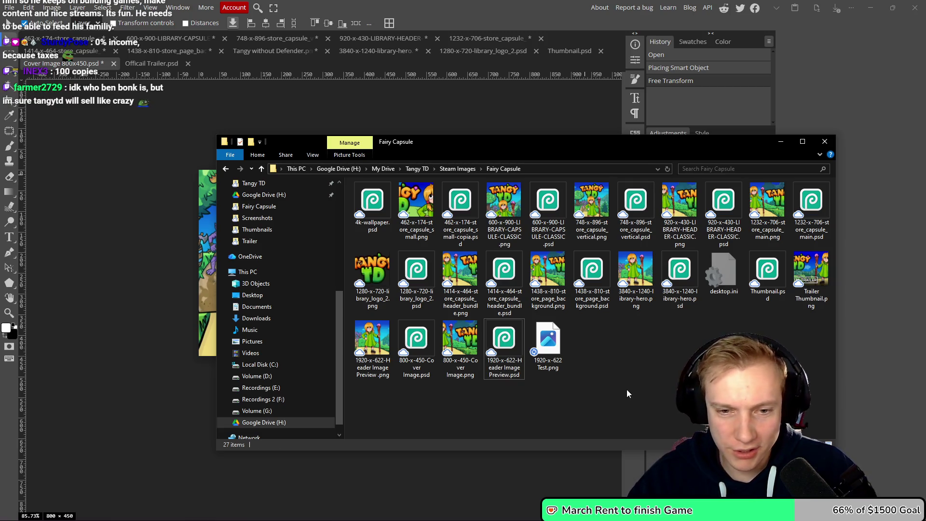
pyautogui.click(668, 169)
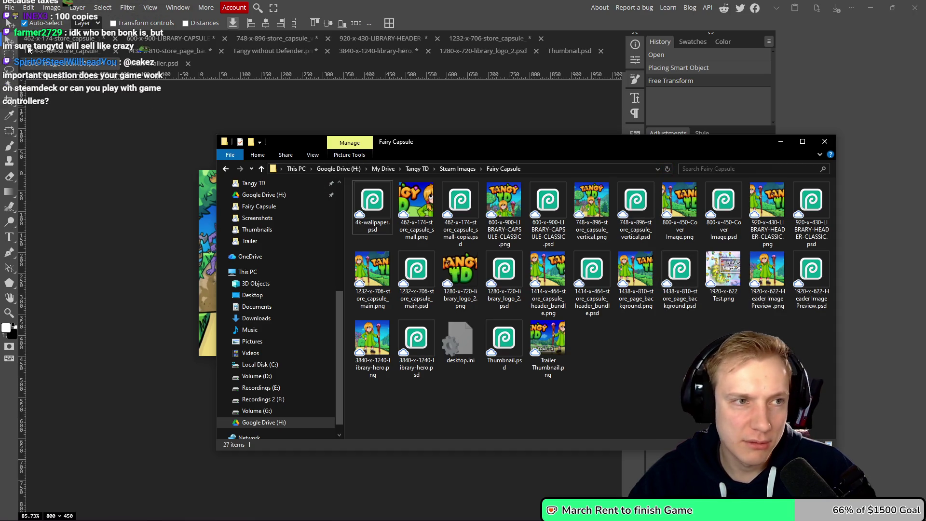
pyautogui.click(9, 7)
pyautogui.hotkey('alt', 'Tab')
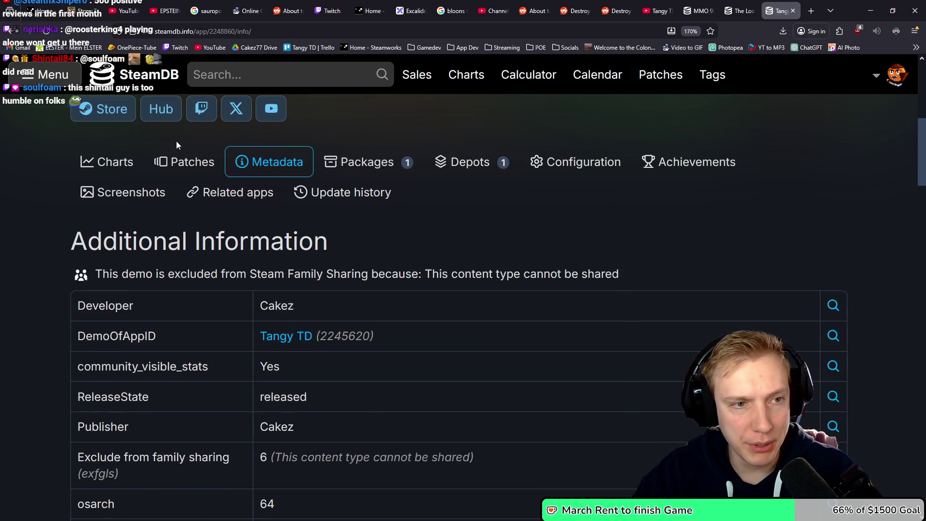
# Look over the Tangy TD Demo player charts on SteamDB, then switch to The Loopler Demo tab.
pyautogui.click(114, 160)
pyautogui.scroll(8, 594, 248)
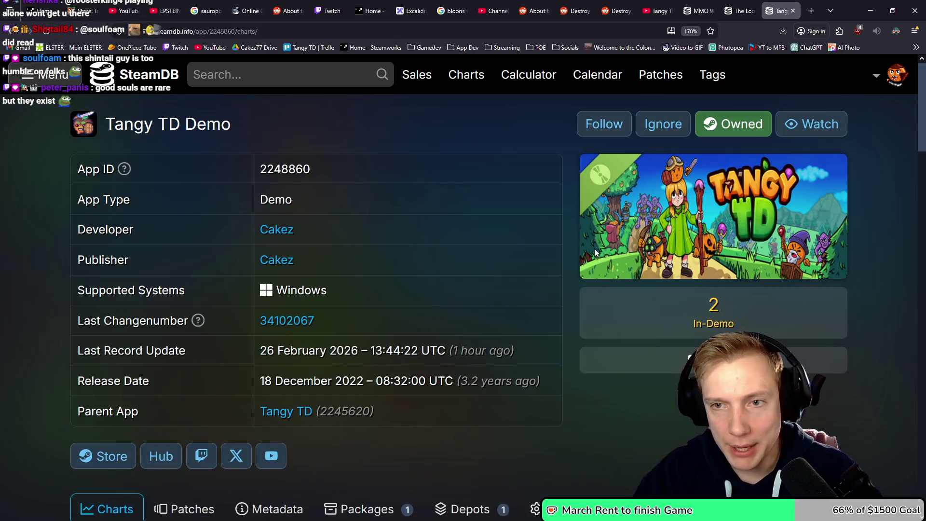
pyautogui.scroll(-2, 615, 198)
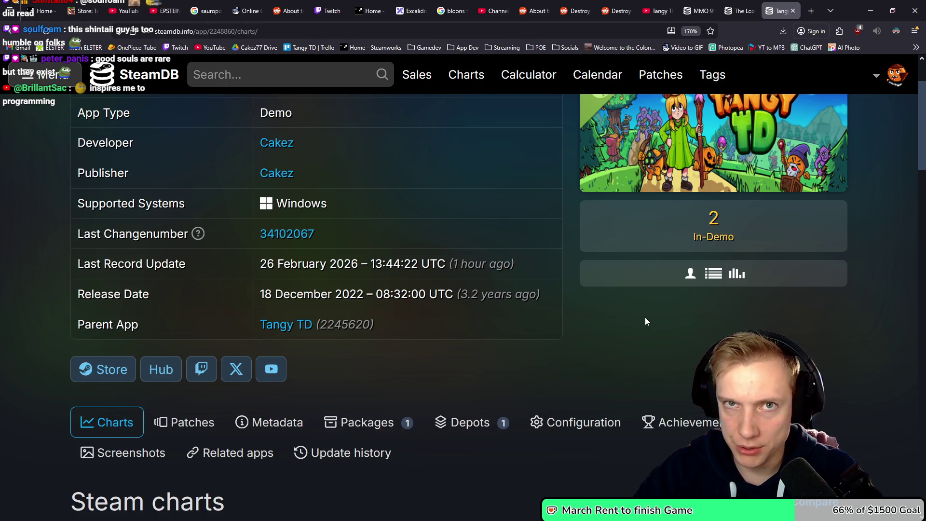
pyautogui.click(739, 9)
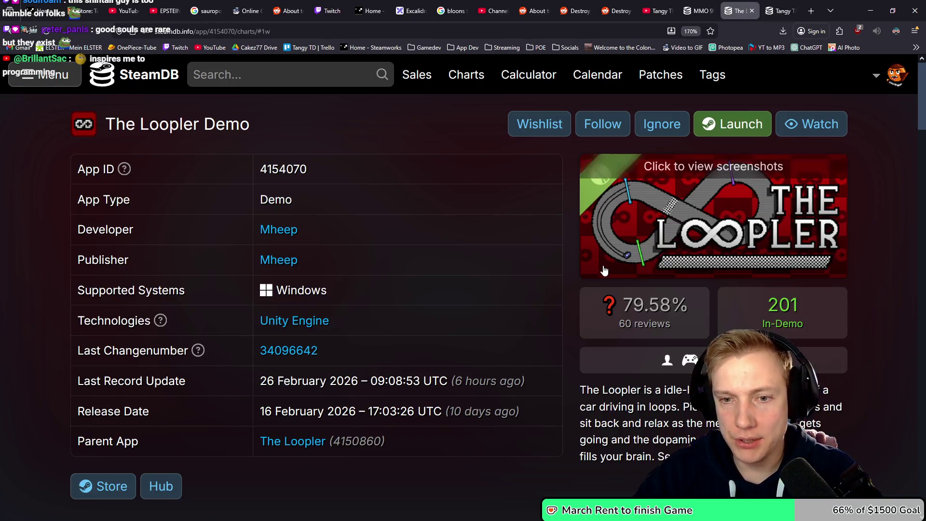
pyautogui.scroll(-3, 630, 251)
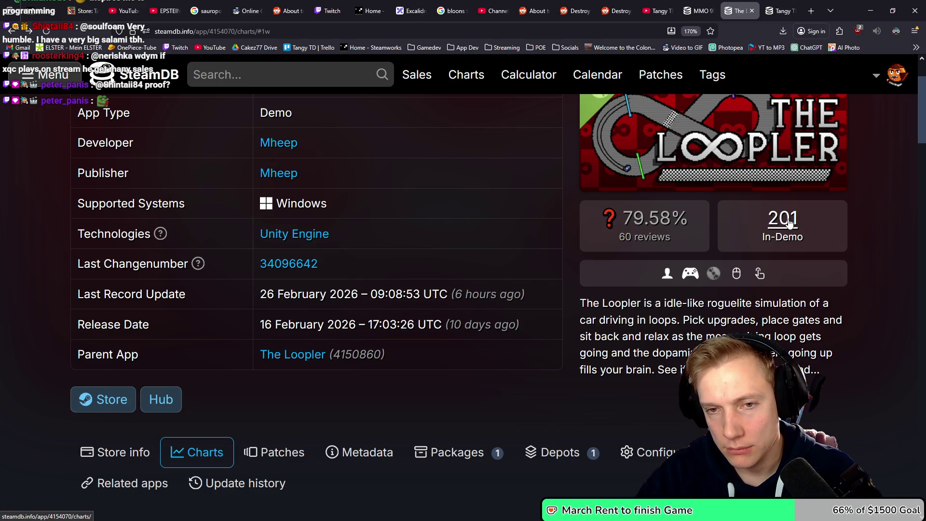
pyautogui.click(771, 5)
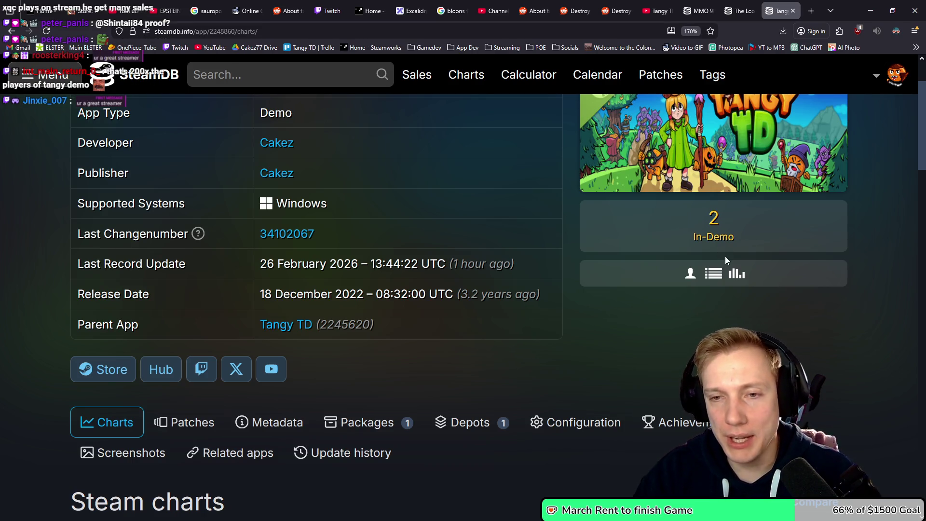
pyautogui.hotkey('ctrl', 'shift', 'Tab')
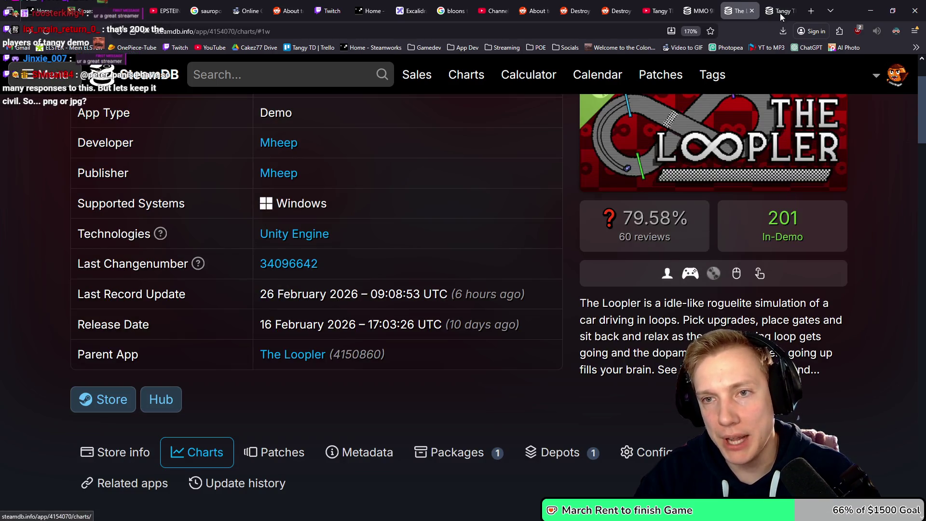
pyautogui.click(779, 11)
pyautogui.scroll(-5, 639, 277)
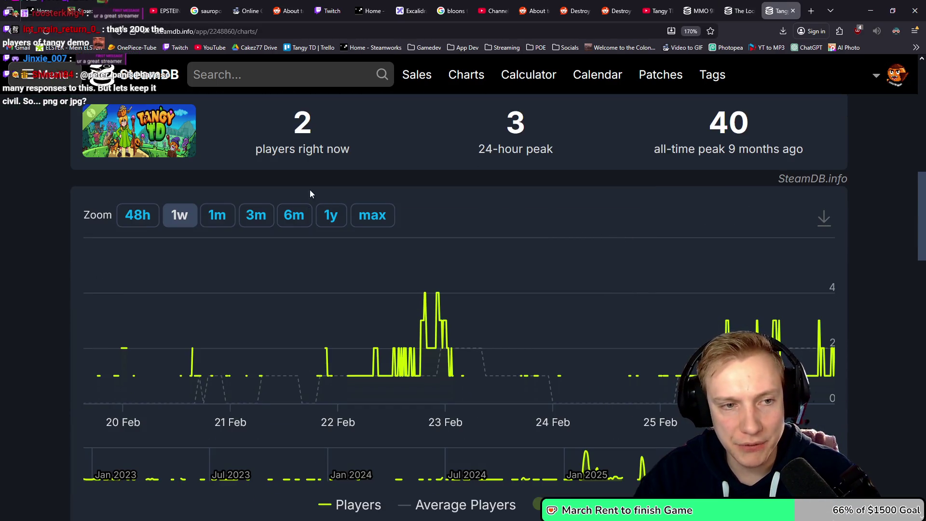
pyautogui.click(373, 217)
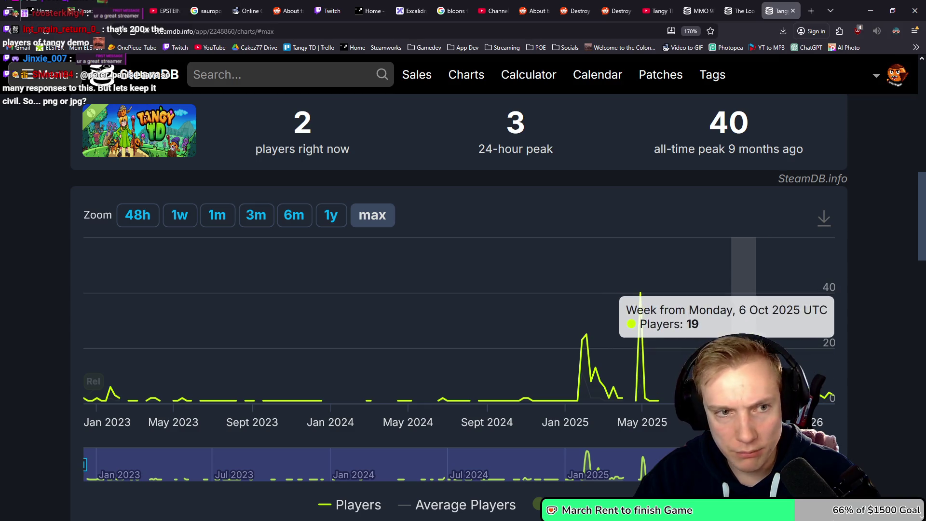
pyautogui.moveTo(726, 289); pyautogui.dragTo(773, 289)
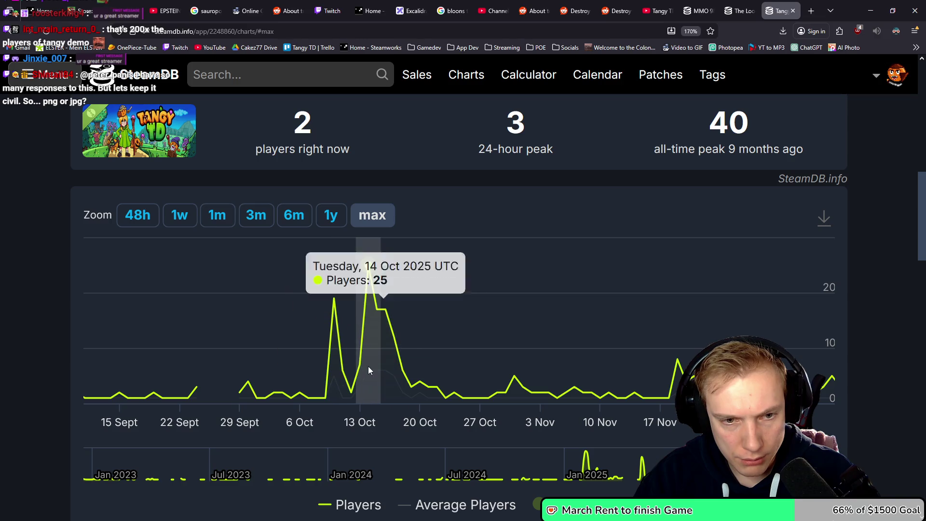
pyautogui.moveTo(362, 363); pyautogui.dragTo(437, 359)
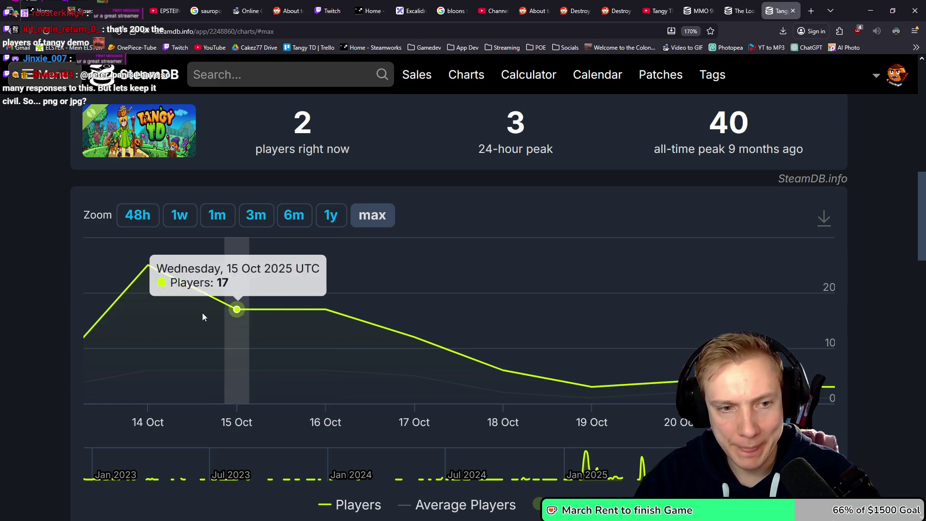
pyautogui.scroll(10, 615, 306)
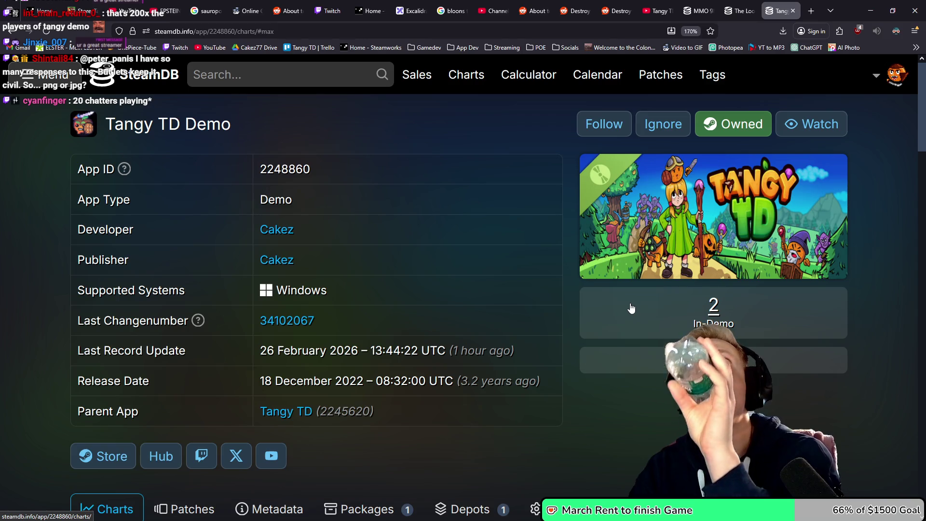
pyautogui.scroll(-10, 614, 333)
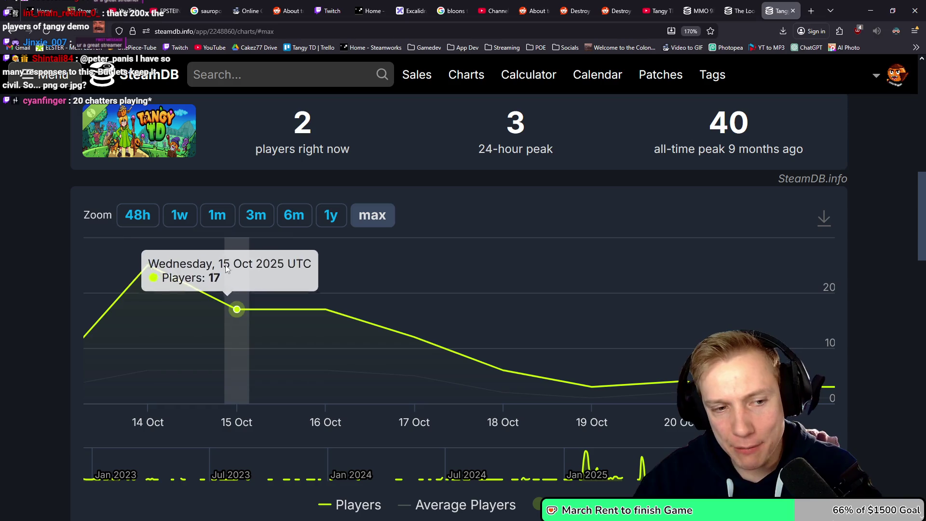
pyautogui.click(371, 216)
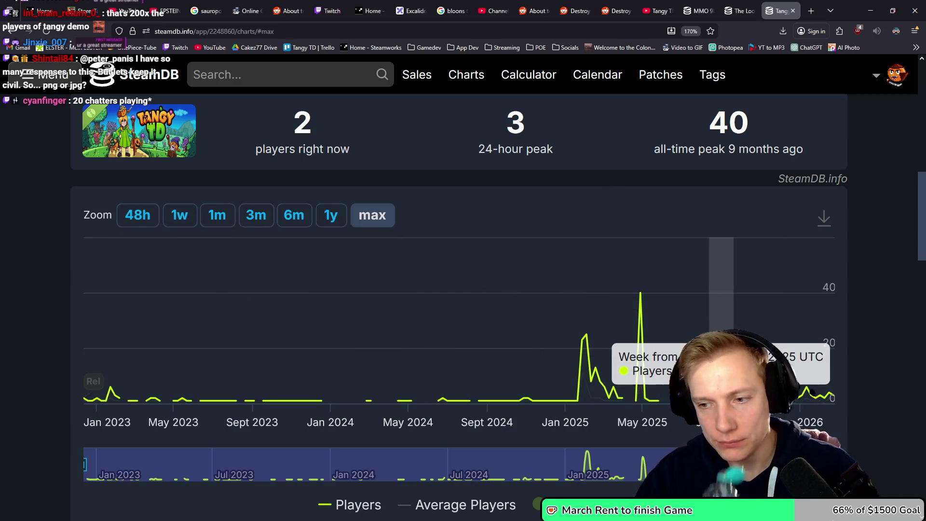
pyautogui.scroll(1, 779, 301)
pyautogui.scroll(6, 813, 292)
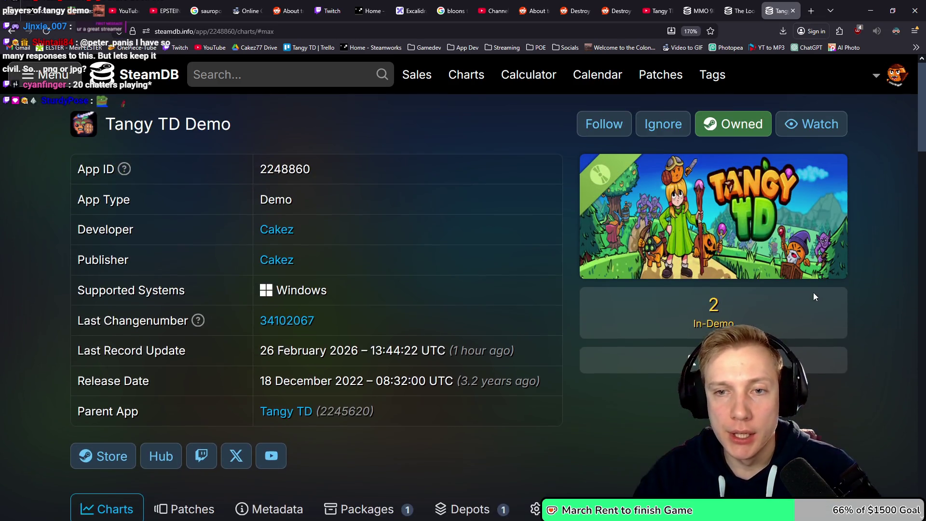
pyautogui.click(739, 11)
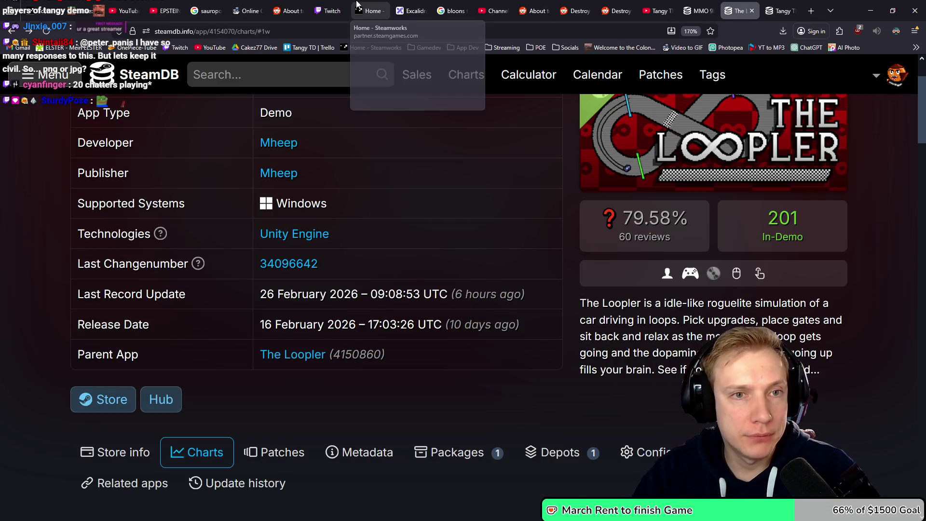
pyautogui.click(871, 5)
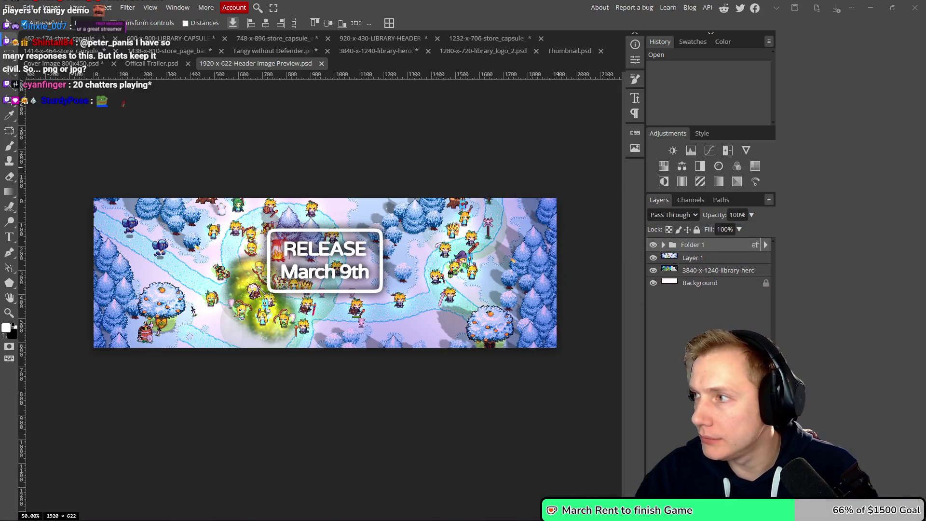
# Return to the Tangy TD 1.0 event's Artwork tab and open the artwork upload file picker.
pyautogui.hotkey('alt', 'Tab')
pyautogui.hotkey('alt', 'Tab')
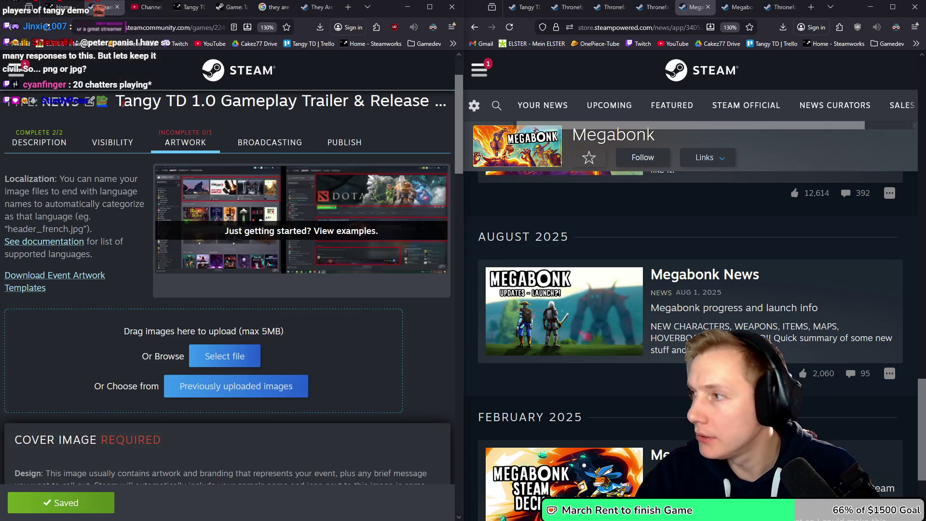
pyautogui.scroll(-6, 202, 314)
pyautogui.scroll(-7, 202, 314)
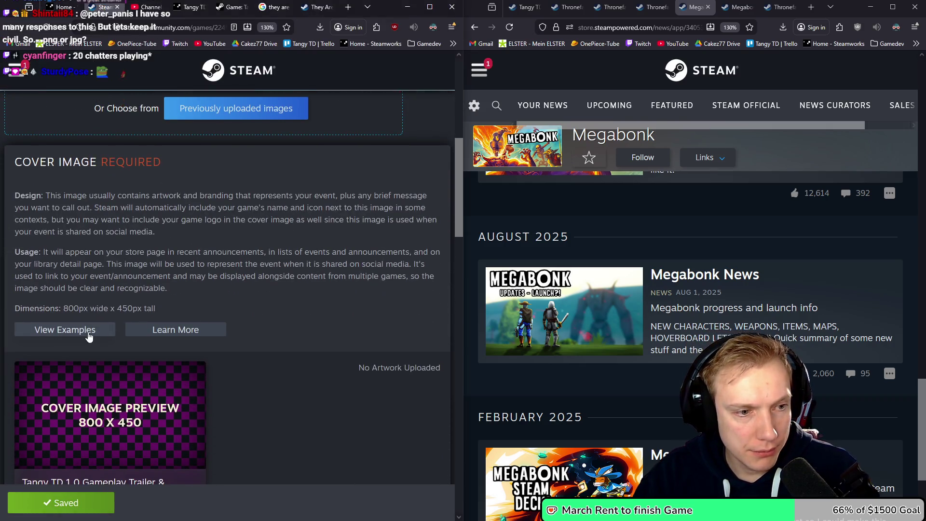
pyautogui.scroll(10, 268, 294)
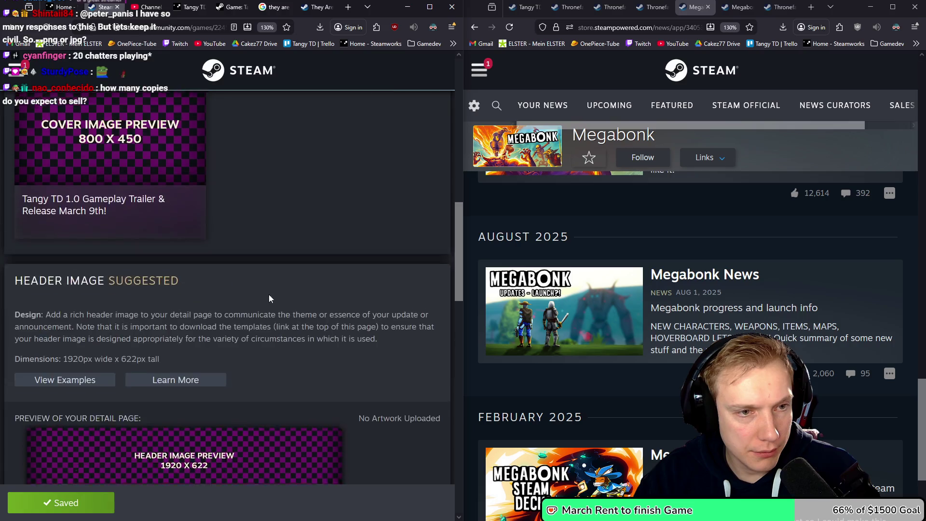
pyautogui.click(225, 359)
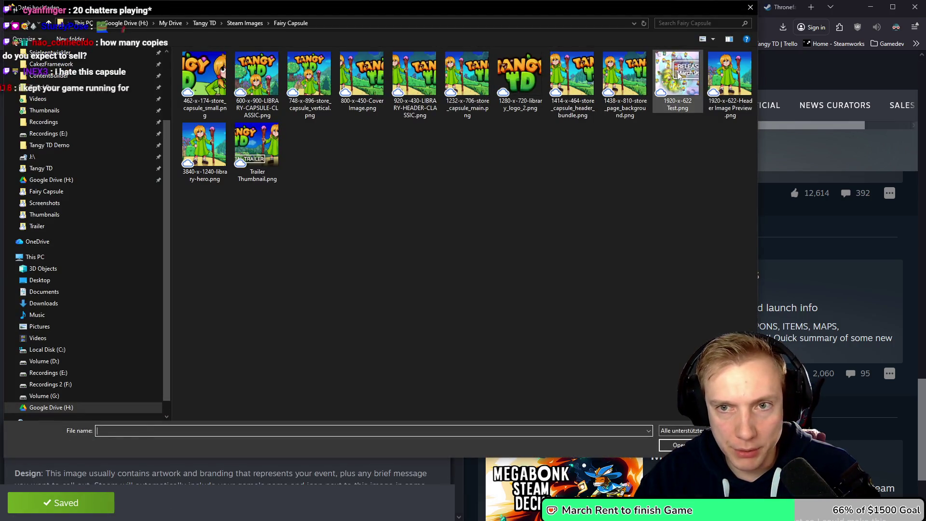
# Upload '1920-x-622 Test.png' as the event's 1920x622 header image.
pyautogui.doubleClick(677, 75)
pyautogui.scroll(-1, 328, 314)
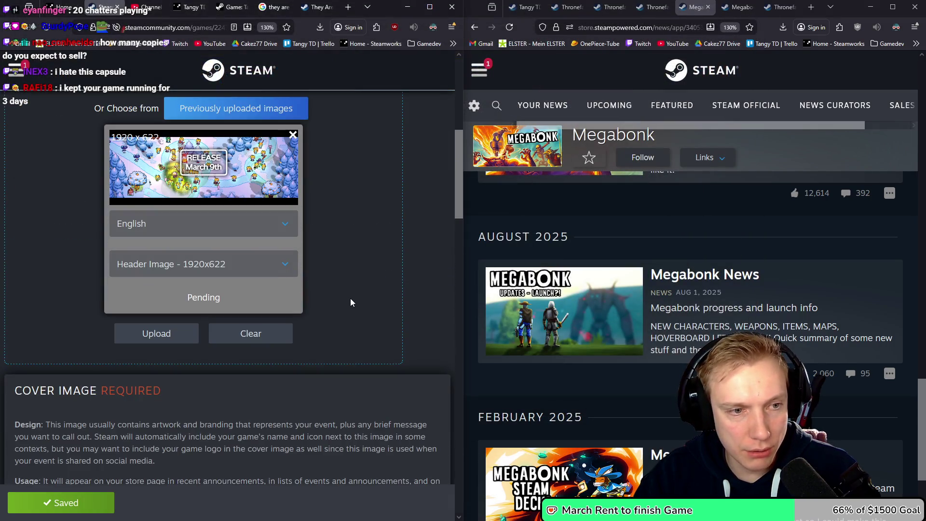
pyautogui.click(182, 336)
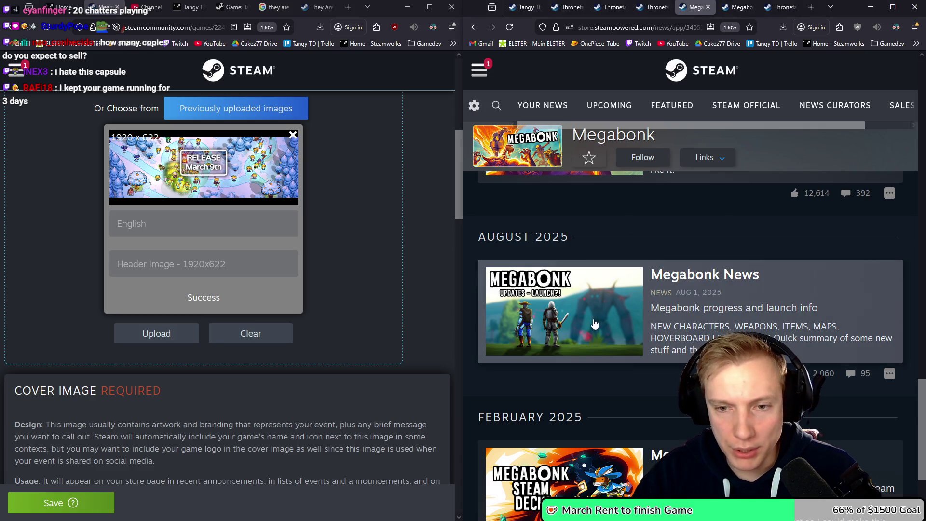
pyautogui.middleClick(656, 301)
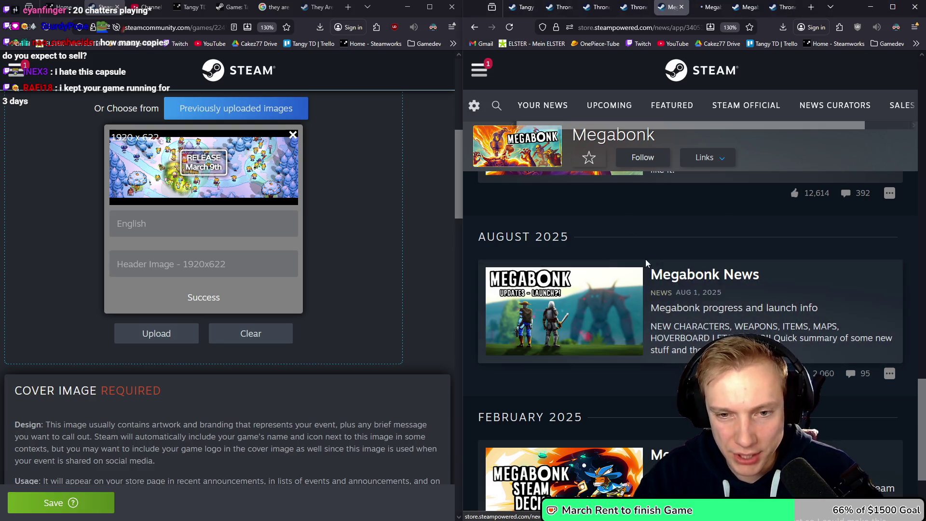
# Switch to the new Megabonk News post tab and read through the post.
pyautogui.click(707, 7)
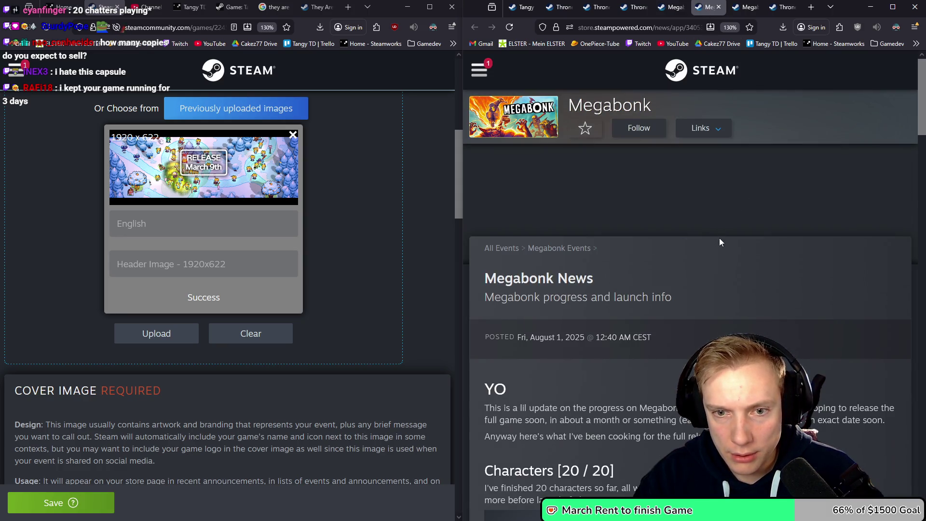
pyautogui.scroll(-15, 720, 238)
pyautogui.scroll(-15, 731, 251)
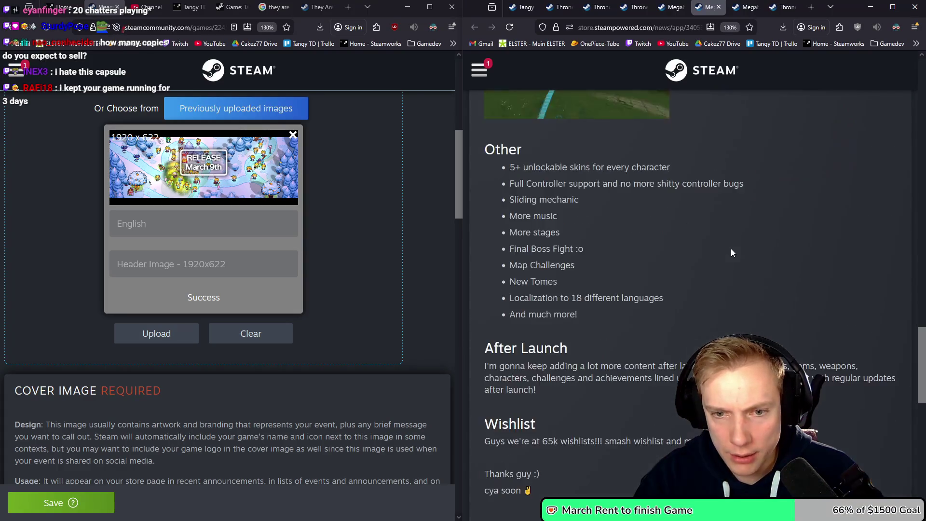
pyautogui.scroll(16, 733, 248)
pyautogui.scroll(2, 734, 248)
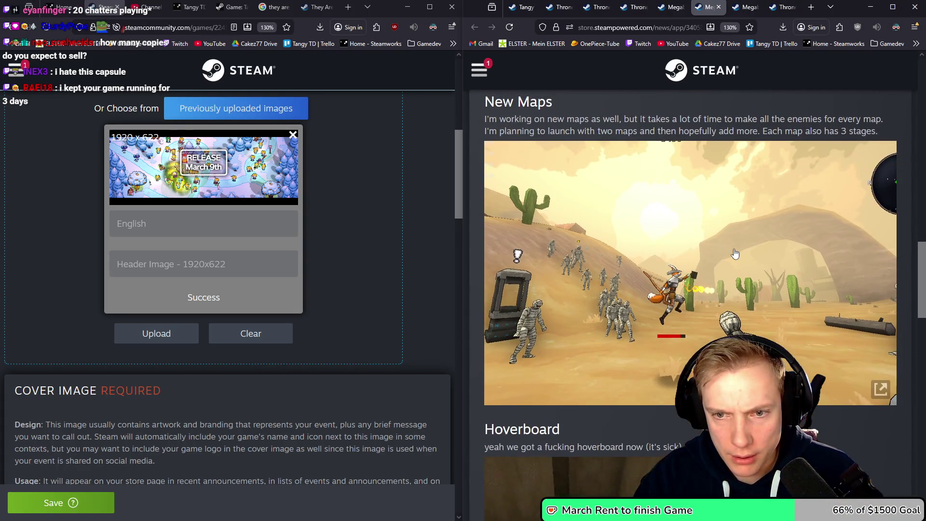
pyautogui.scroll(5, 734, 248)
pyautogui.scroll(2, 734, 248)
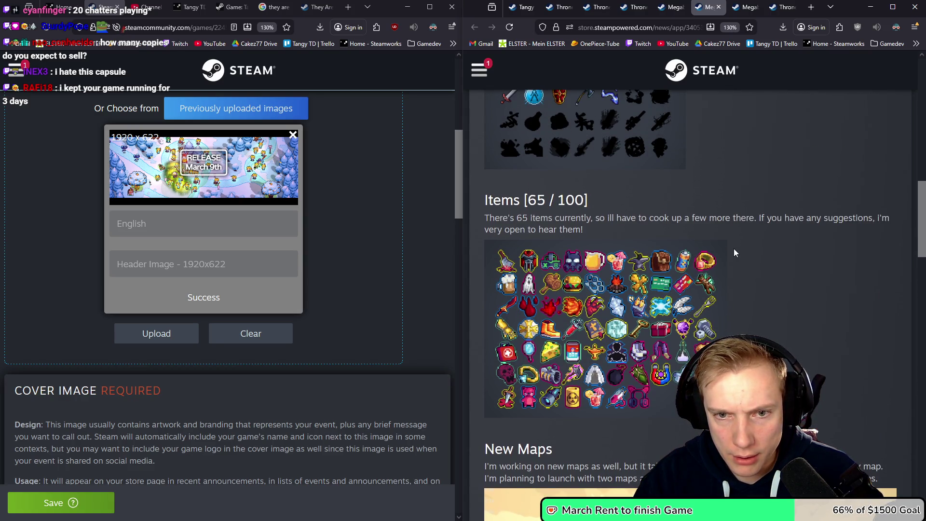
pyautogui.scroll(10, 734, 247)
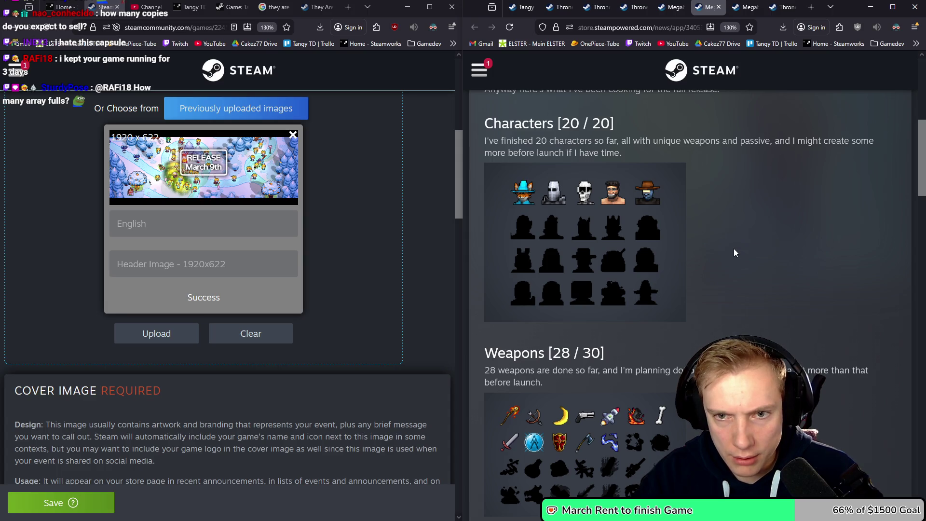
pyautogui.scroll(8, 733, 249)
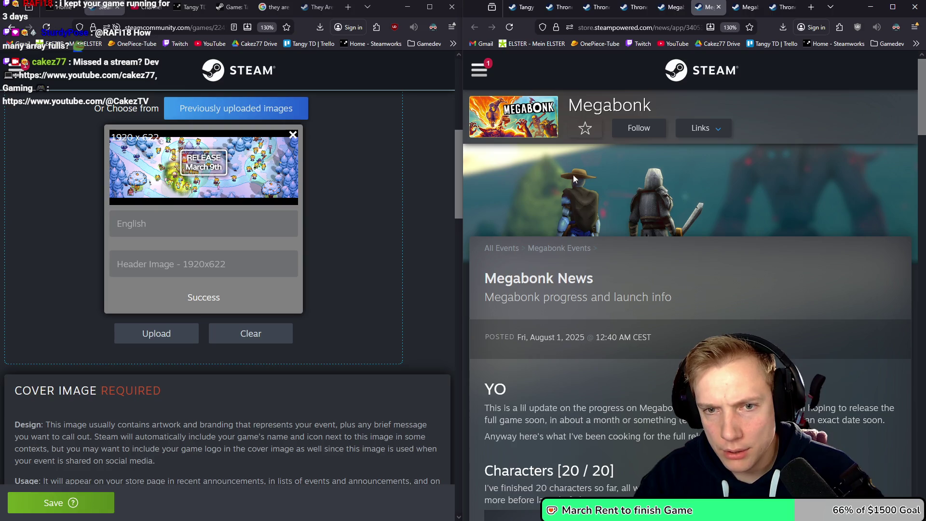
pyautogui.rightClick(605, 182)
# Open the Megabonk post's banner image in its own tab and compare it with the news list.
pyautogui.click(636, 209)
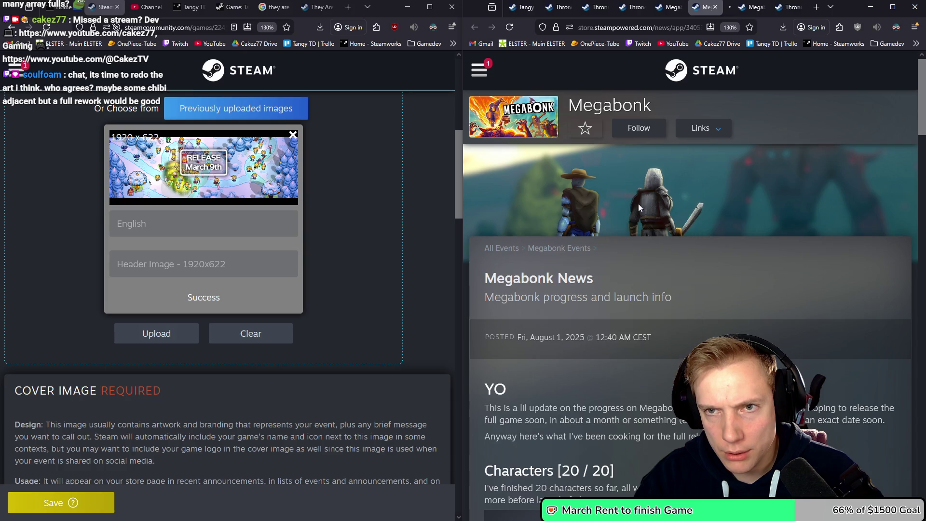
pyautogui.click(757, 4)
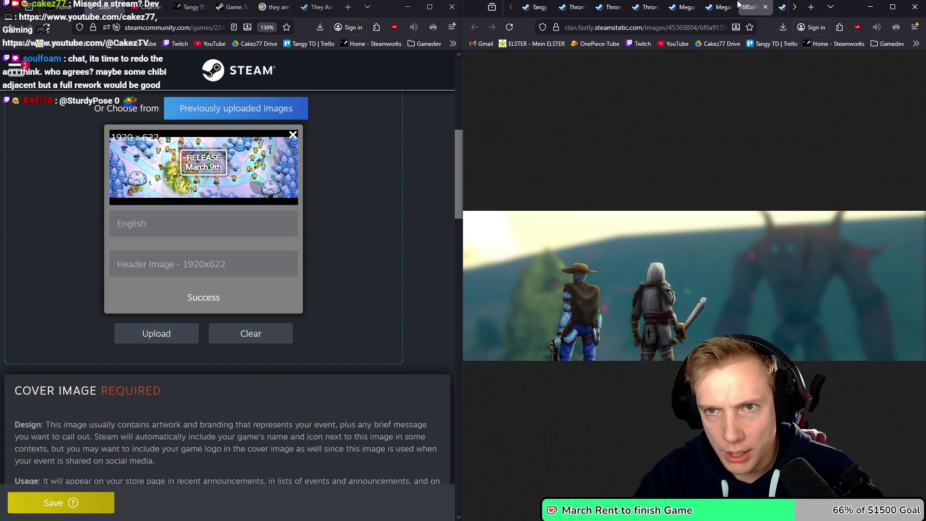
pyautogui.click(720, 6)
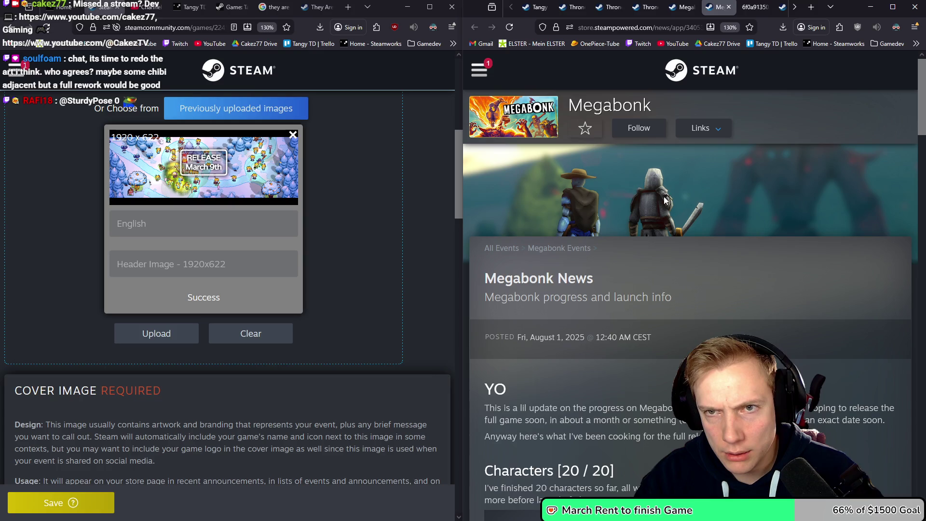
pyautogui.click(680, 7)
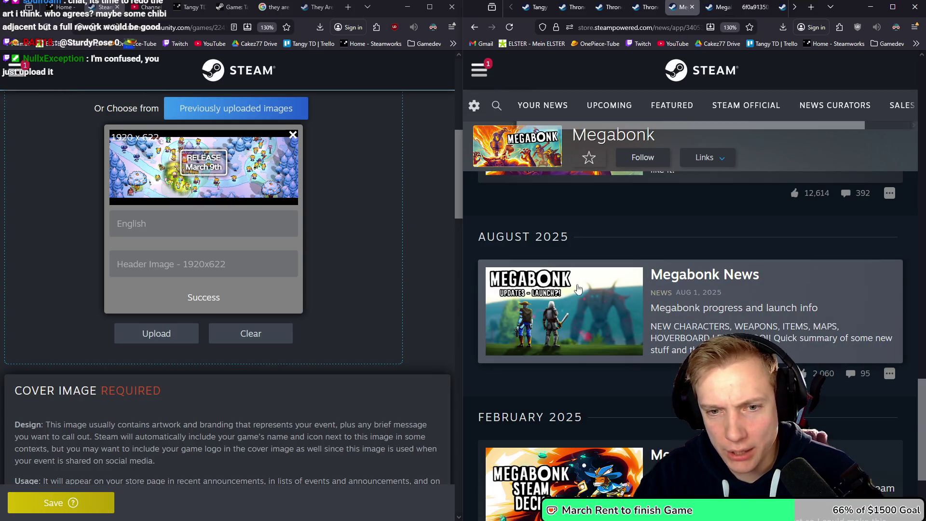
pyautogui.click(742, 6)
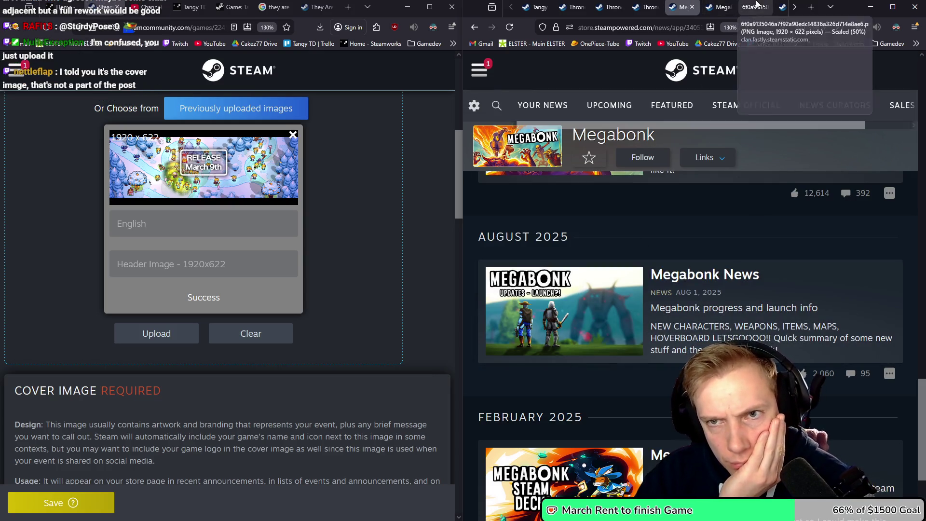
pyautogui.click(686, 5)
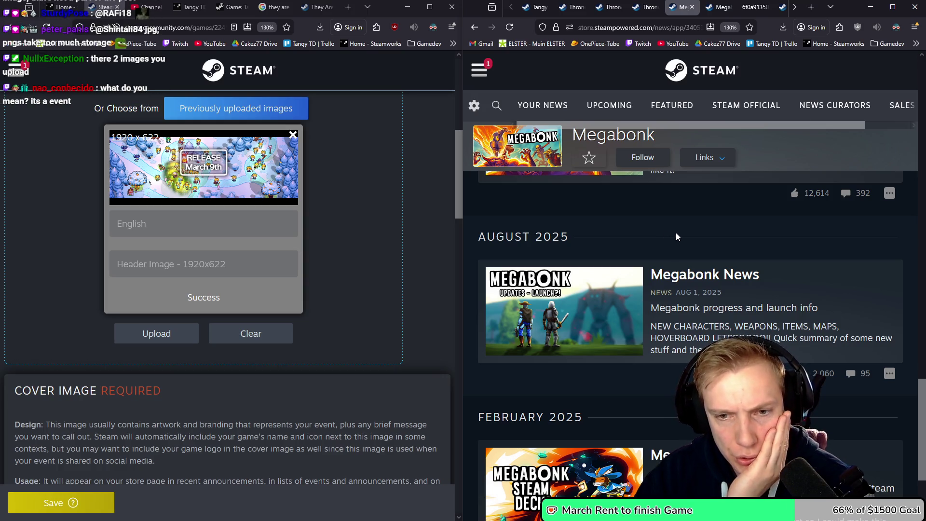
# Return to the Megabonk news list and maximise the browser window.
pyautogui.rightClick(592, 294)
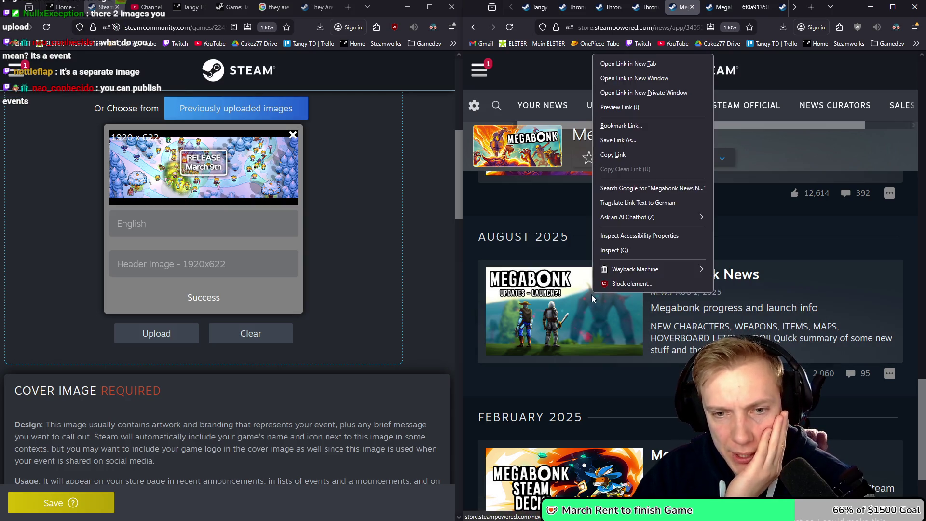
pyautogui.click(893, 7)
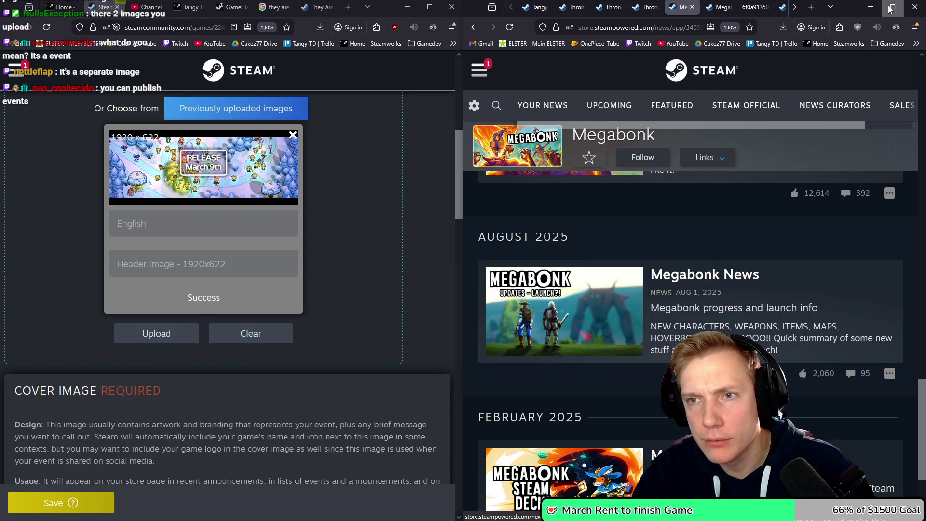
pyautogui.click(893, 7)
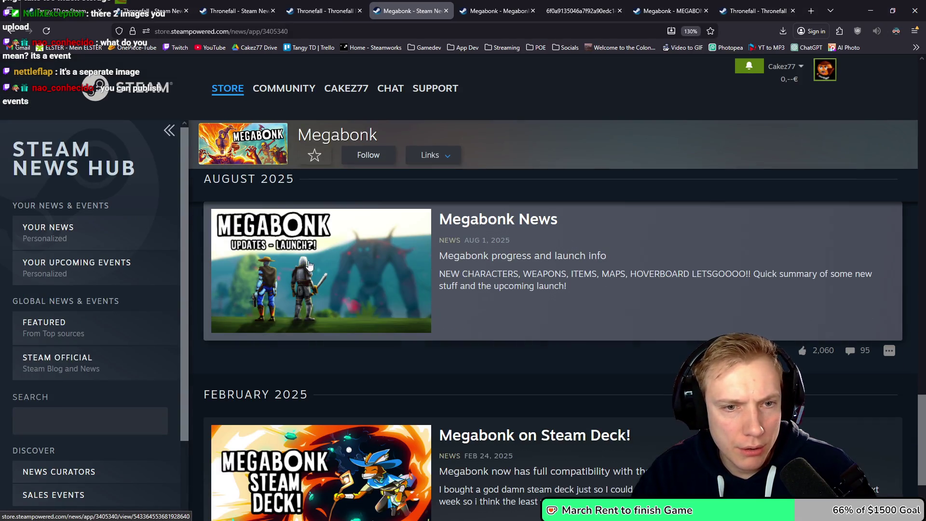
# Inspect the Megabonk News card image and locate its div with the background-image style.
pyautogui.rightClick(331, 266)
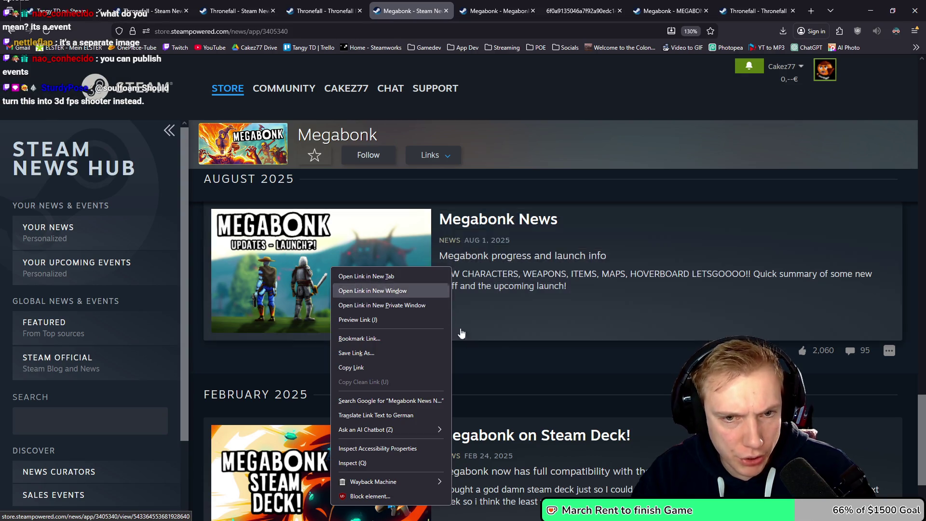
pyautogui.click(557, 378)
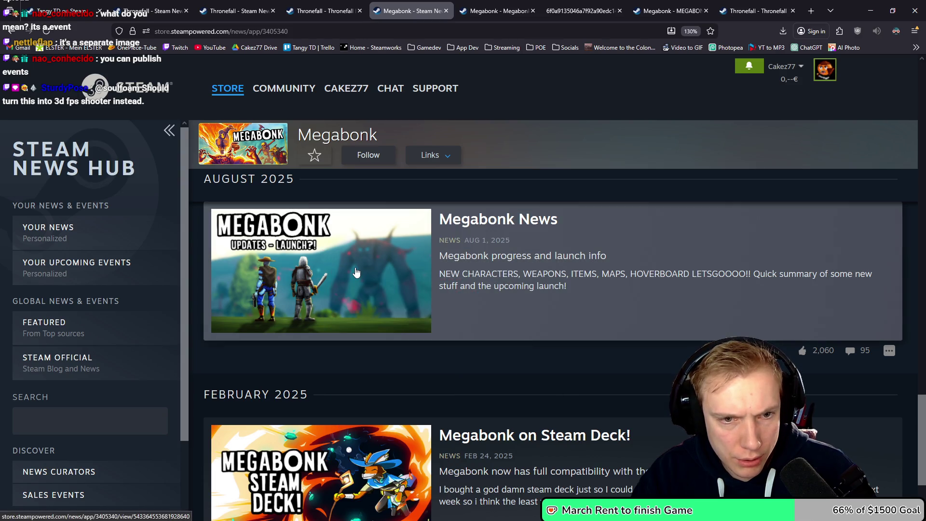
pyautogui.rightClick(340, 271)
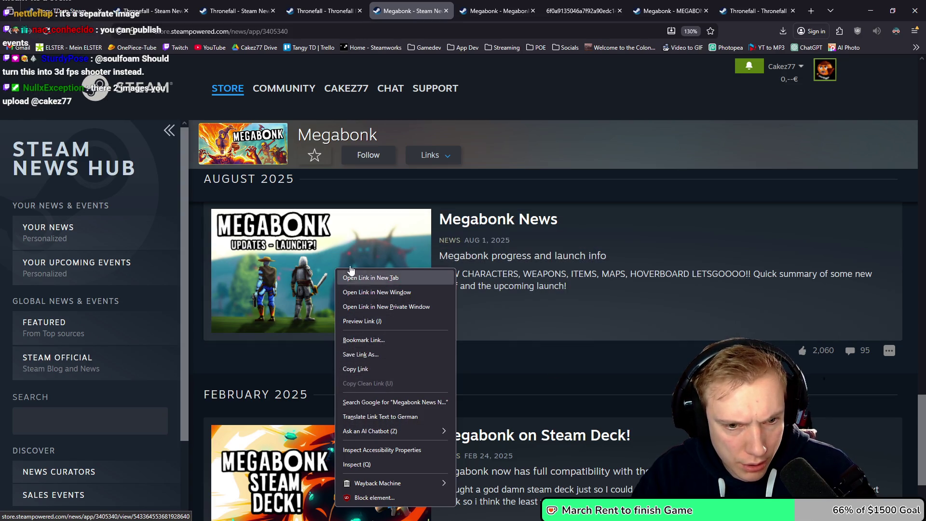
pyautogui.click(356, 464)
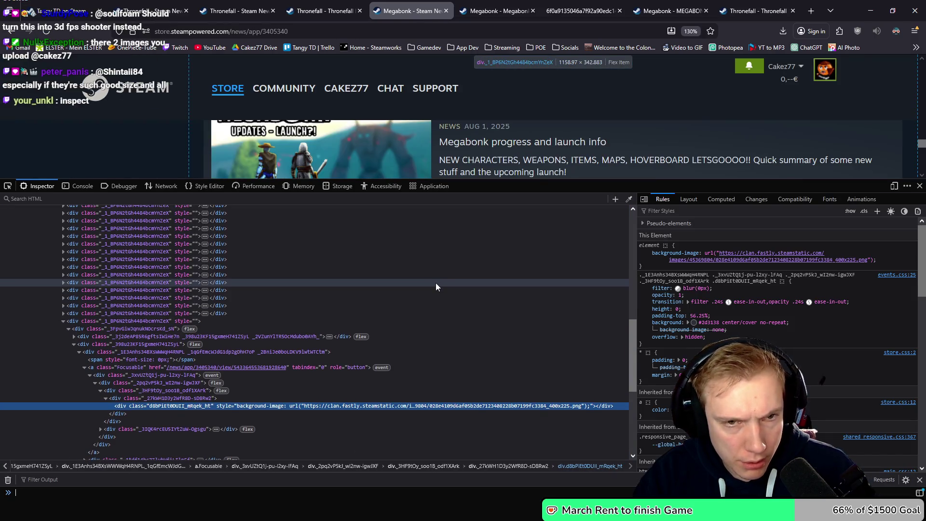
pyautogui.scroll(3, 435, 284)
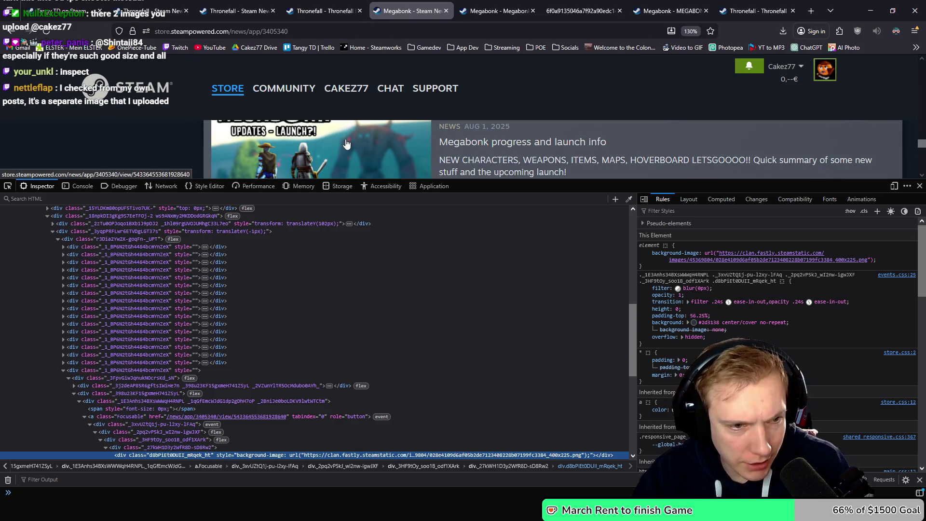
pyautogui.scroll(-4, 294, 369)
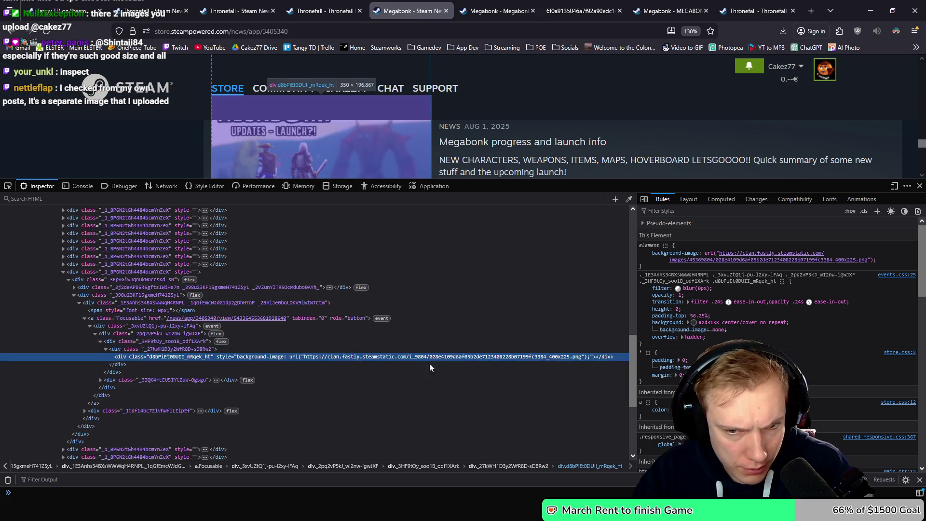